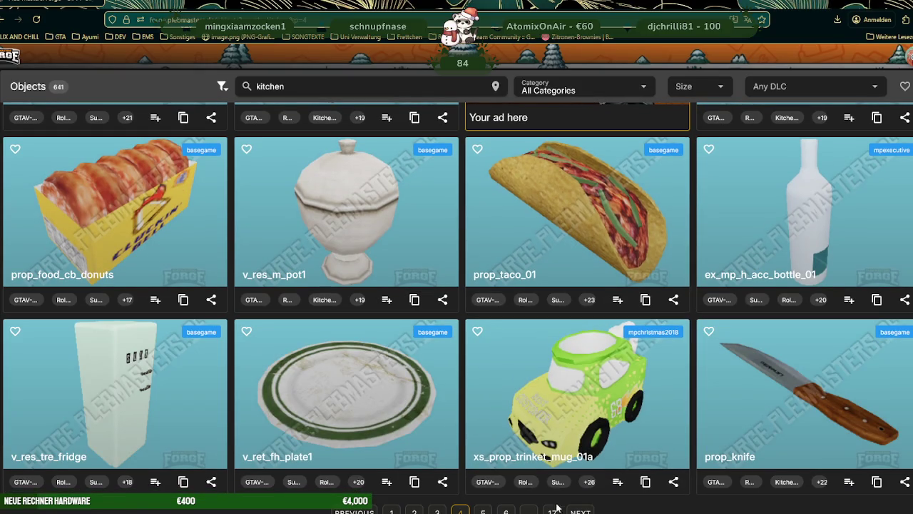
- Advance to the next page of 'kitchen' results and scroll through its objects
left_click(581, 510)
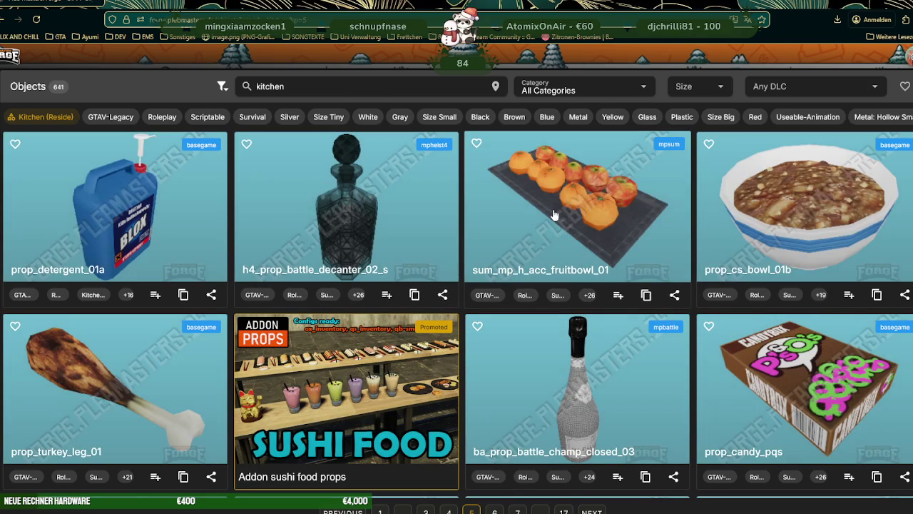
scroll(554, 214, "down", 5)
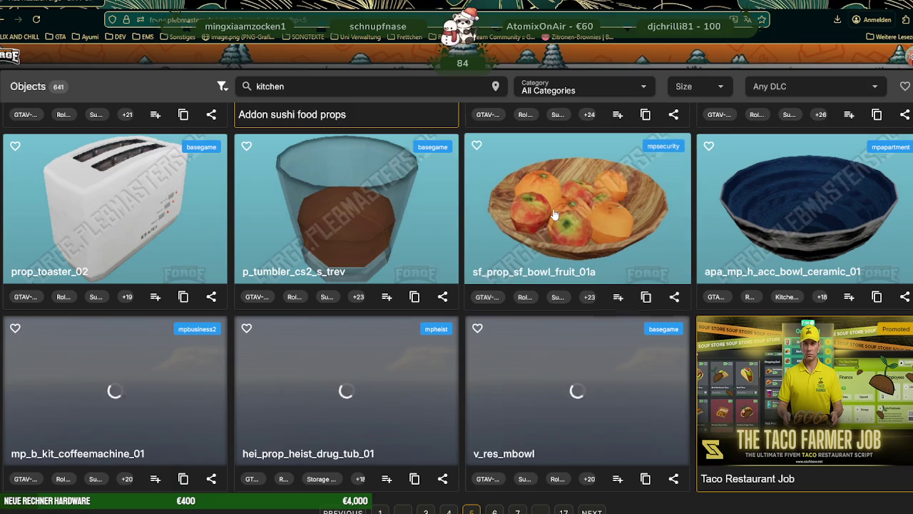
scroll(554, 214, "down", 4)
scroll(555, 214, "down", 2)
scroll(554, 214, "down", 2)
scroll(554, 214, "up", 3)
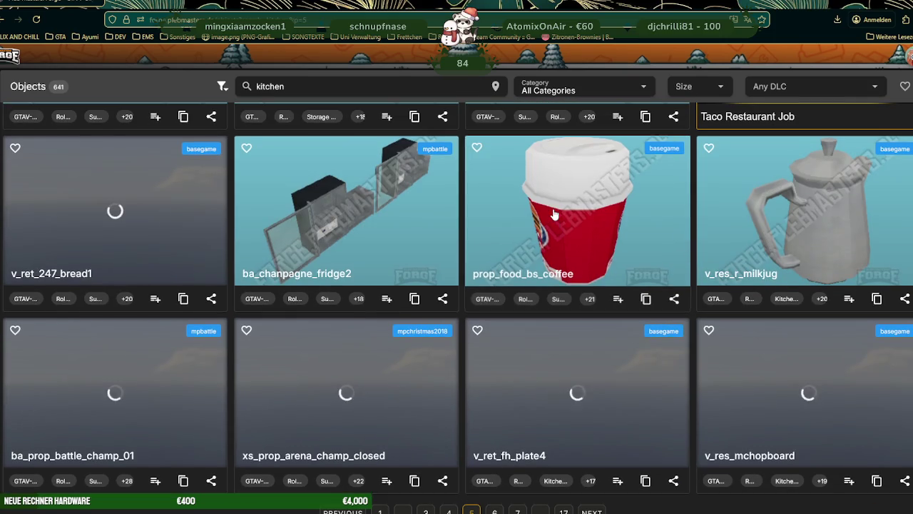
scroll(554, 214, "down", 1)
scroll(554, 214, "down", 2)
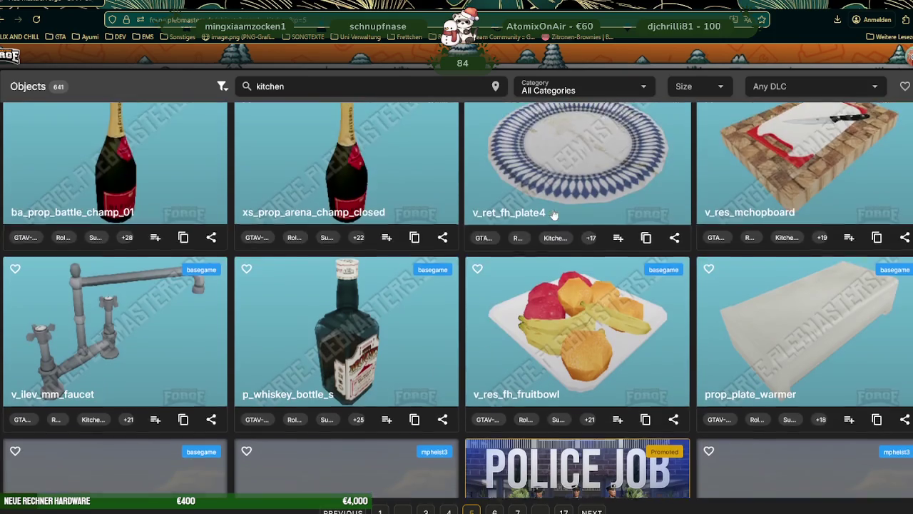
scroll(554, 214, "down", 2)
scroll(554, 214, "down", 1)
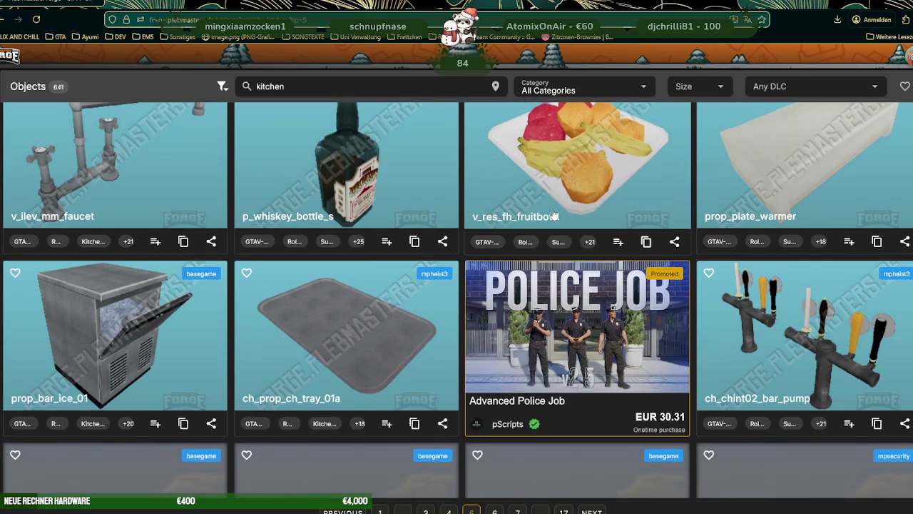
scroll(555, 214, "down", 1)
scroll(554, 214, "down", 2)
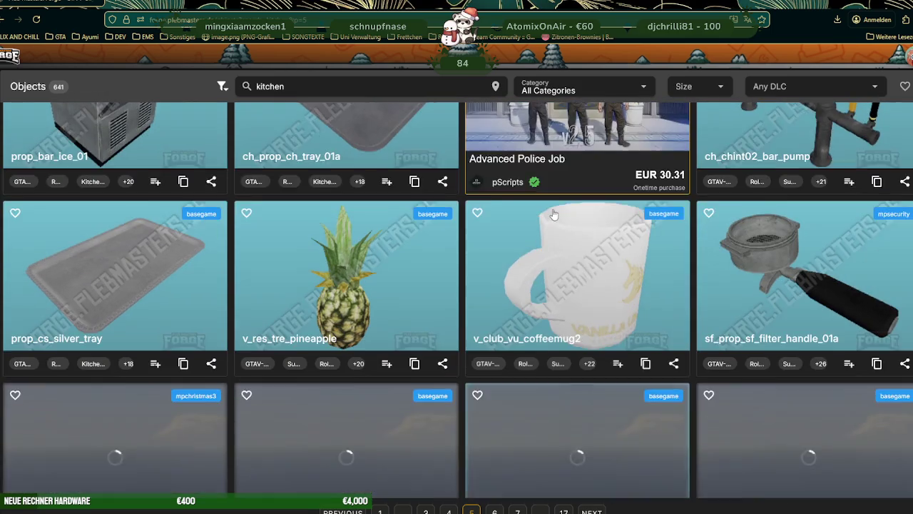
scroll(555, 214, "down", 2)
scroll(554, 214, "down", 2)
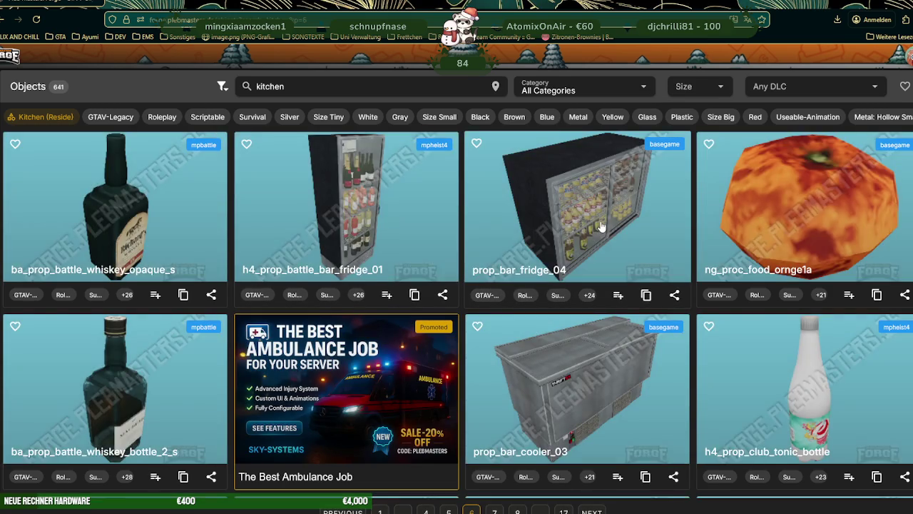
- Scroll down to the L-shaped bench xs_x18intmod_booth_ben_bench01 and open its details
scroll(602, 227, "down", 4)
scroll(599, 225, "down", 2)
scroll(599, 225, "down", 3)
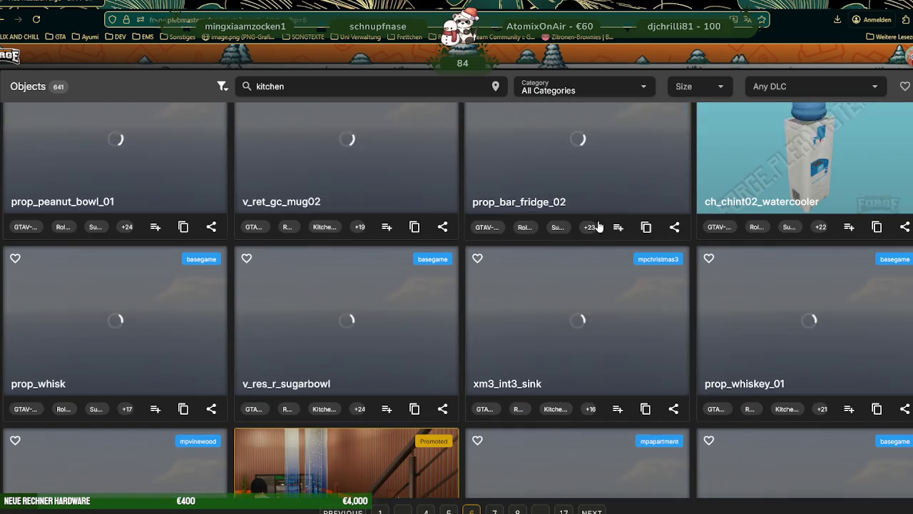
scroll(596, 231, "down", 3)
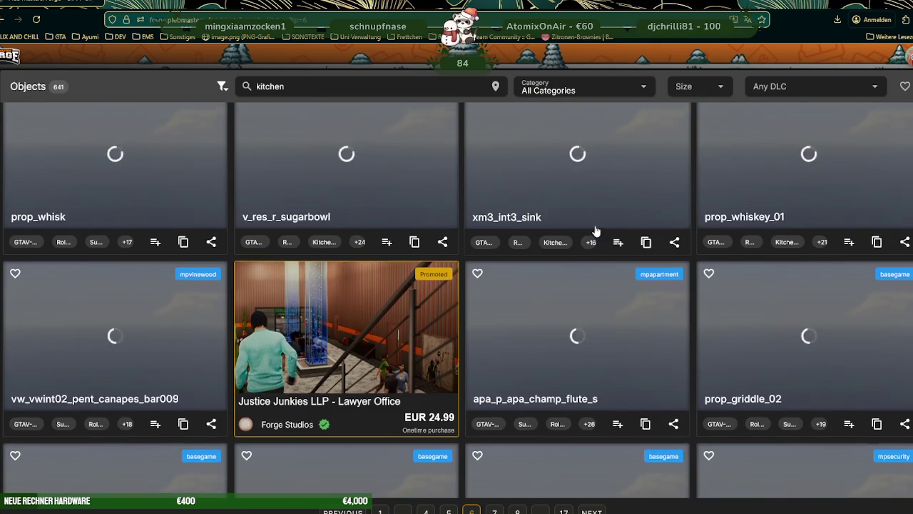
scroll(597, 231, "down", 2)
scroll(596, 231, "down", 4)
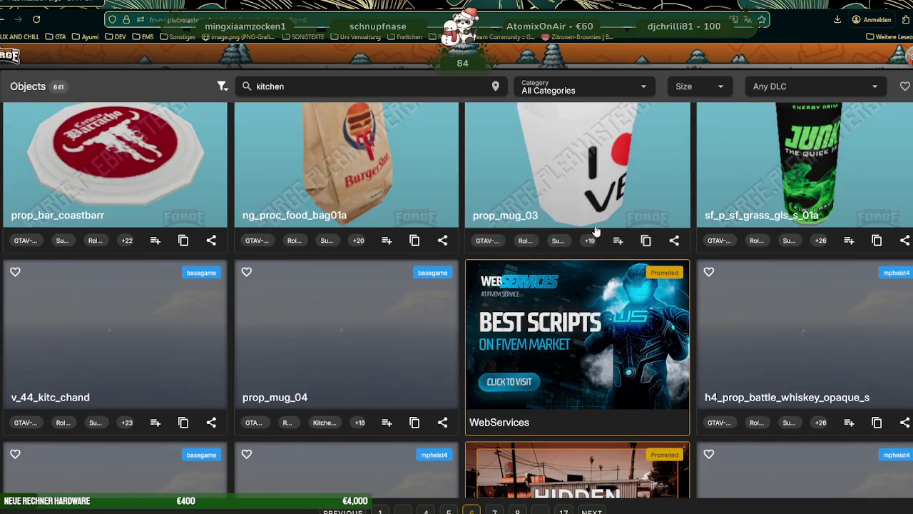
scroll(597, 231, "down", 4)
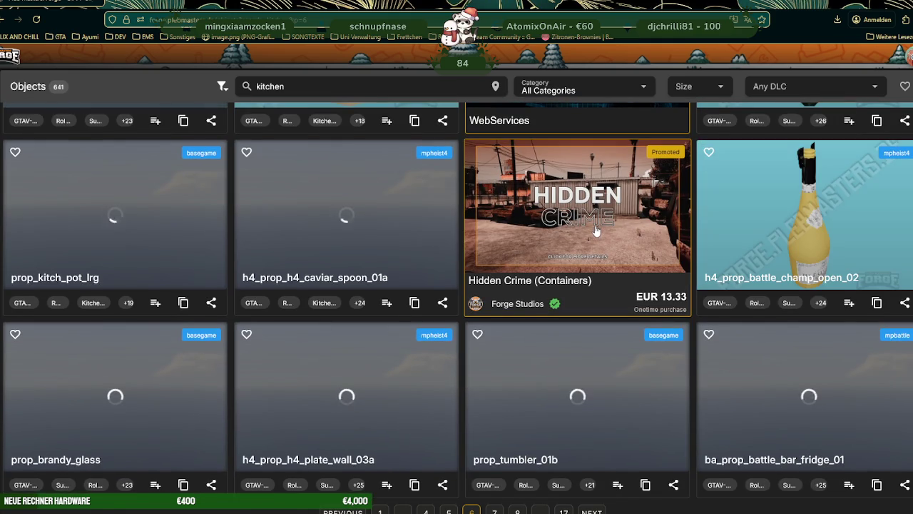
scroll(596, 229, "down", 2)
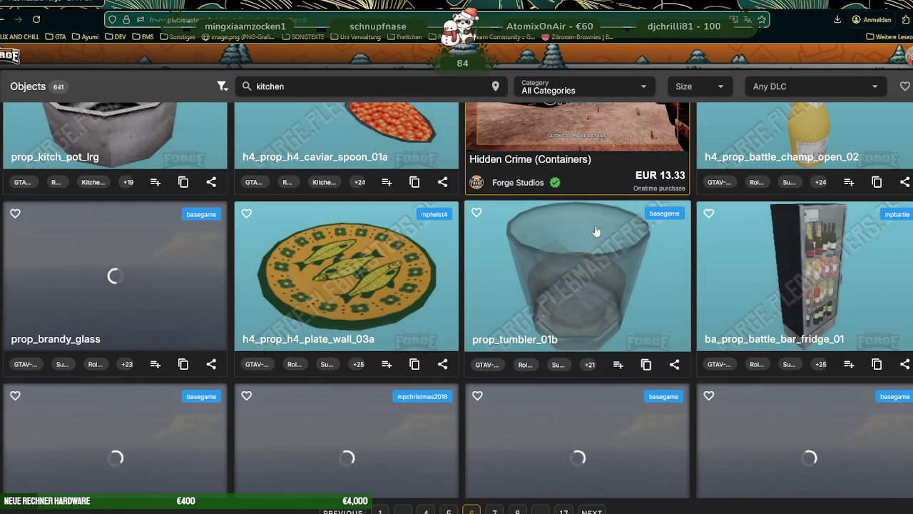
scroll(596, 231, "down", 1)
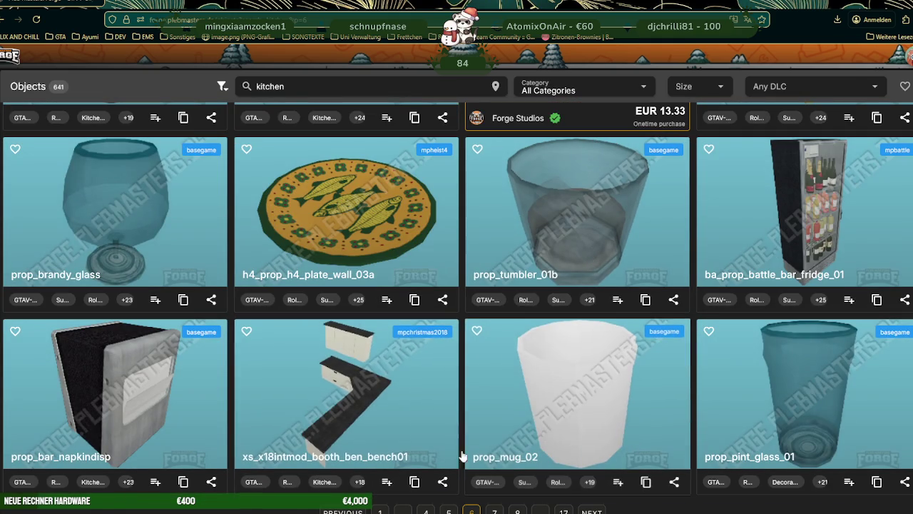
left_click(307, 393)
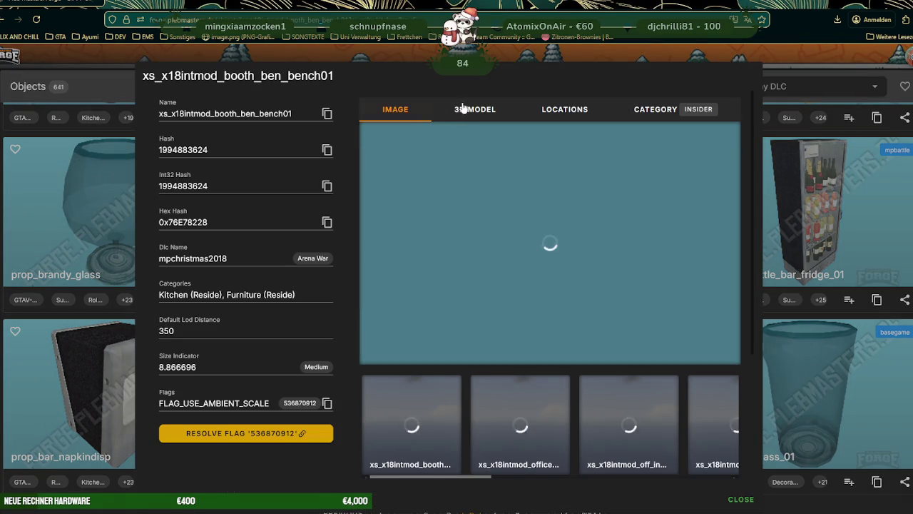
left_click(475, 109)
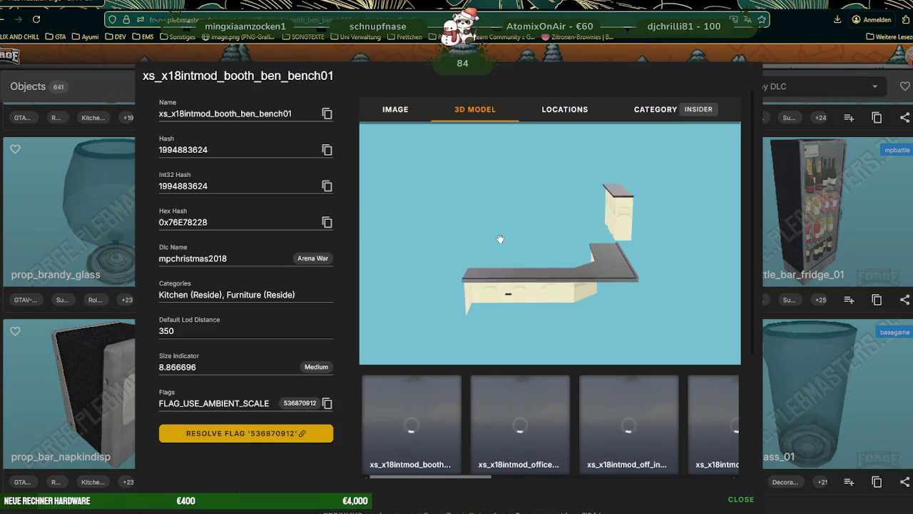
scroll(542, 242, "up", 2)
scroll(562, 240, "up", 3)
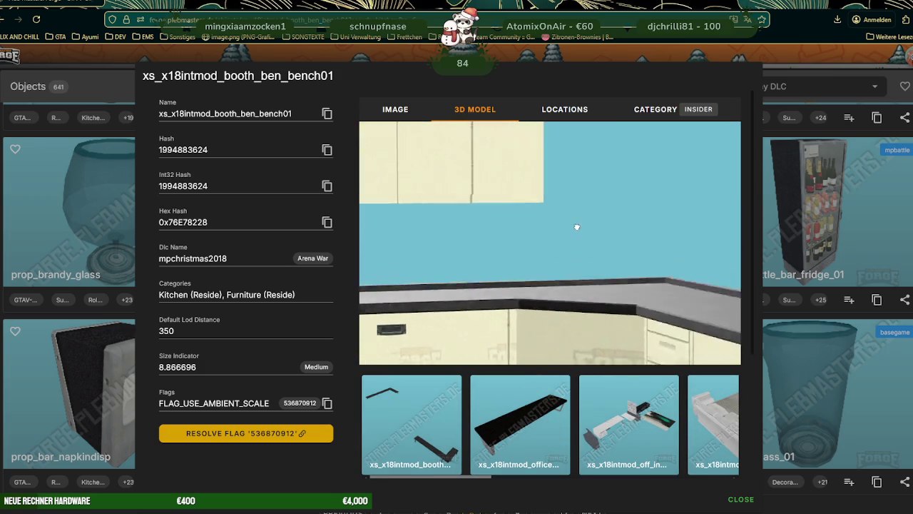
scroll(542, 214, "down", 5)
left_click(817, 193)
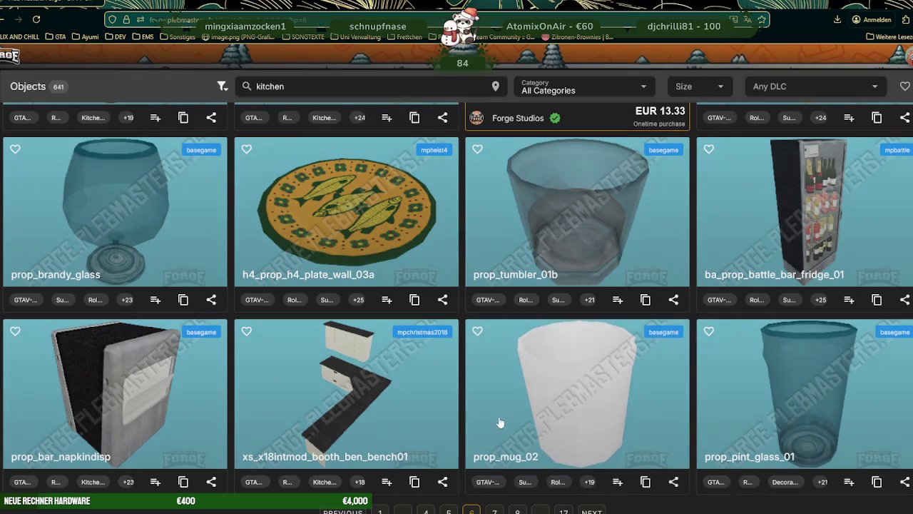
left_click(592, 511)
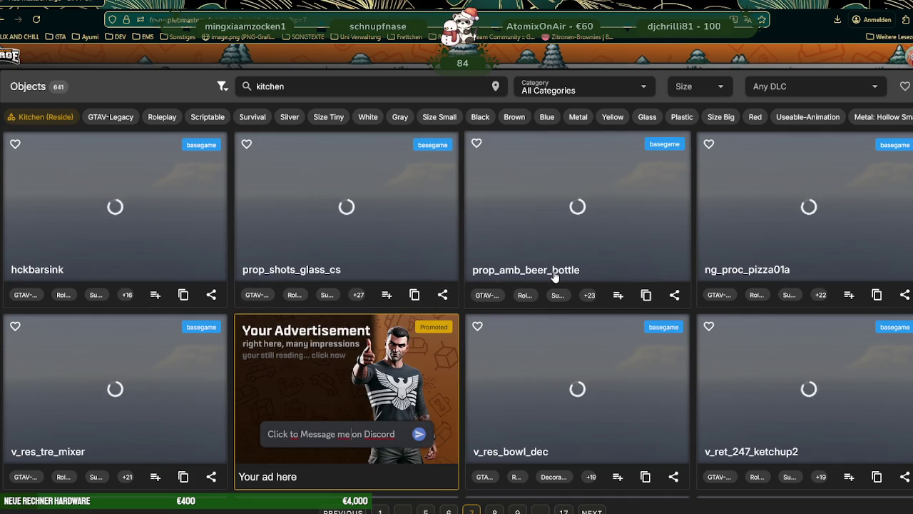
- Go to results page 7, check the game's F8 console and altv-server console, then return to the catalogue
left_click(591, 511)
key("alt+Tab")
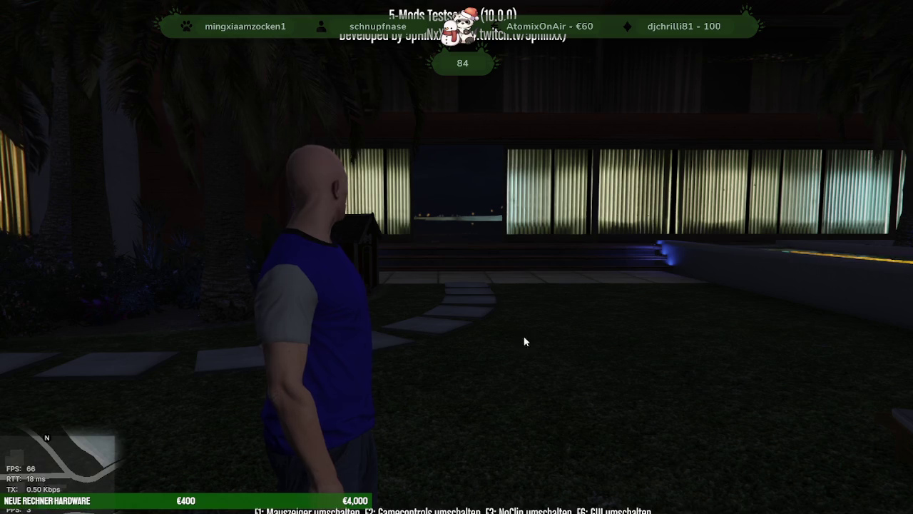
key("F8")
key("F8")
key("alt+Tab")
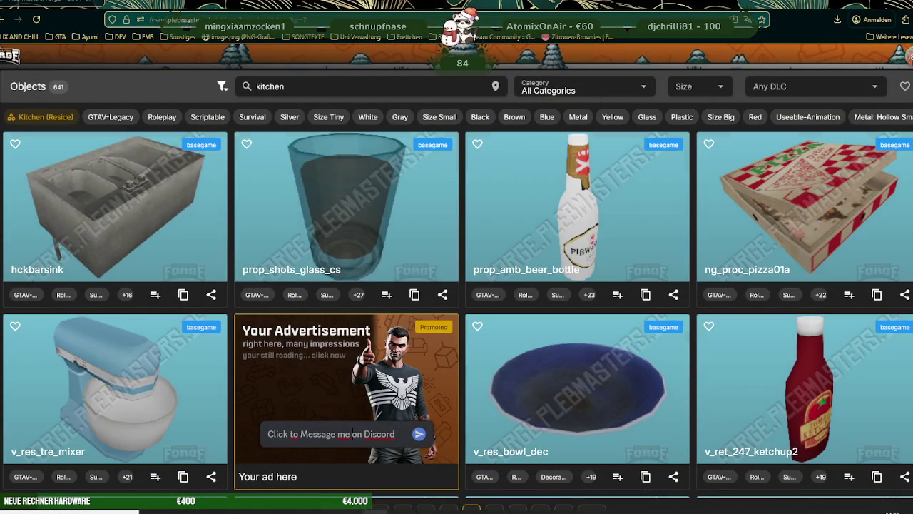
key("alt+Tab")
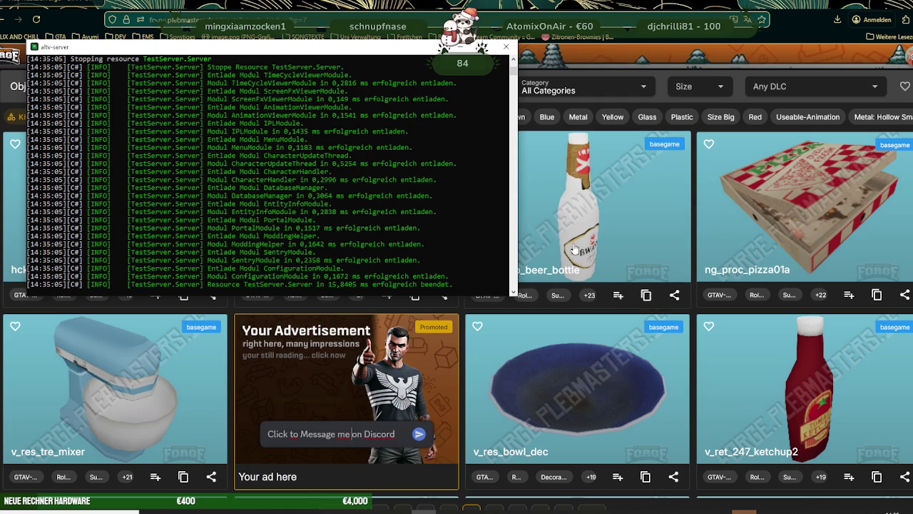
left_click(546, 244)
- Scroll through page 8 of the kitchen results and move to the next page
scroll(543, 225, "down", 4)
scroll(543, 225, "down", 2)
scroll(543, 225, "down", 4)
scroll(543, 230, "down", 1)
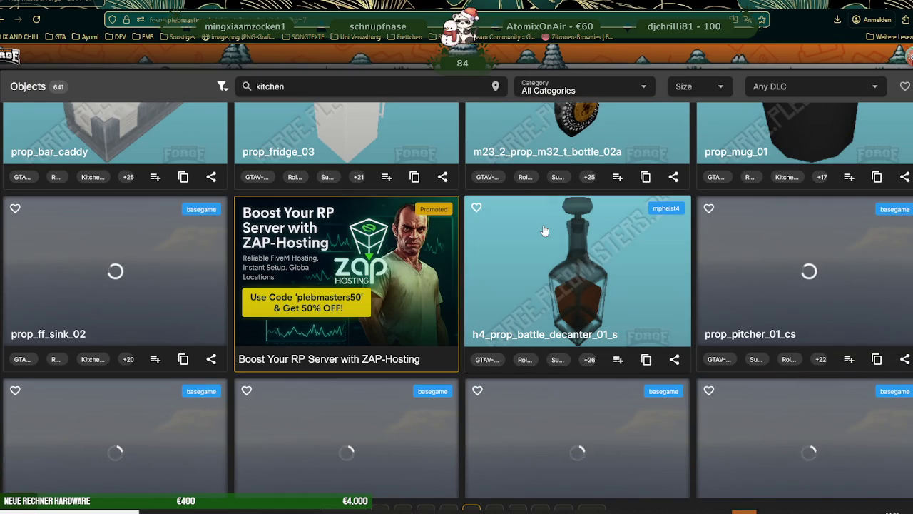
scroll(545, 231, "down", 4)
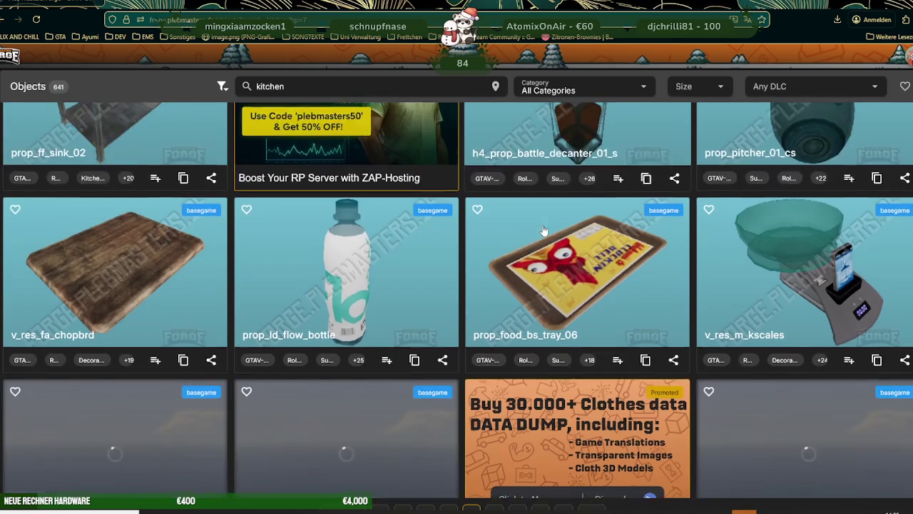
scroll(544, 230, "down", 3)
scroll(544, 231, "down", 3)
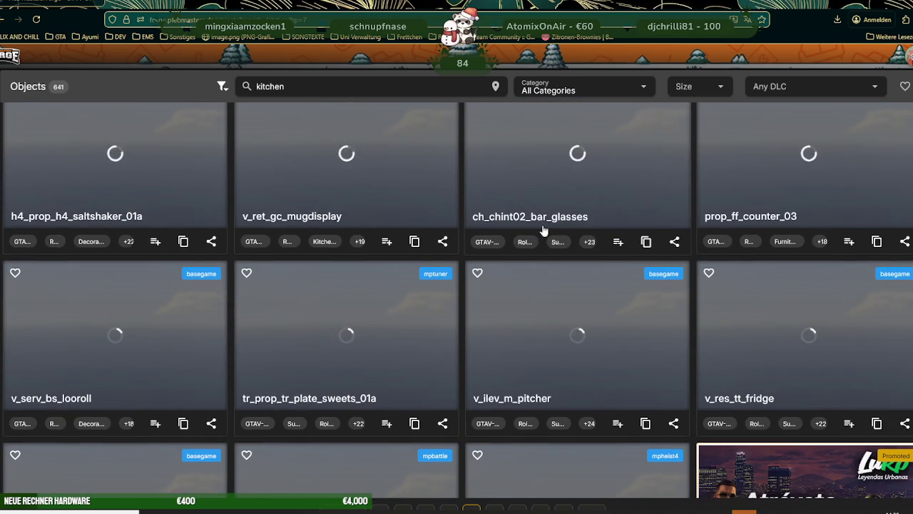
scroll(545, 231, "down", 3)
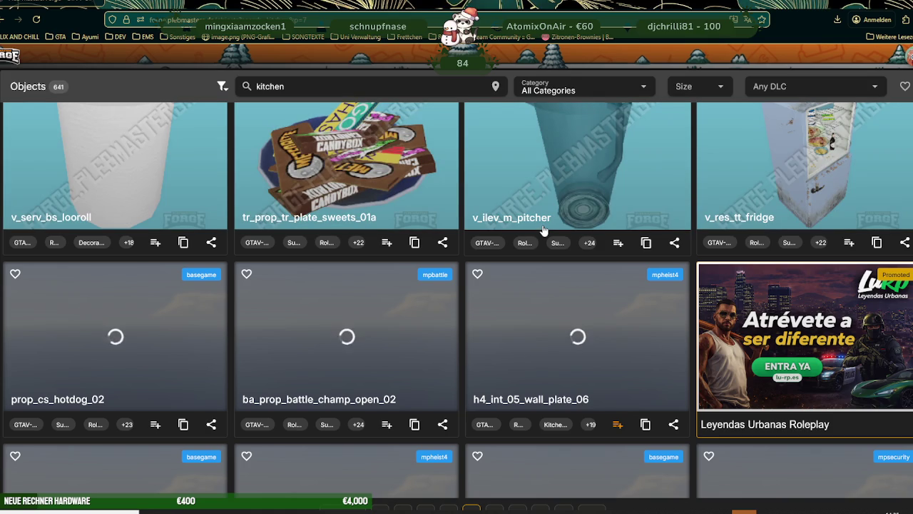
scroll(544, 231, "down", 2)
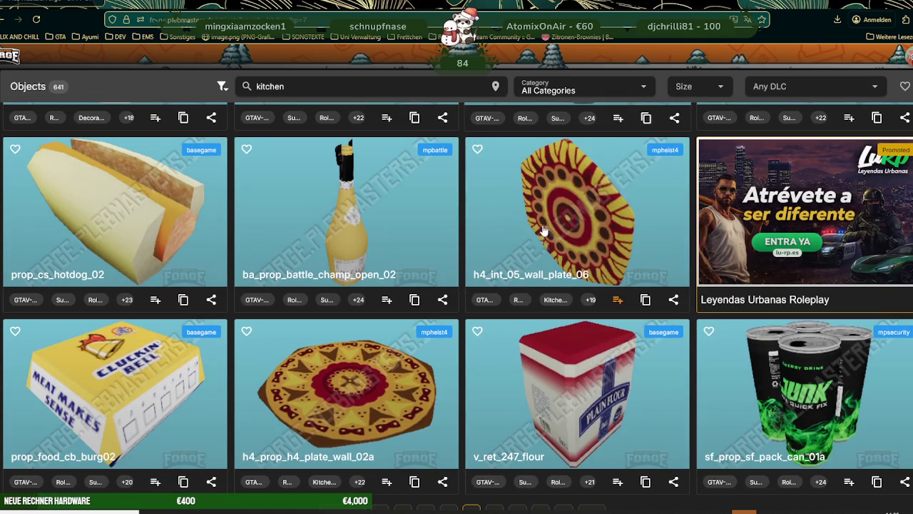
left_click(588, 509)
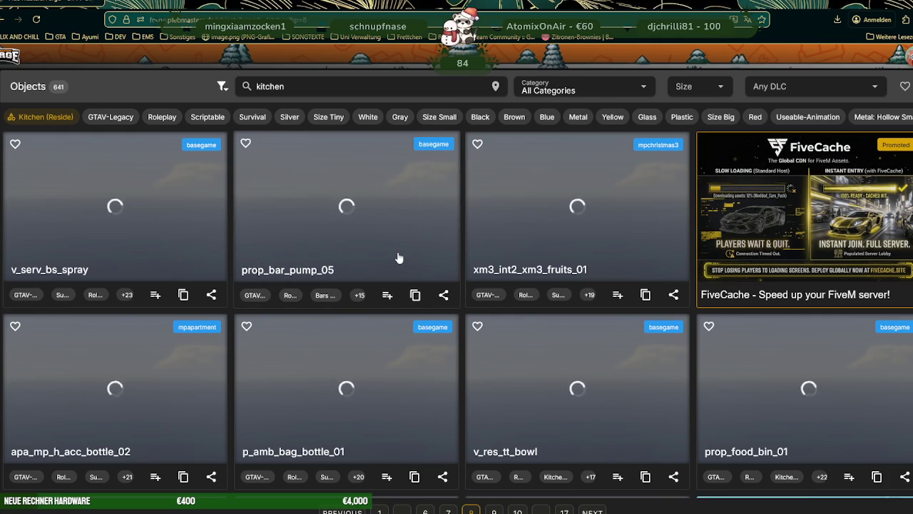
- Browse the following results page and advance to page 9 with the Right key
scroll(400, 257, "down", 3)
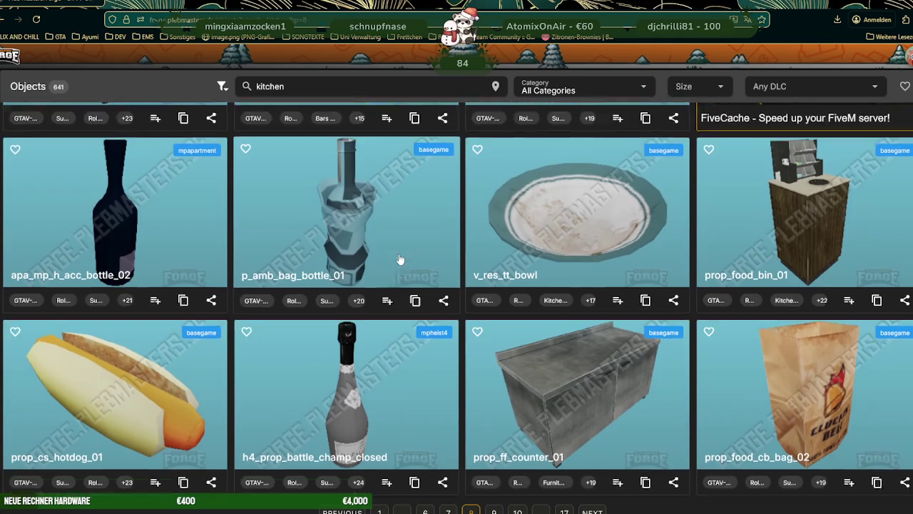
scroll(400, 259, "down", 4)
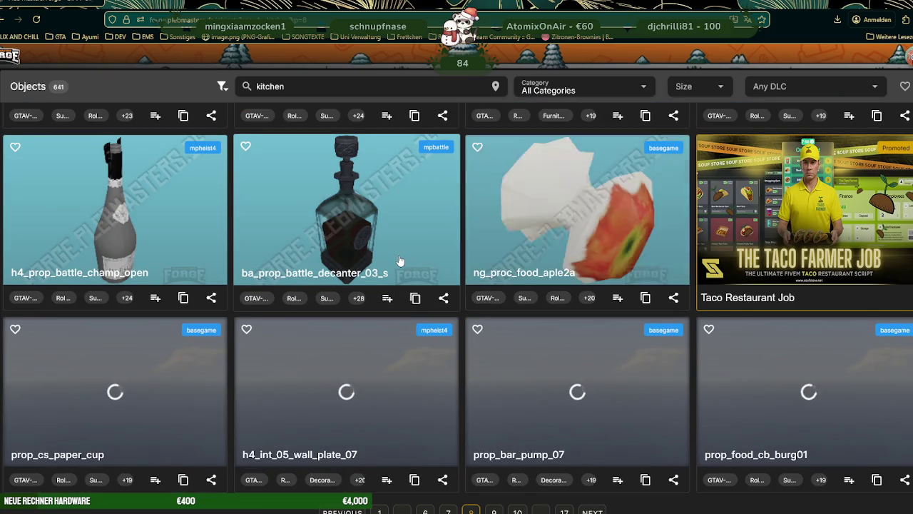
scroll(399, 259, "down", 3)
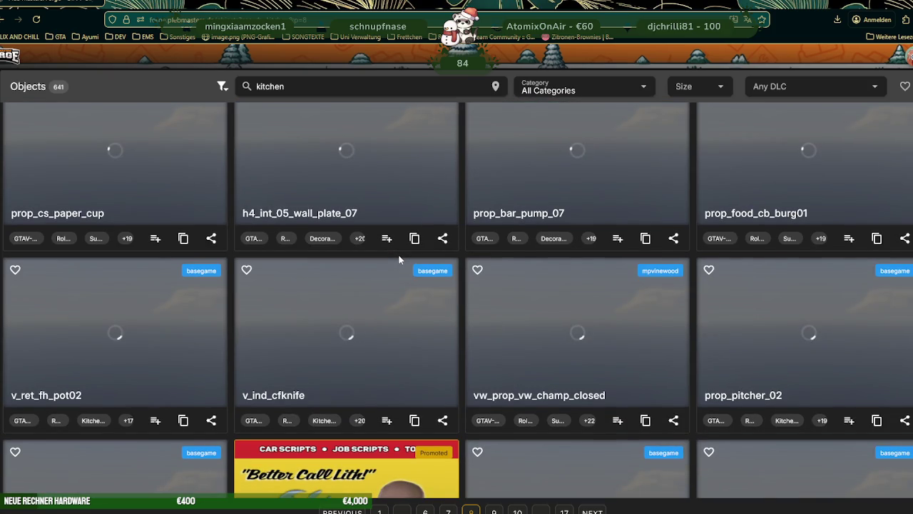
scroll(400, 260, "down", 2)
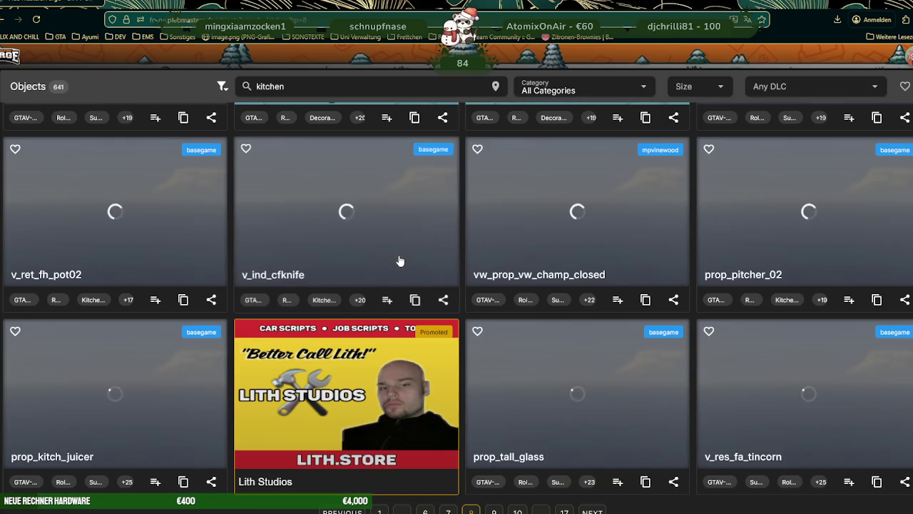
scroll(400, 261, "down", 3)
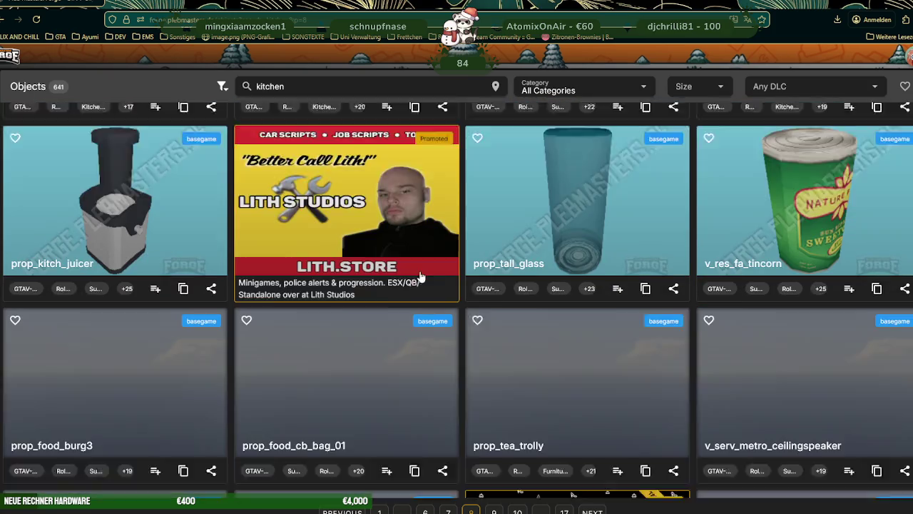
scroll(428, 288, "down", 2)
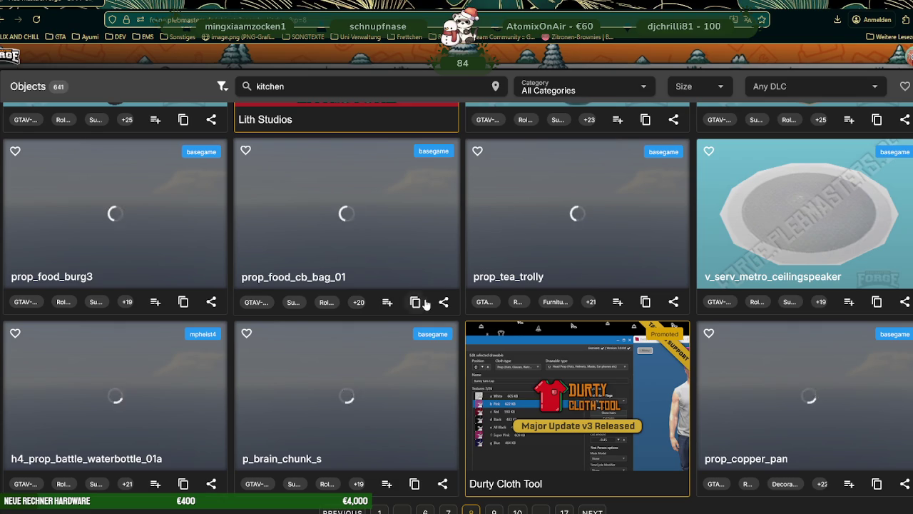
scroll(426, 304, "down", 4)
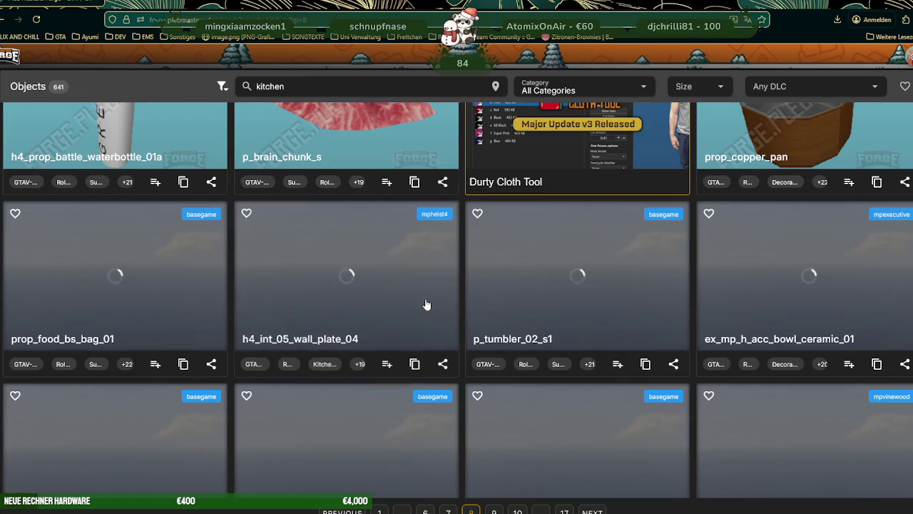
scroll(426, 305, "down", 1)
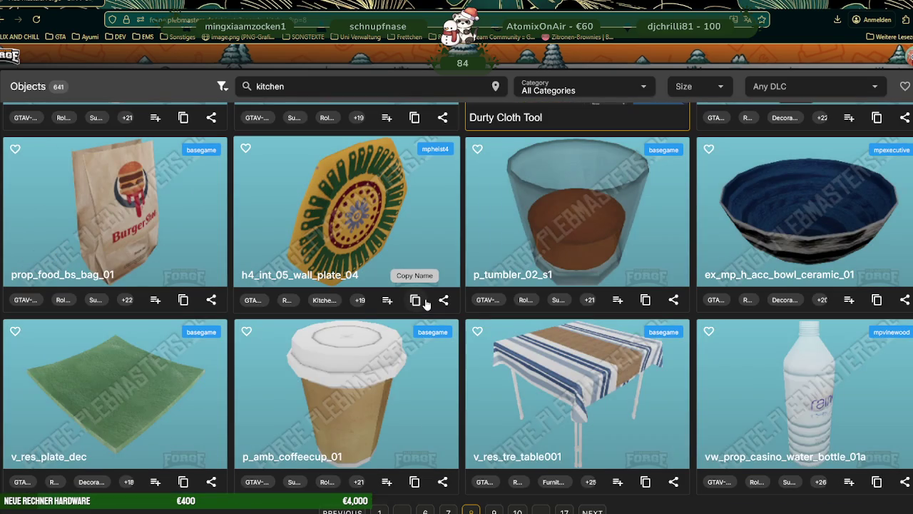
key("Right")
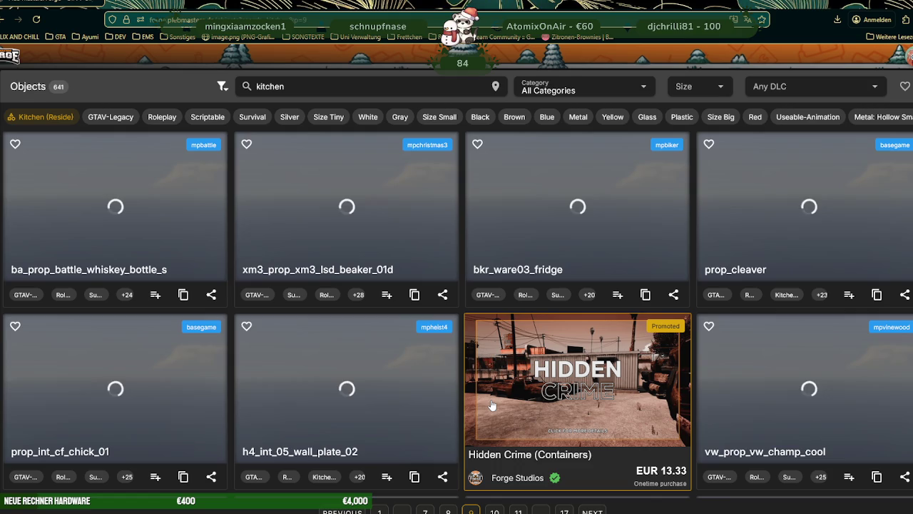
- Scroll through page 9 of the kitchen results and go to page 10
scroll(522, 354, "down", 3)
scroll(523, 354, "down", 2)
scroll(522, 353, "down", 3)
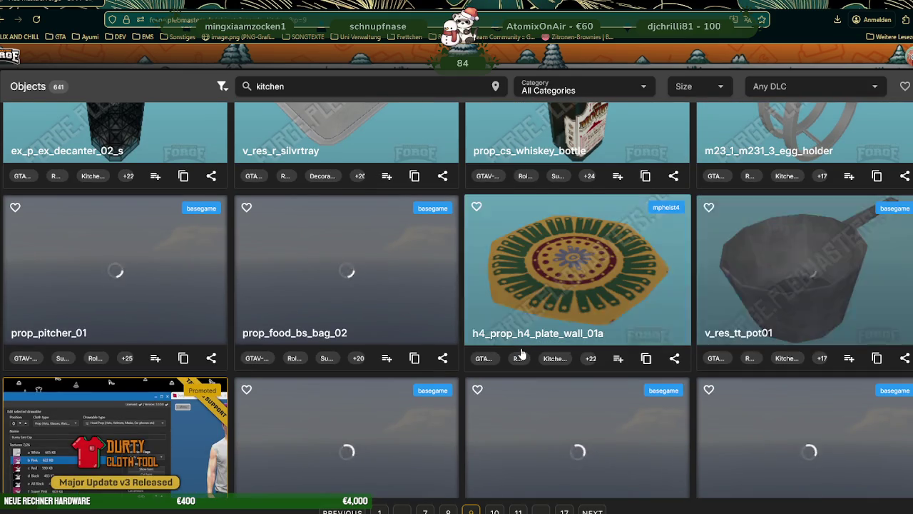
scroll(520, 354, "down", 2)
scroll(521, 352, "down", 2)
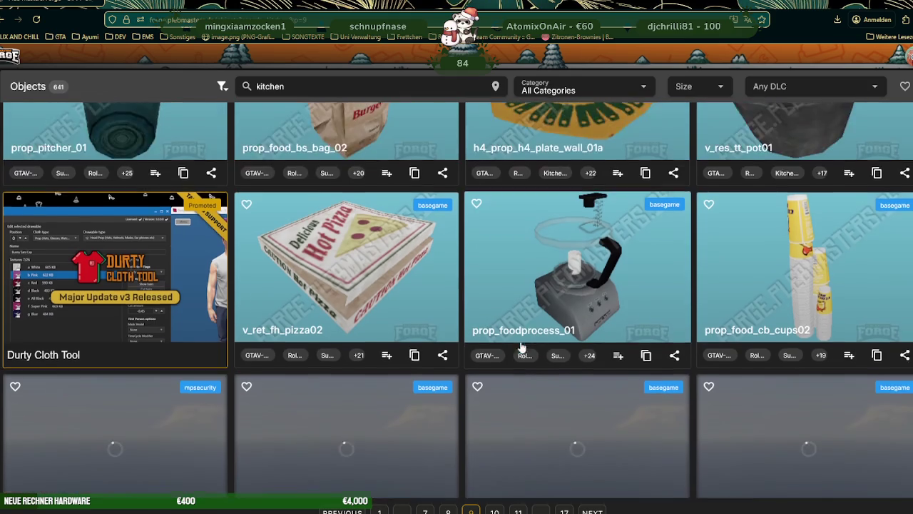
scroll(521, 348, "down", 2)
scroll(521, 348, "down", 2)
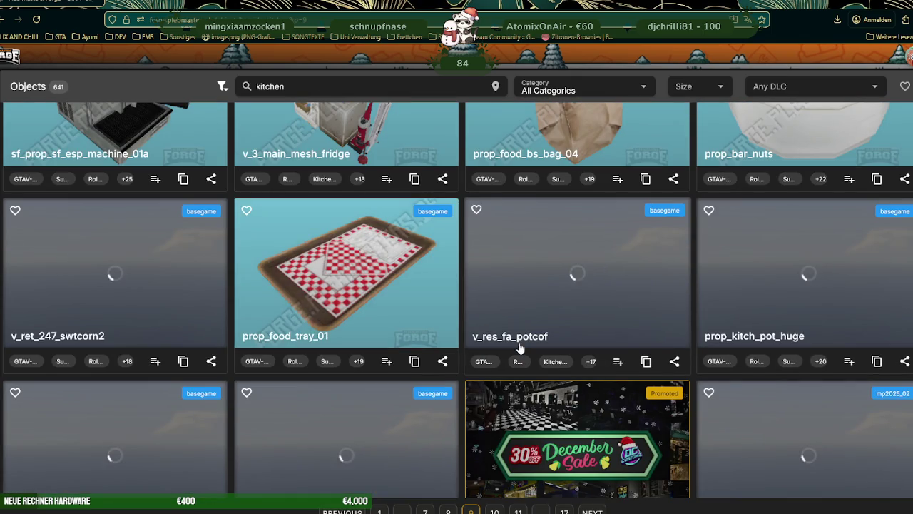
scroll(519, 348, "down", 2)
scroll(521, 349, "down", 2)
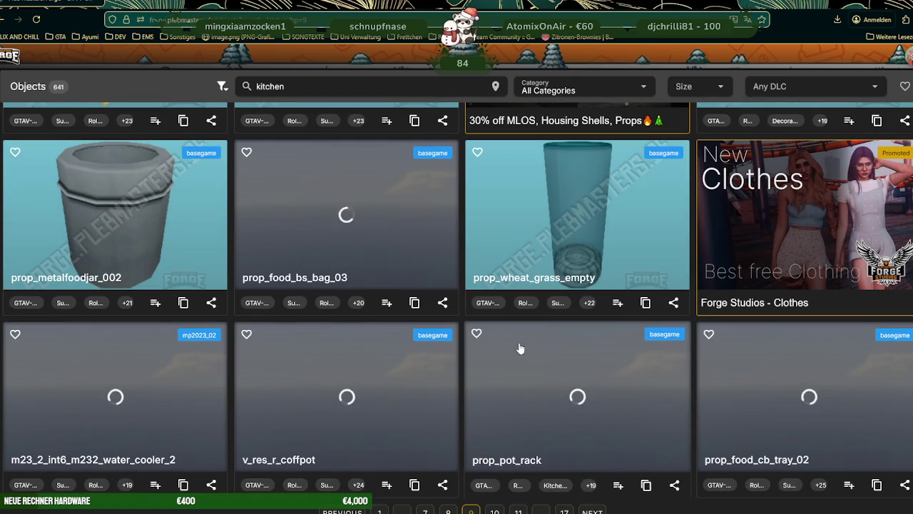
scroll(520, 348, "down", 2)
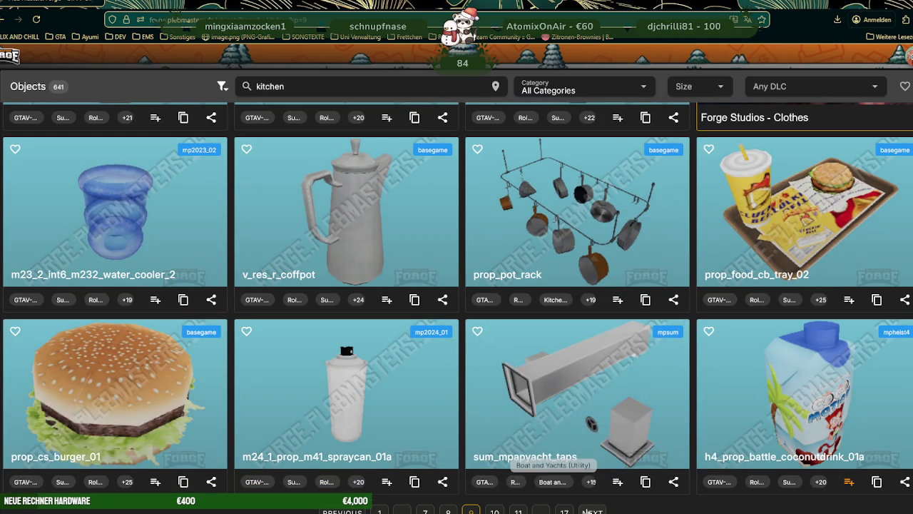
left_click(592, 511)
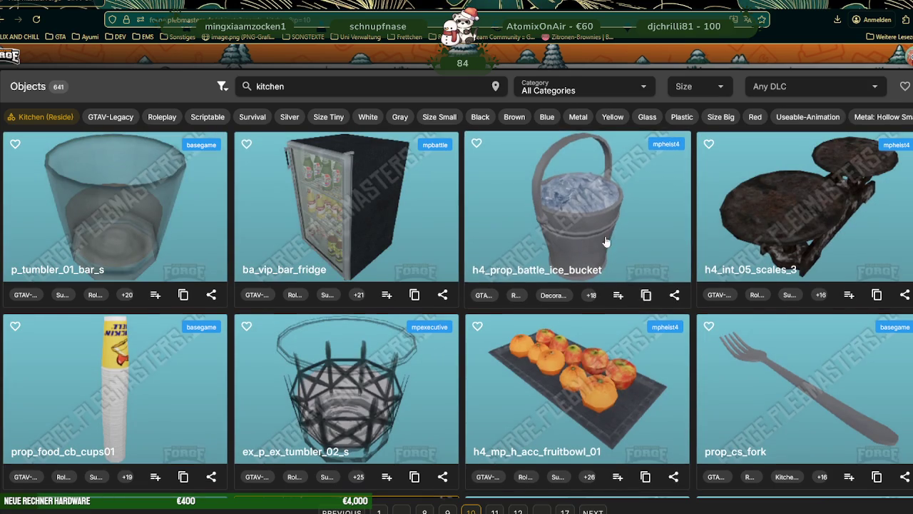
- Look through page 10 of the kitchen objects and advance to page 11
scroll(604, 244, "down", 5)
scroll(606, 241, "down", 2)
scroll(608, 237, "down", 1)
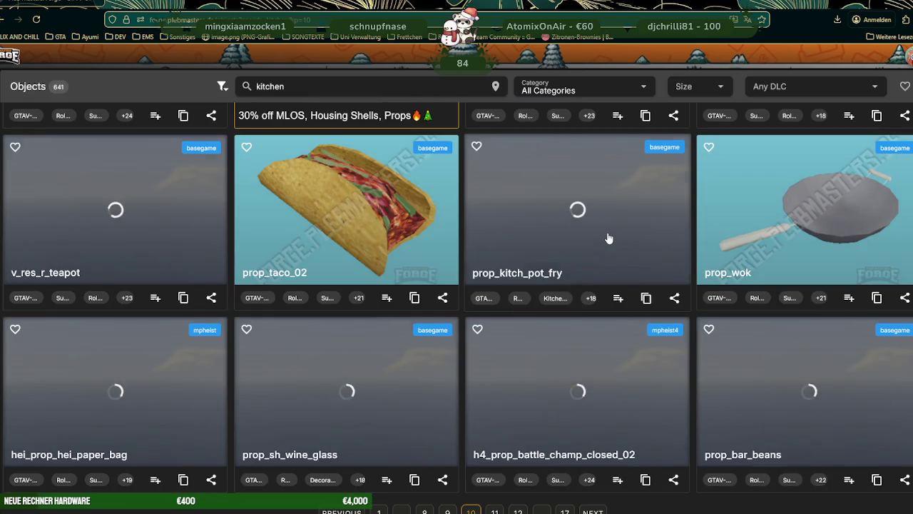
scroll(608, 238, "down", 3)
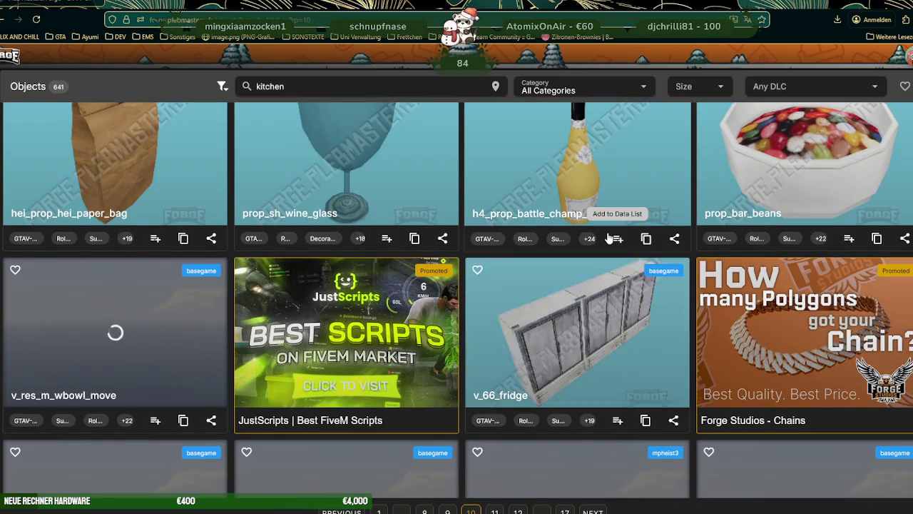
scroll(608, 237, "down", 3)
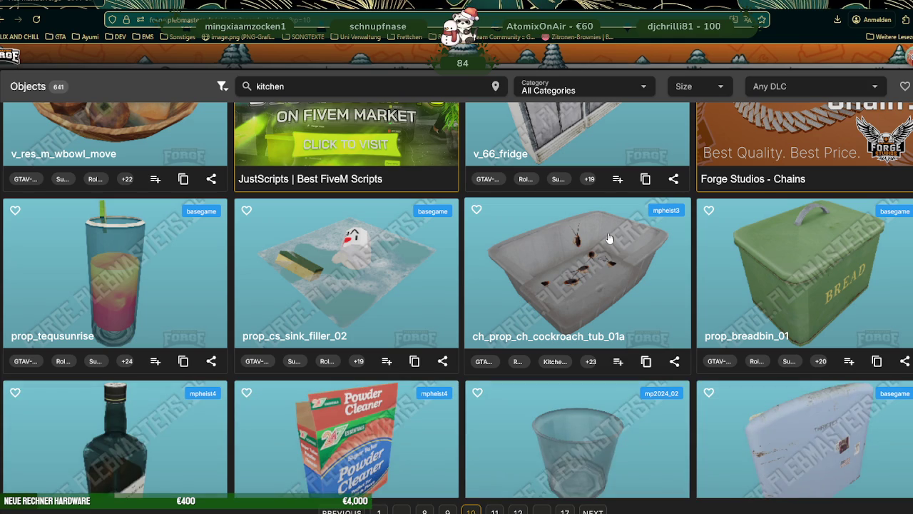
scroll(612, 244, "down", 2)
scroll(611, 244, "down", 5)
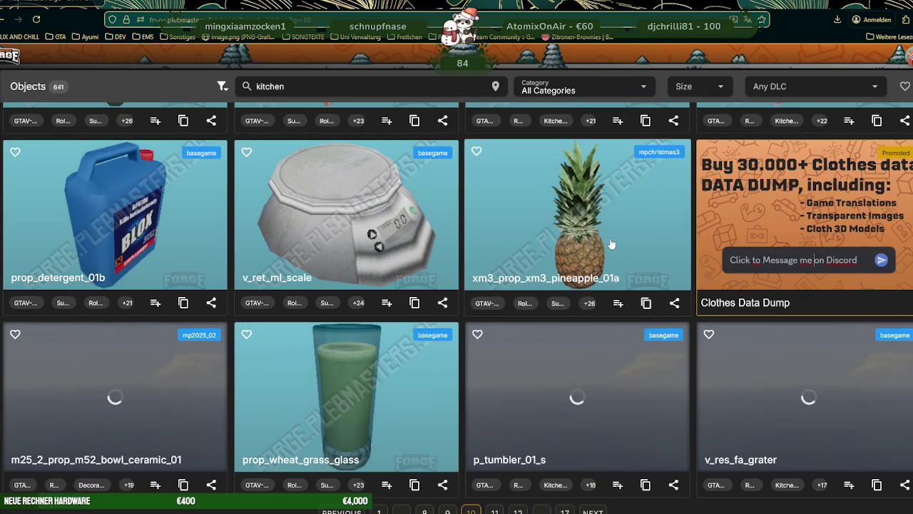
scroll(611, 244, "down", 3)
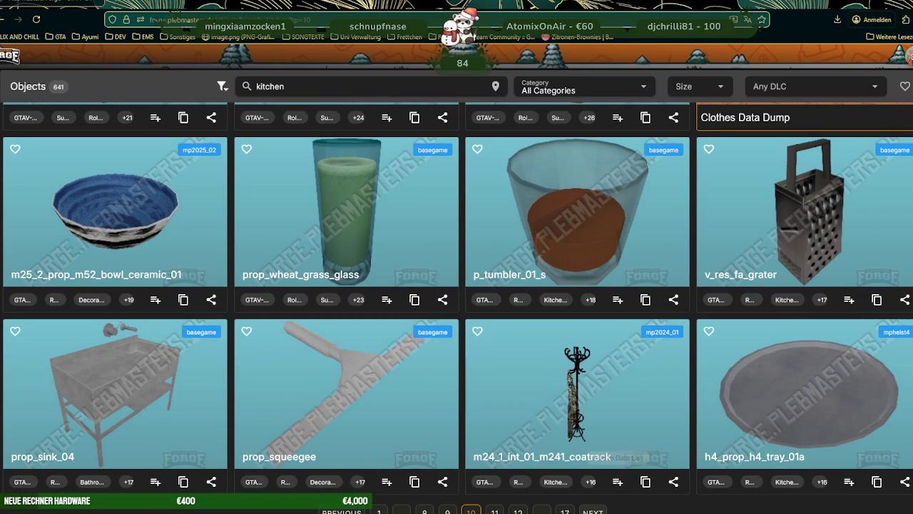
left_click(593, 512)
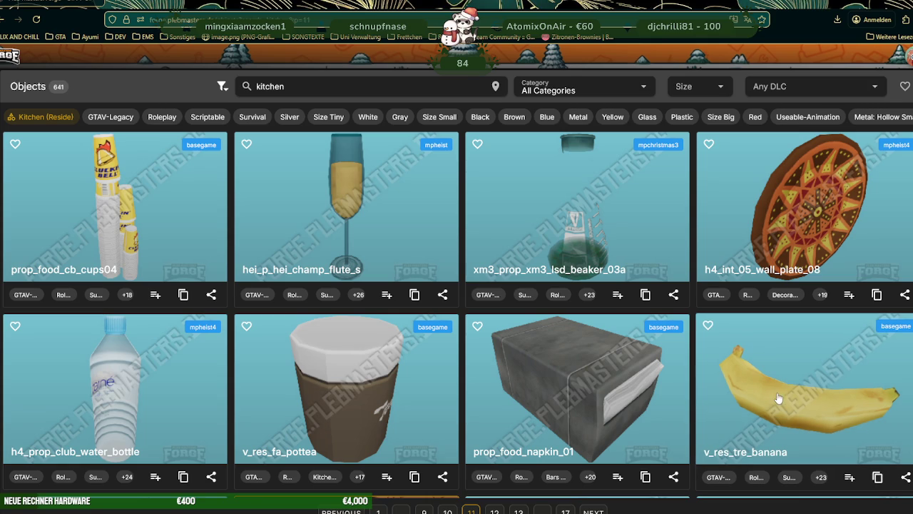
- Look over the page 11 kitchen props and go to page 12
scroll(583, 238, "down", 2)
scroll(580, 243, "down", 3)
scroll(579, 244, "down", 3)
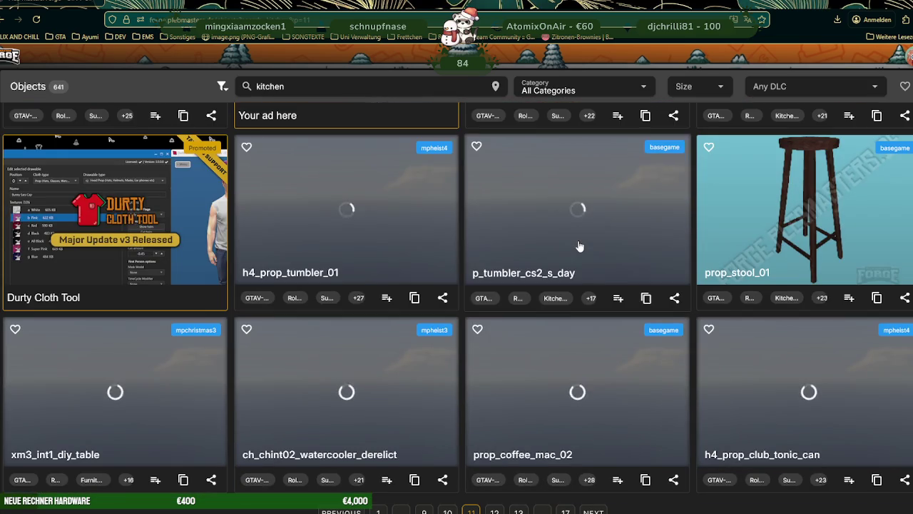
scroll(624, 330, "down", 3)
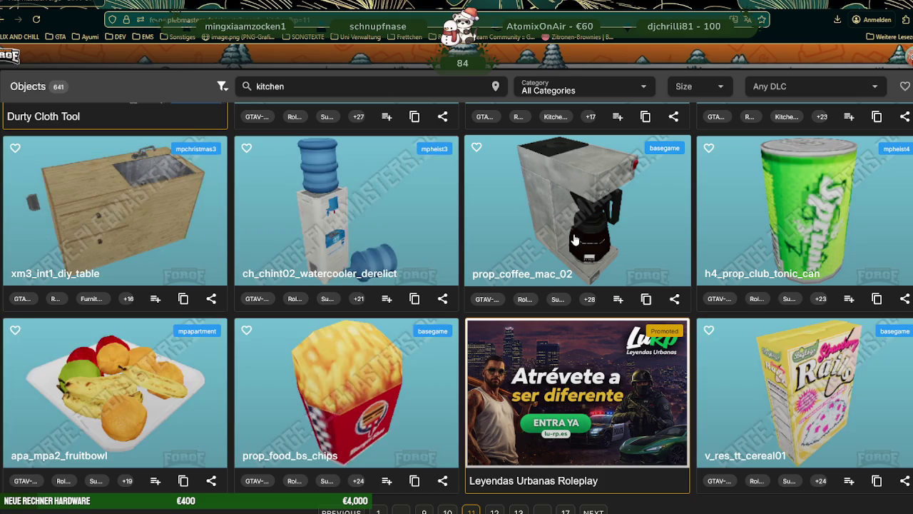
scroll(574, 239, "down", 3)
scroll(575, 241, "down", 3)
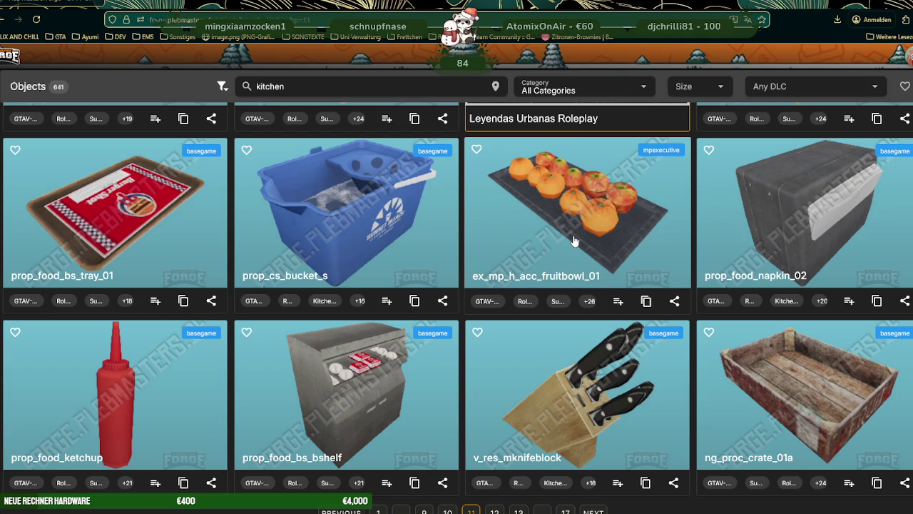
scroll(574, 241, "down", 2)
scroll(574, 242, "down", 2)
scroll(574, 241, "down", 1)
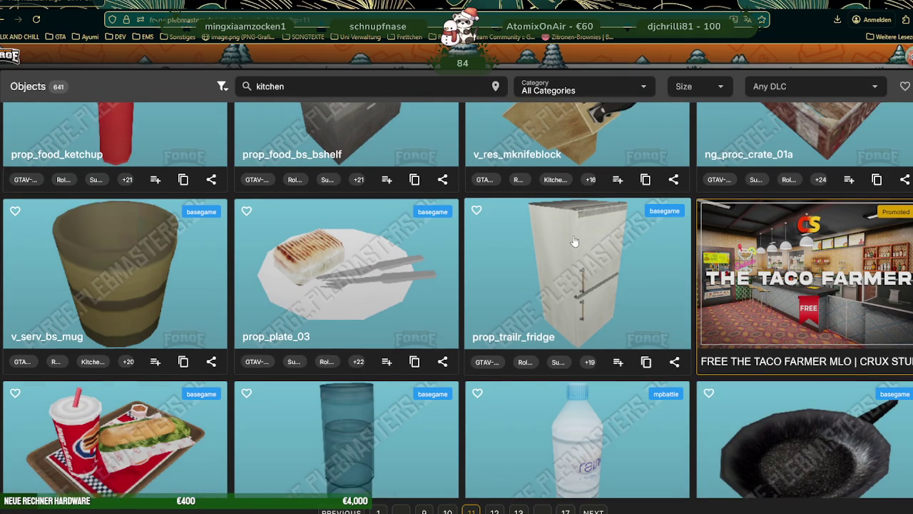
scroll(574, 241, "down", 1)
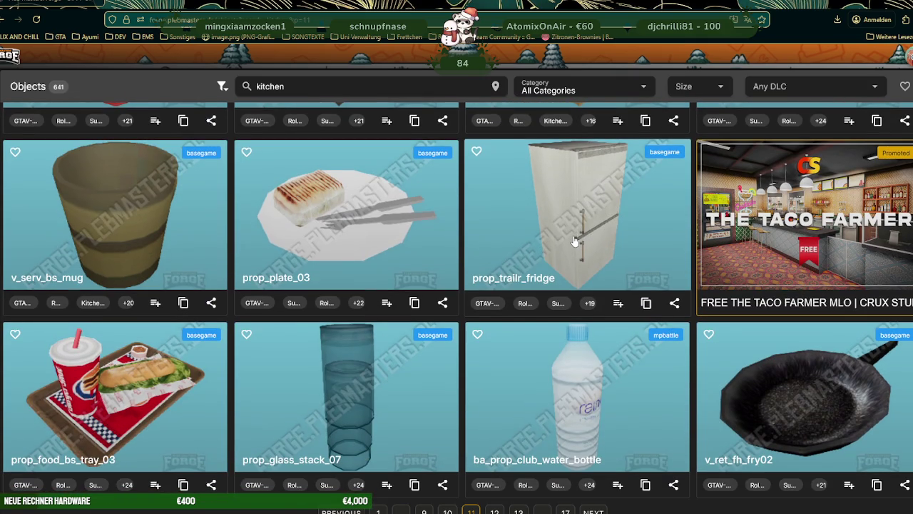
scroll(574, 242, "down", 3)
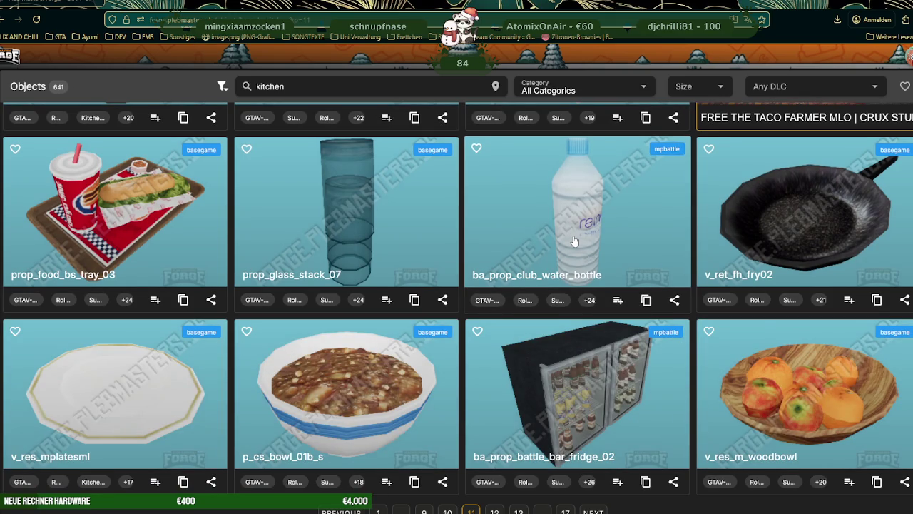
left_click(592, 509)
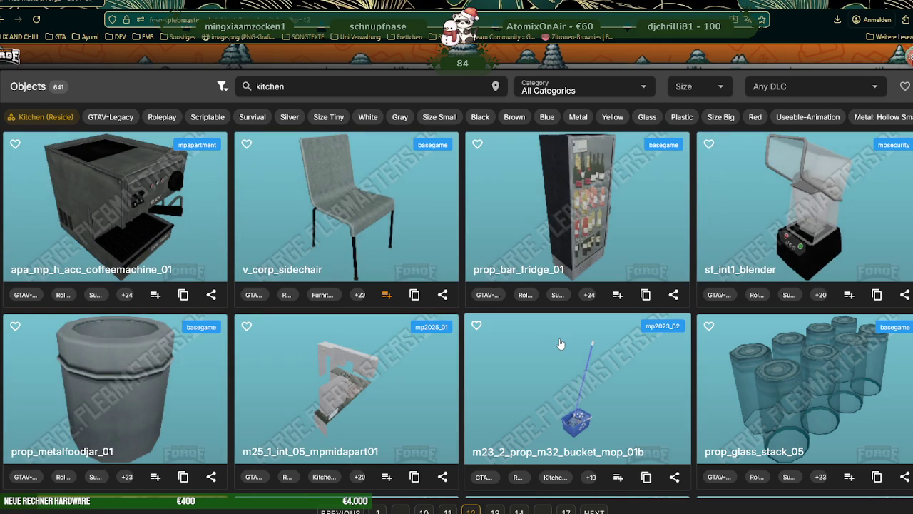
- Scroll through the page 12 props and advance to page 13
scroll(561, 344, "down", 4)
scroll(560, 344, "down", 5)
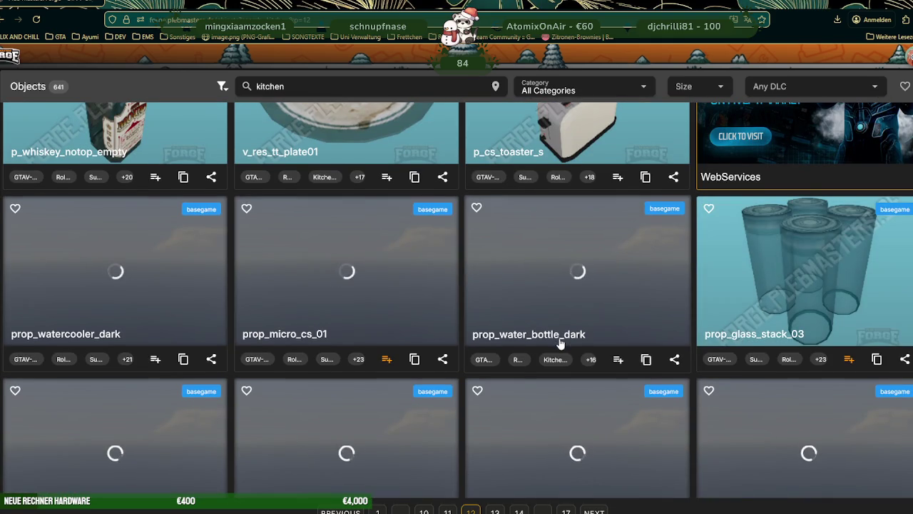
scroll(561, 345, "up", 3)
scroll(544, 277, "down", 3)
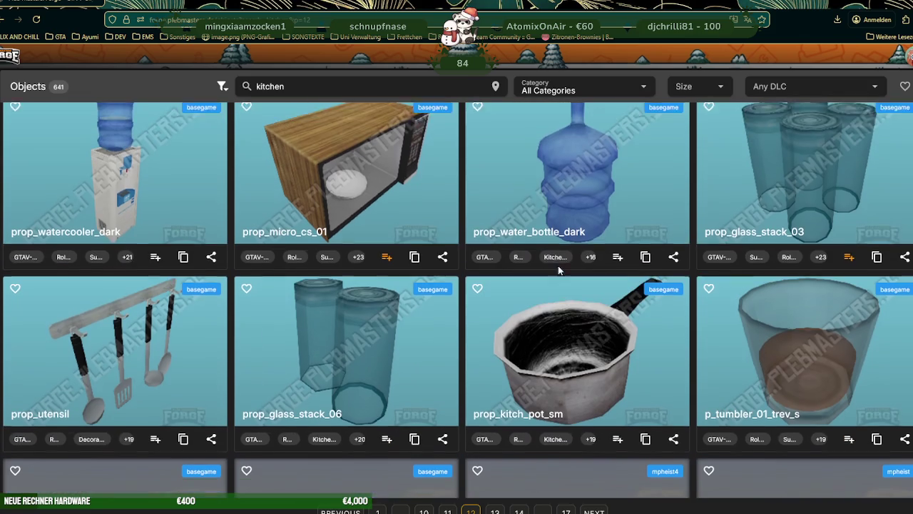
scroll(569, 266, "down", 3)
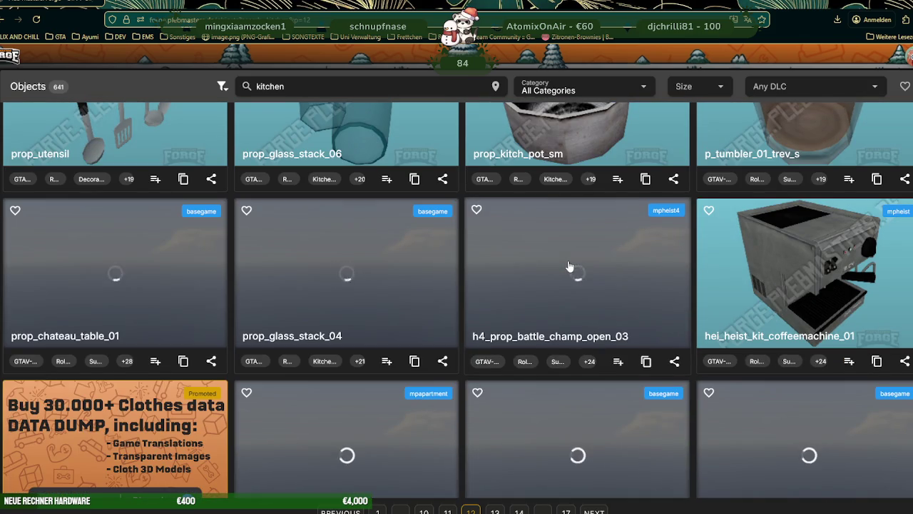
scroll(570, 266, "down", 2)
scroll(569, 266, "down", 1)
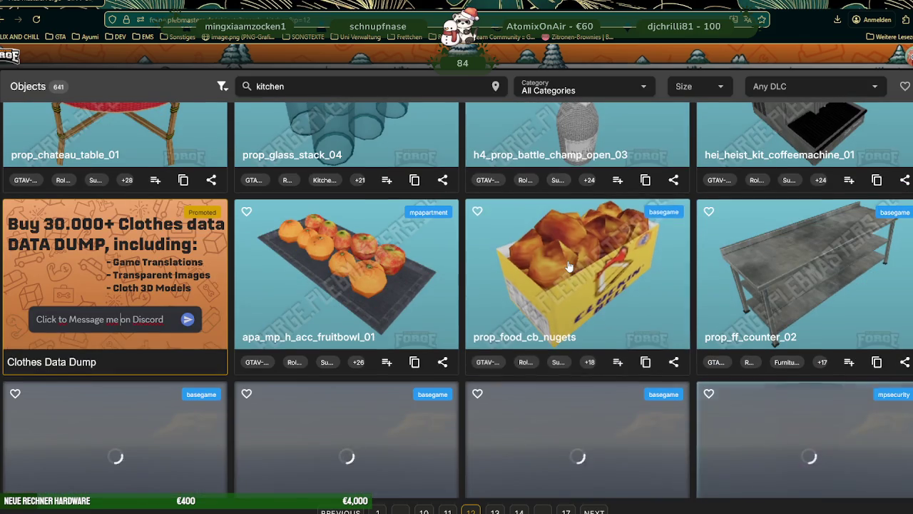
scroll(569, 266, "down", 2)
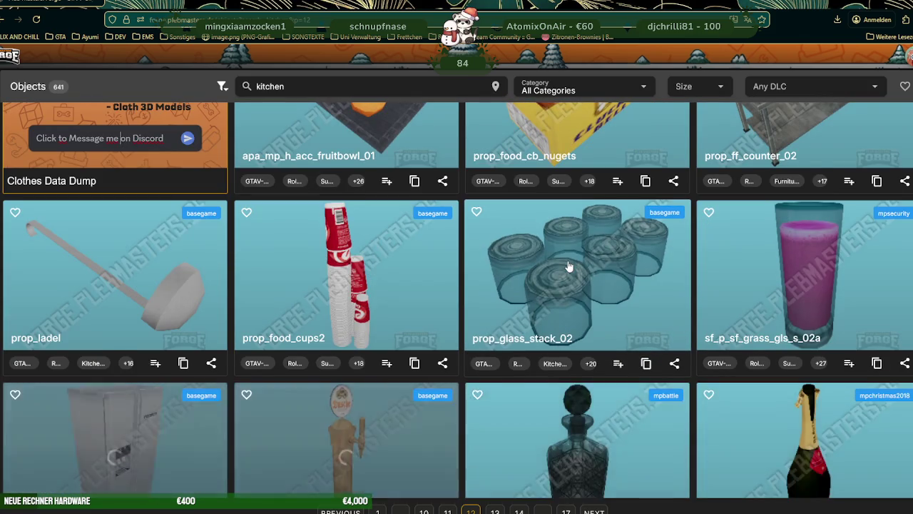
scroll(569, 267, "down", 3)
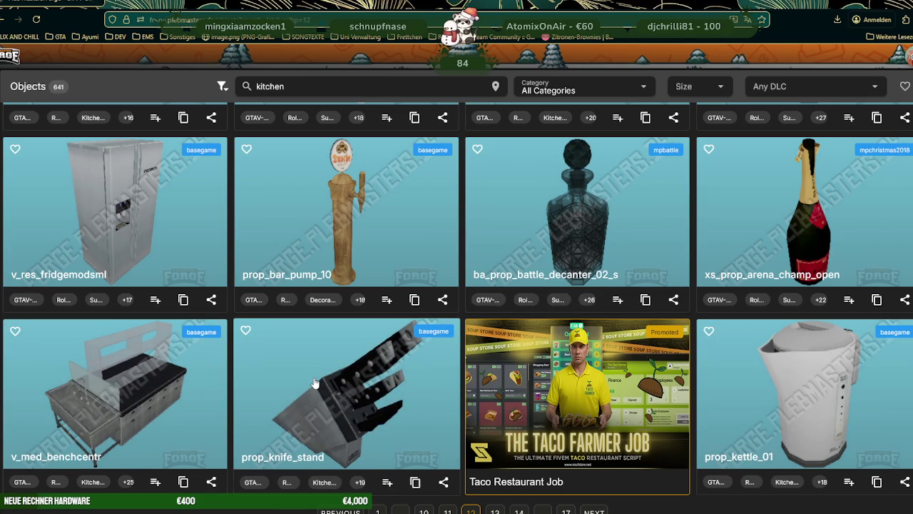
left_click(594, 511)
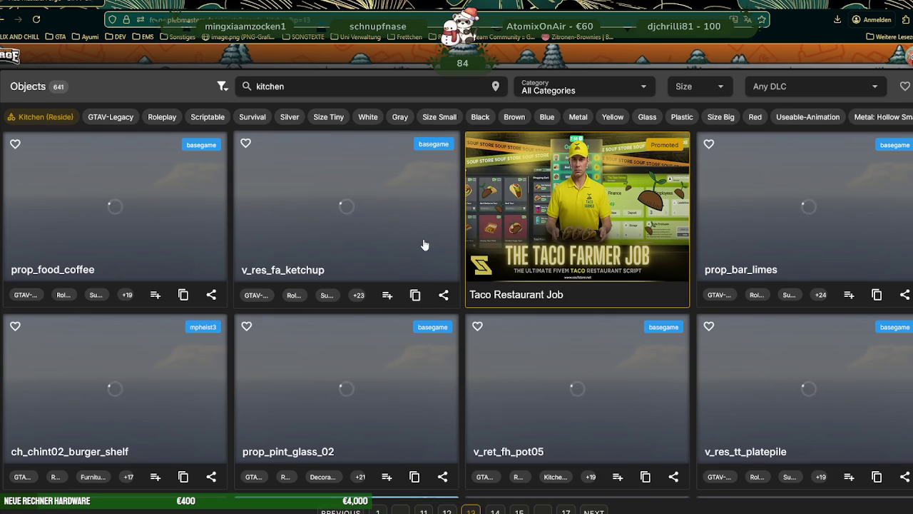
- Scroll through page 13 of the kitchen results and go to page 14
scroll(424, 245, "down", 1)
scroll(425, 245, "down", 3)
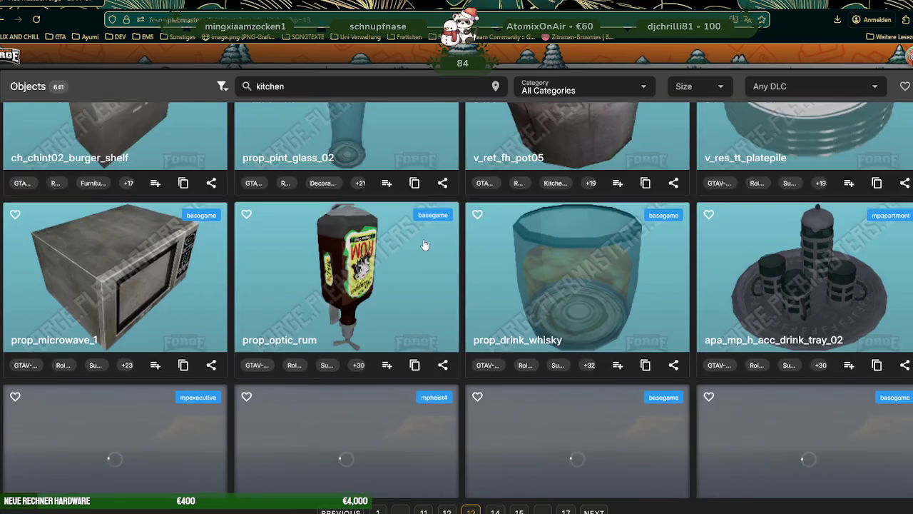
scroll(425, 244, "down", 2)
scroll(425, 245, "down", 1)
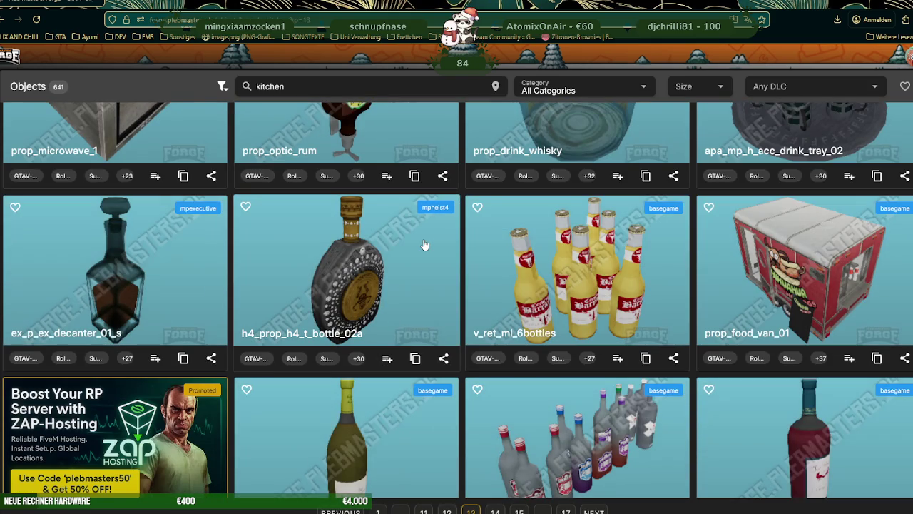
scroll(833, 264, "down", 3)
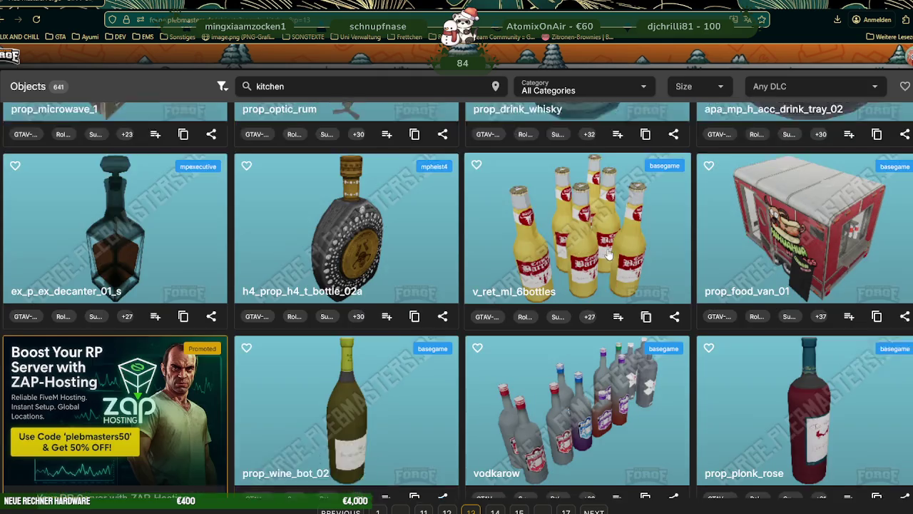
scroll(601, 255, "down", 3)
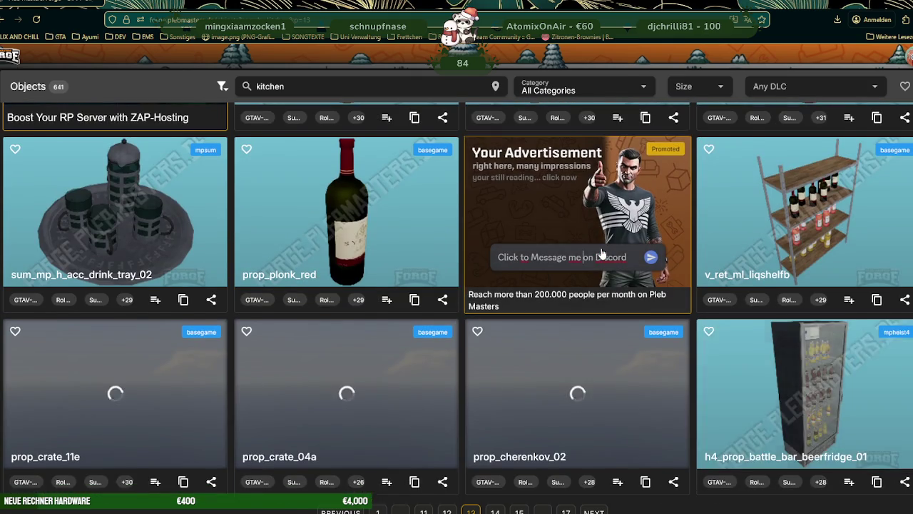
scroll(602, 255, "down", 3)
scroll(602, 255, "down", 3)
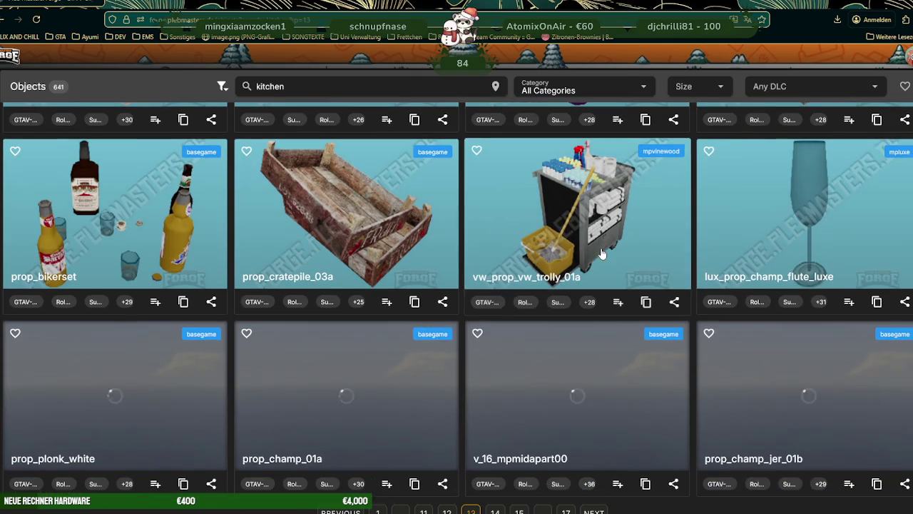
scroll(603, 217, "down", 3)
scroll(603, 217, "down", 3)
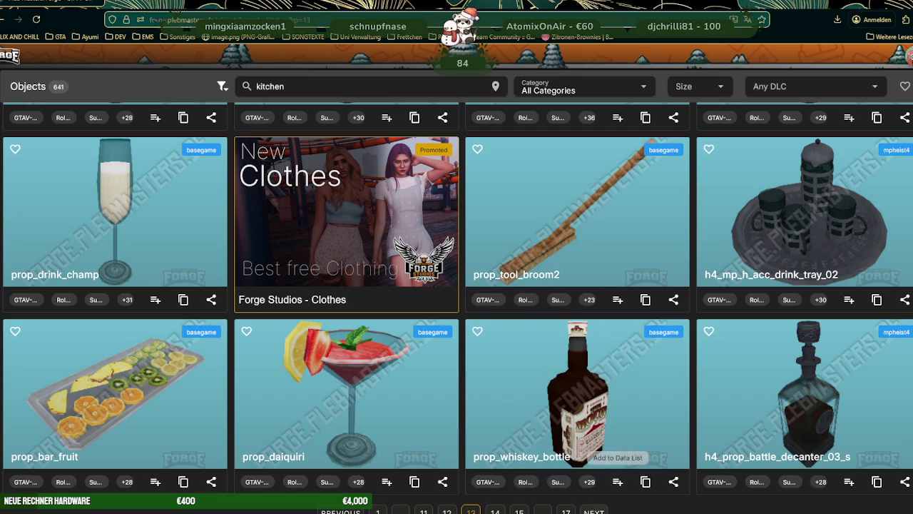
left_click(594, 511)
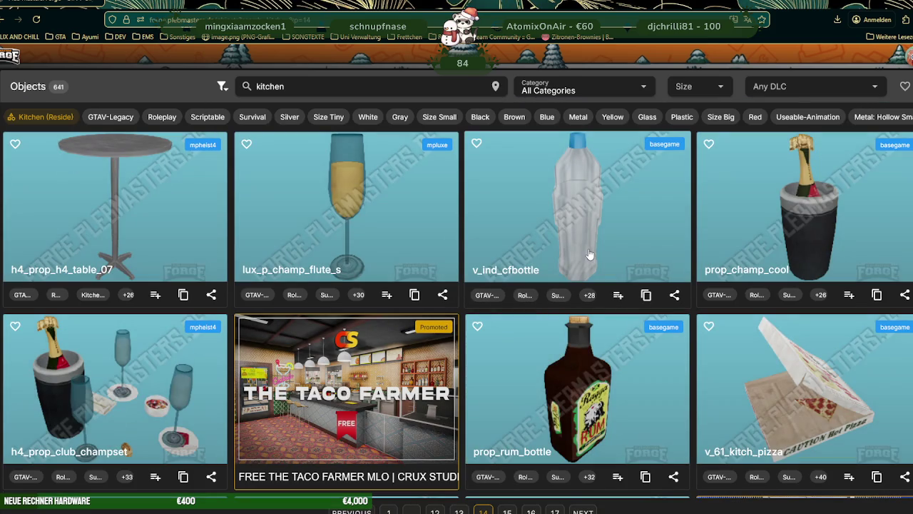
- Browse page 14 and copy the v_ret_fh_kitchtable object name
scroll(593, 239, "down", 2)
scroll(594, 239, "down", 1)
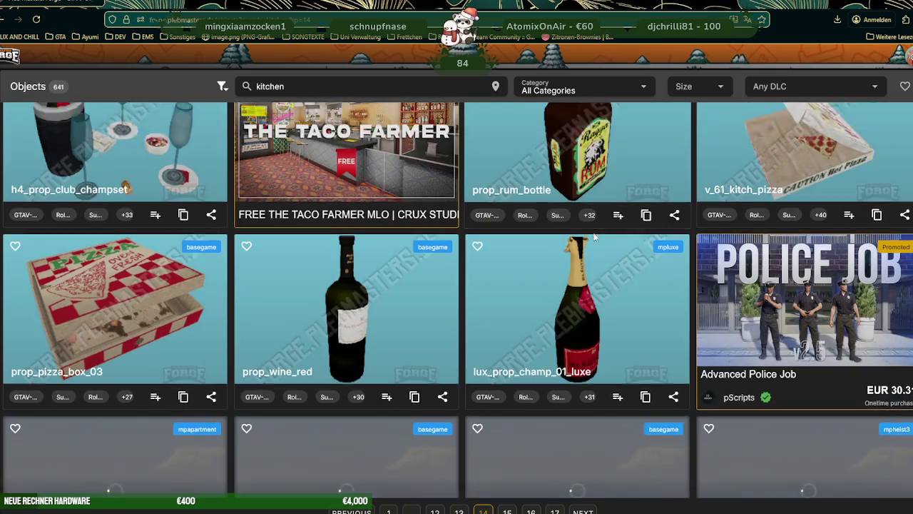
scroll(594, 239, "down", 2)
scroll(594, 239, "down", 2)
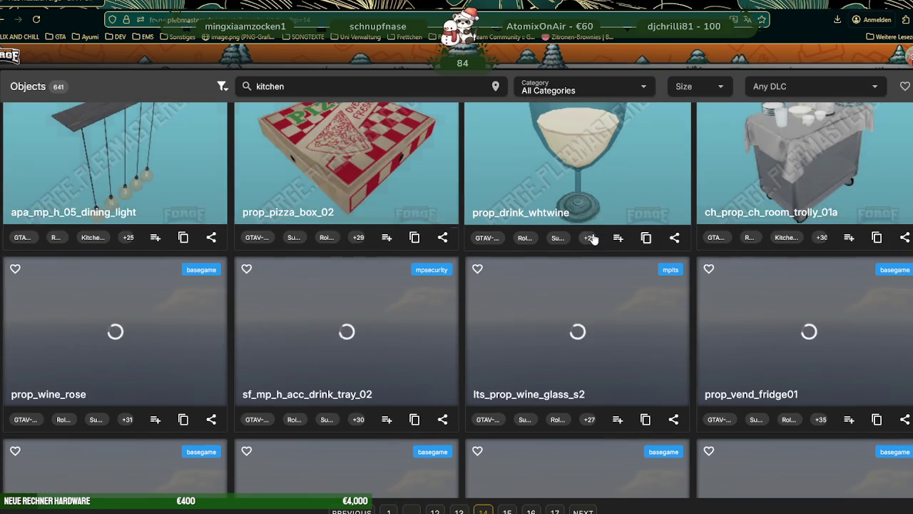
scroll(411, 186, "up", 5)
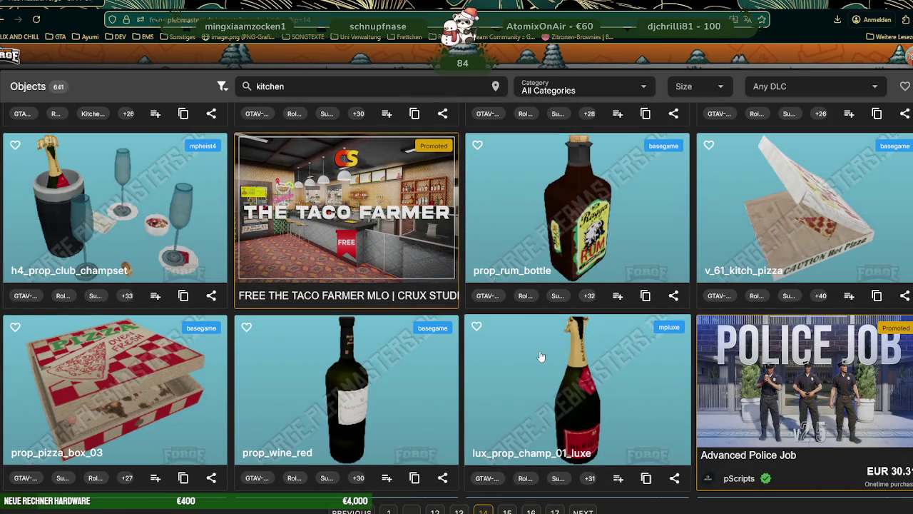
scroll(554, 306, "down", 1)
scroll(554, 306, "down", 2)
scroll(555, 306, "down", 1)
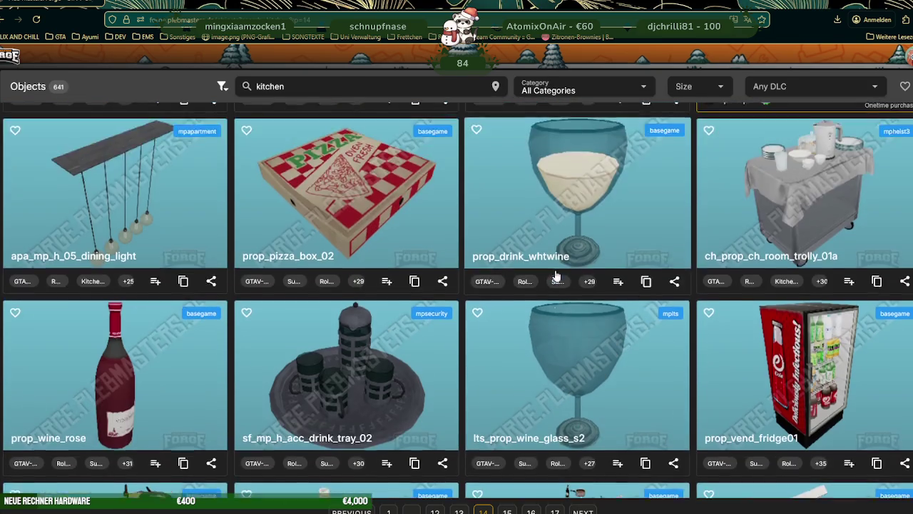
scroll(556, 278, "down", 2)
scroll(555, 277, "down", 2)
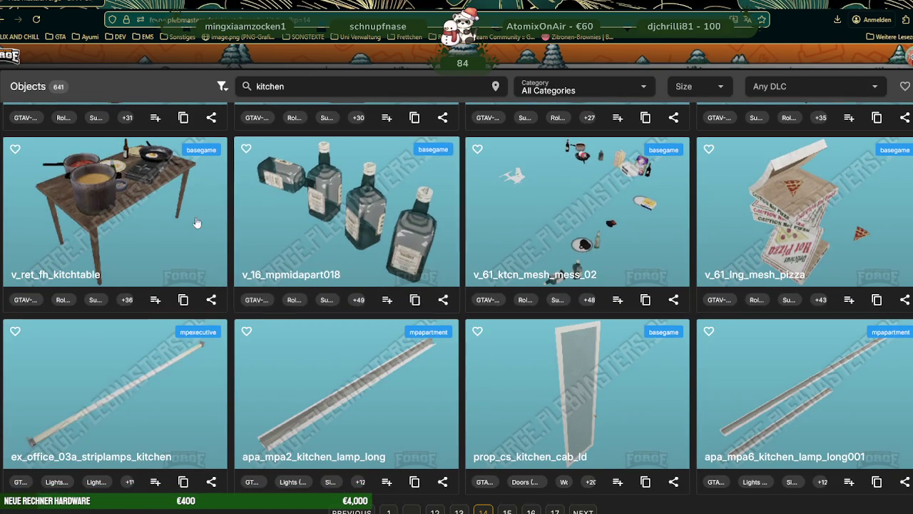
left_click(184, 299)
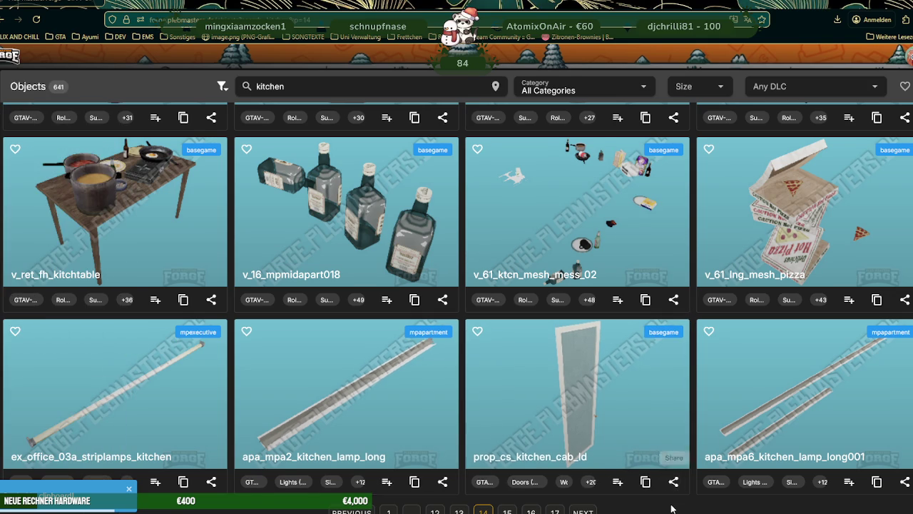
- Scroll down to hei_int_high2_kitchen and open its details
scroll(484, 316, "down", 2)
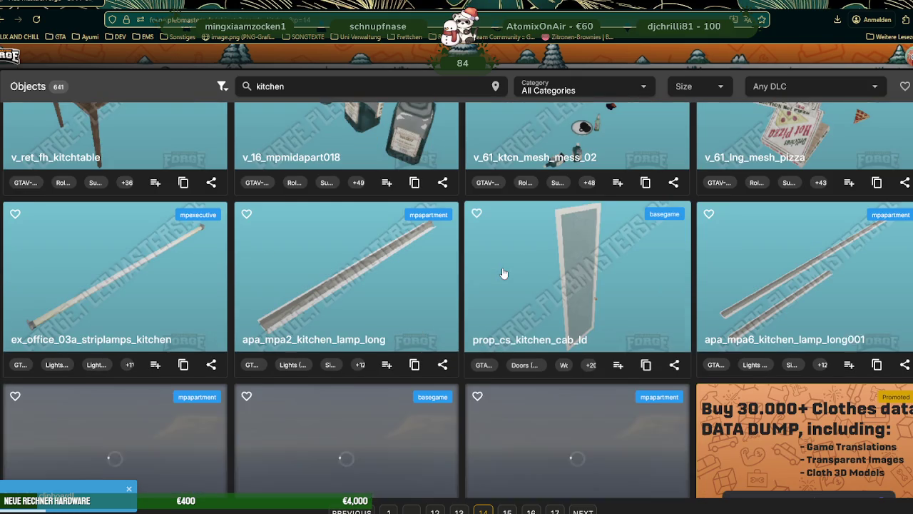
scroll(503, 273, "down", 2)
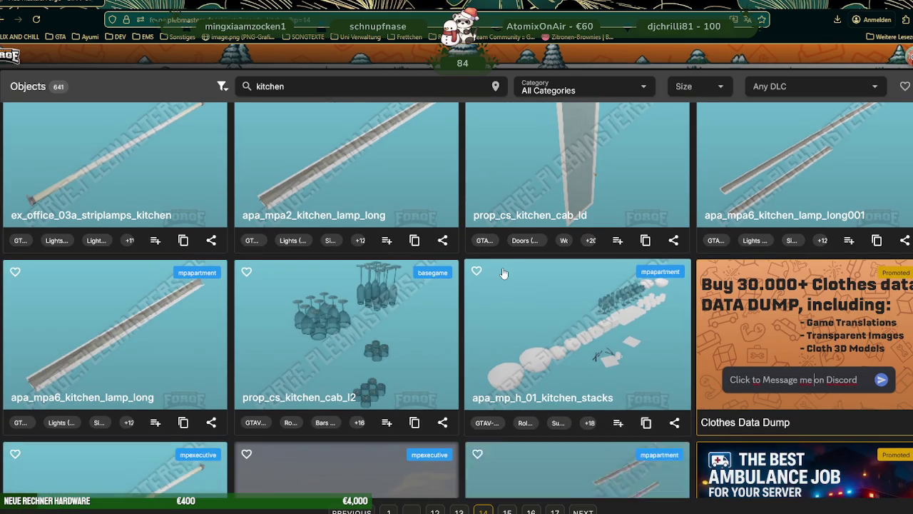
scroll(503, 273, "down", 2)
scroll(503, 274, "down", 2)
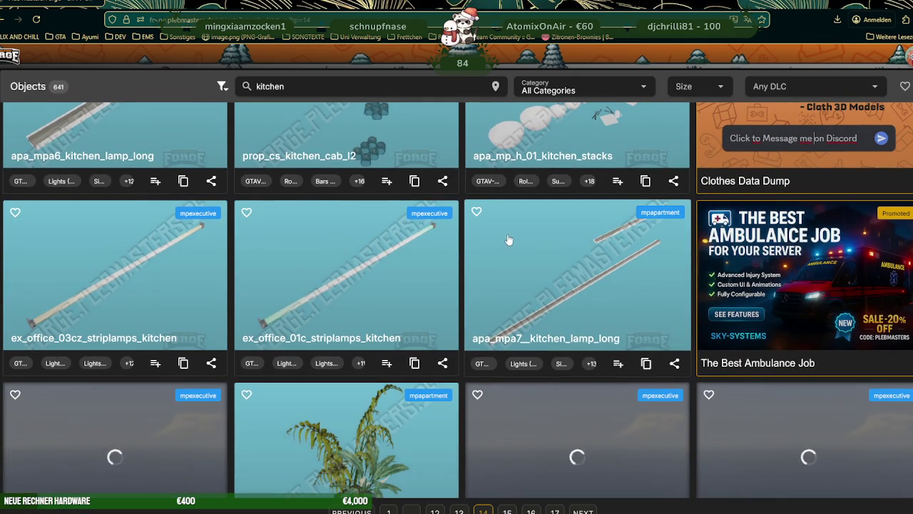
scroll(510, 237, "down", 3)
scroll(508, 238, "down", 1)
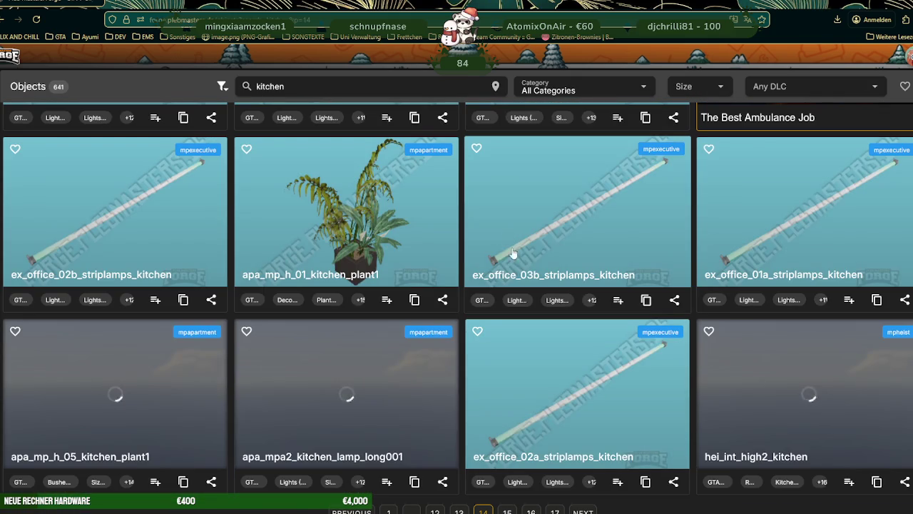
left_click(756, 391)
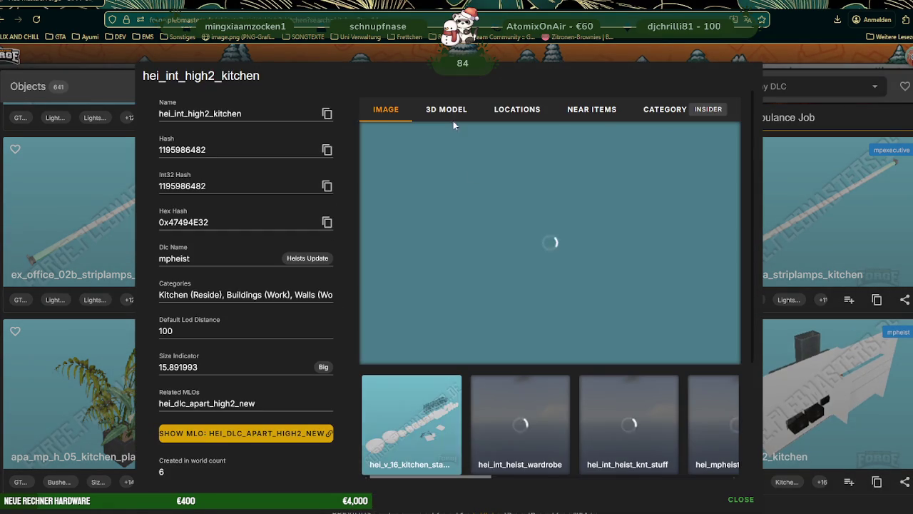
- Show hei_int_high2_kitchen's 3D model, copy its name, and close the kueche.ydr viewer
left_click(450, 110)
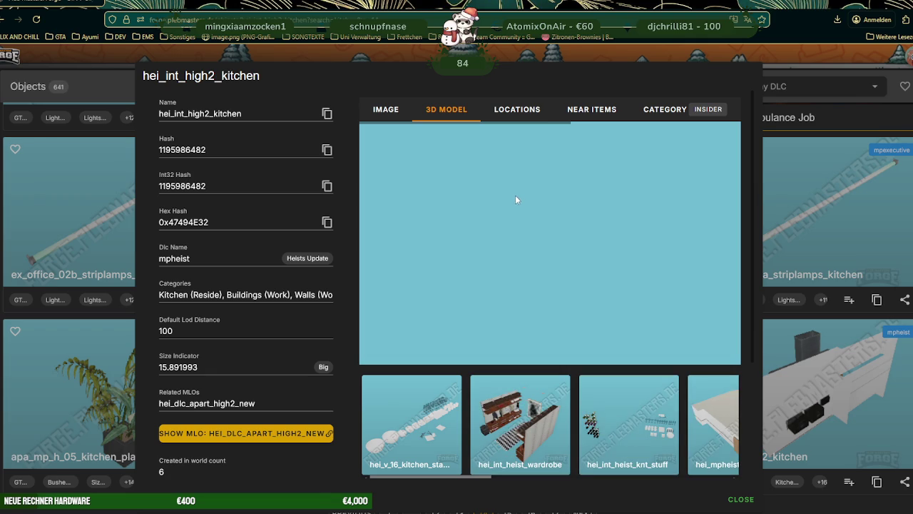
scroll(515, 235, "down", 2)
scroll(515, 236, "up", 2)
left_click(381, 109)
left_click(448, 111)
left_click(327, 113)
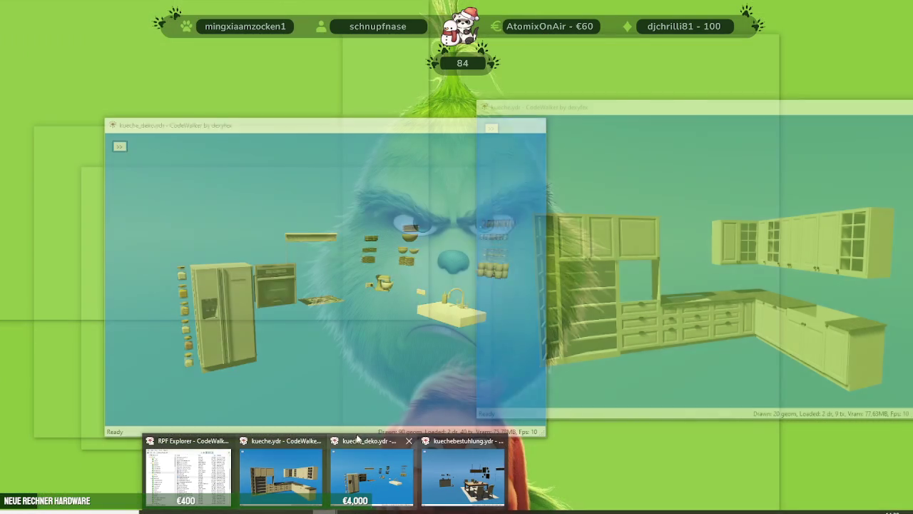
left_click(317, 440)
- Close the kueche_deko and kuechebestuhlung viewers and search the archives for hei_int_high2_kitchen
left_click(363, 438)
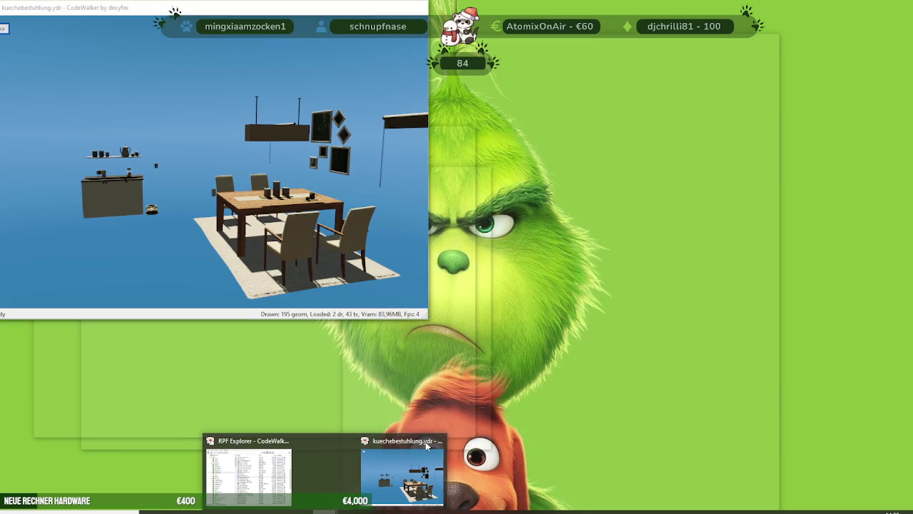
left_click(410, 443)
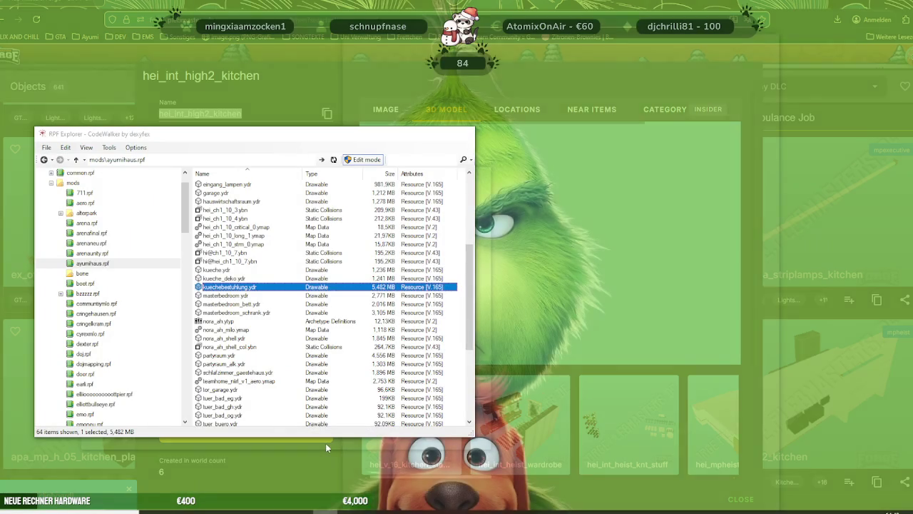
left_click(317, 446)
left_click(428, 163)
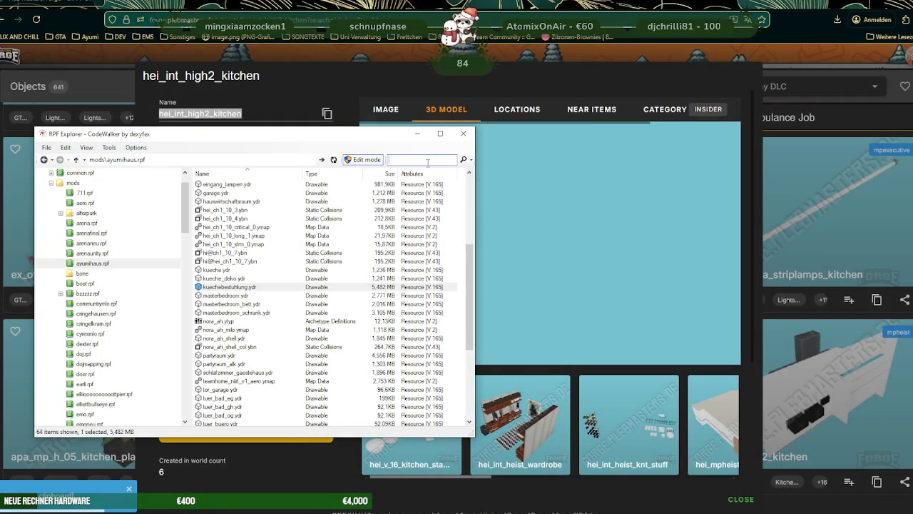
key("Return")
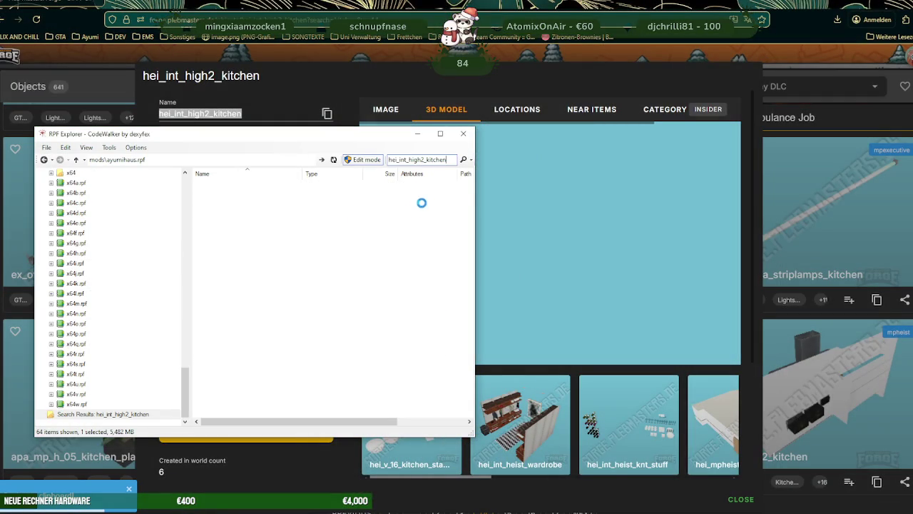
- Open hei_int_high2_kitchen.ydr in 3D, orbit and zoom it, then move the viewer aside for the browser
double_click(267, 193)
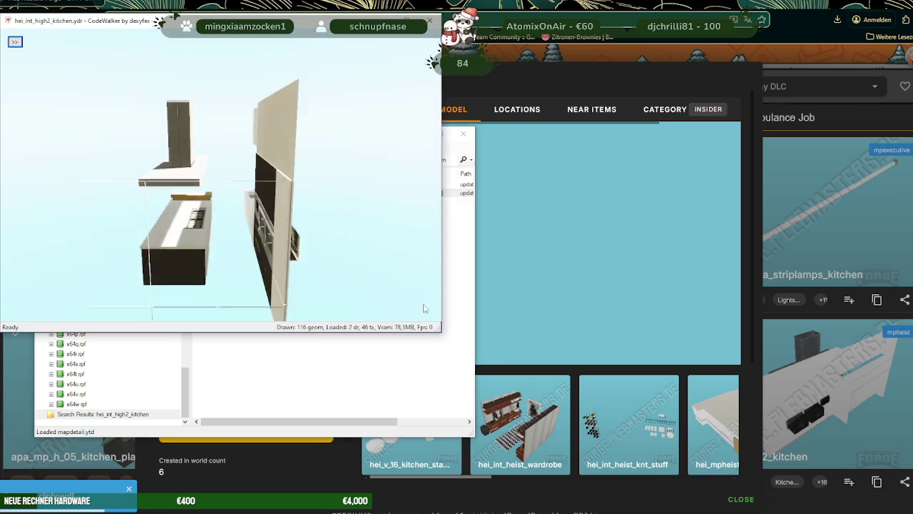
mouse_move(349, 211)
left_mouse_down()
mouse_move(387, 208)
mouse_move(270, 228)
left_mouse_up()
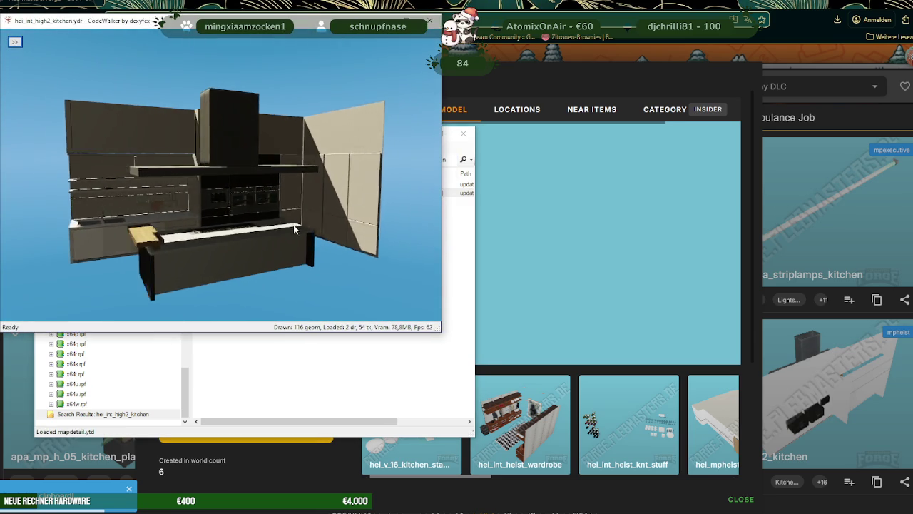
scroll(269, 226, "up", 3)
scroll(234, 242, "up", 3)
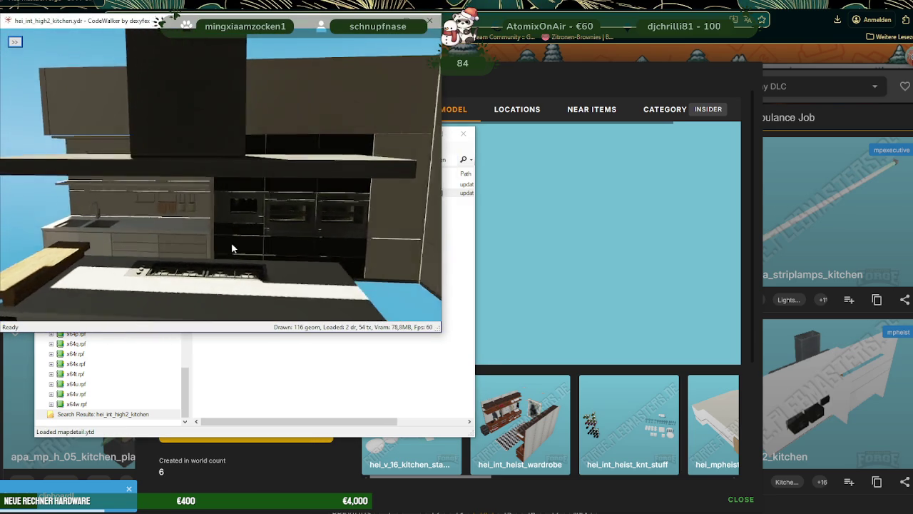
scroll(248, 232, "up", 2)
scroll(255, 234, "up", 2)
scroll(255, 234, "down", 3)
scroll(256, 234, "down", 3)
scroll(256, 234, "down", 3)
scroll(255, 234, "down", 1)
left_click_drag(175, 15, 635, 30)
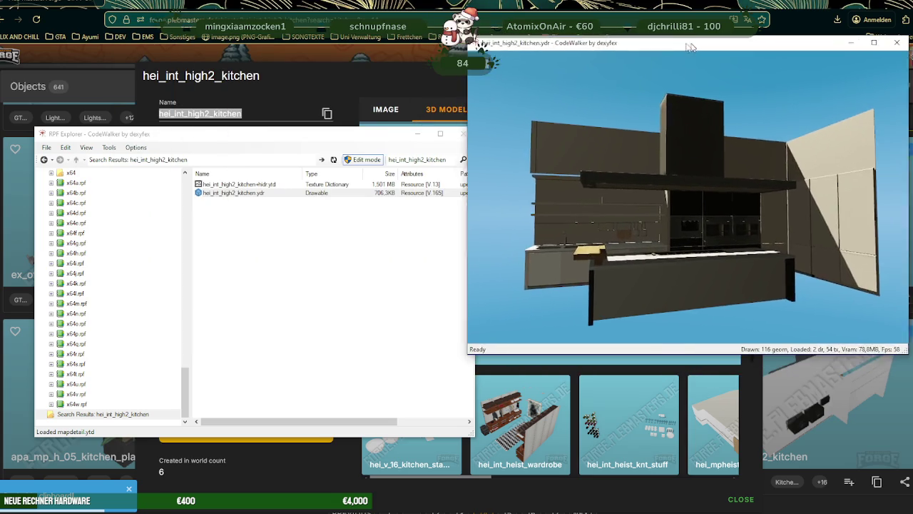
left_click(346, 12)
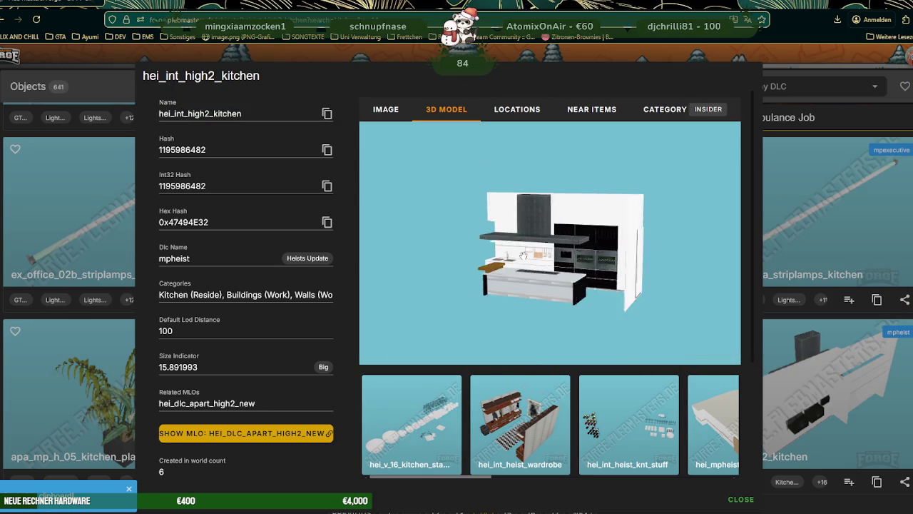
- Close the hei_int_high2_kitchen details back to the kitchen results and bring back CodeWalker's explorer
left_click(854, 252)
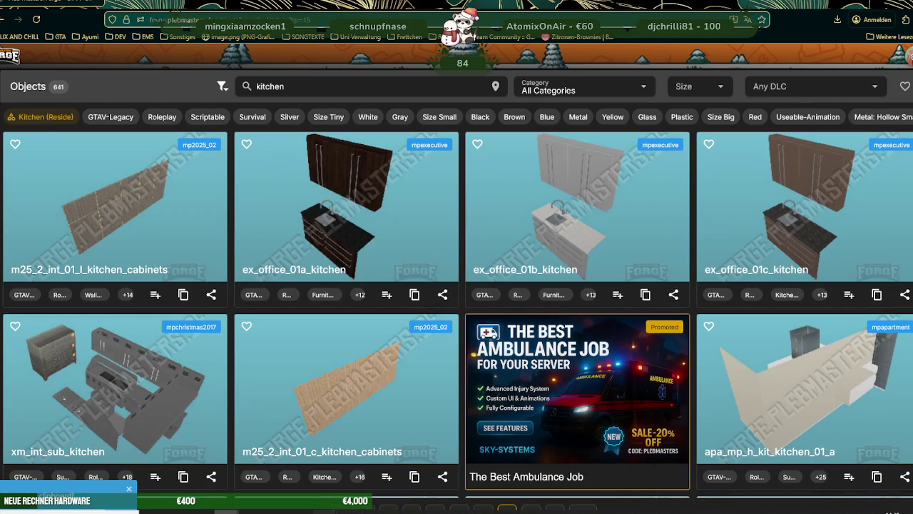
left_click(278, 467)
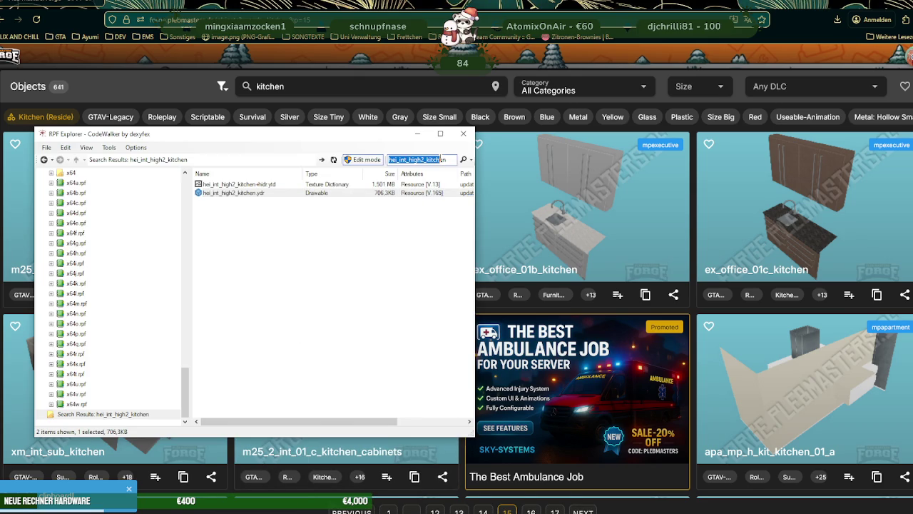
- Open apa_mp_h_kit_kitchen_01_a.ydr from the archive search, orbit over its cabinets and island, then return to Forge
key("Return")
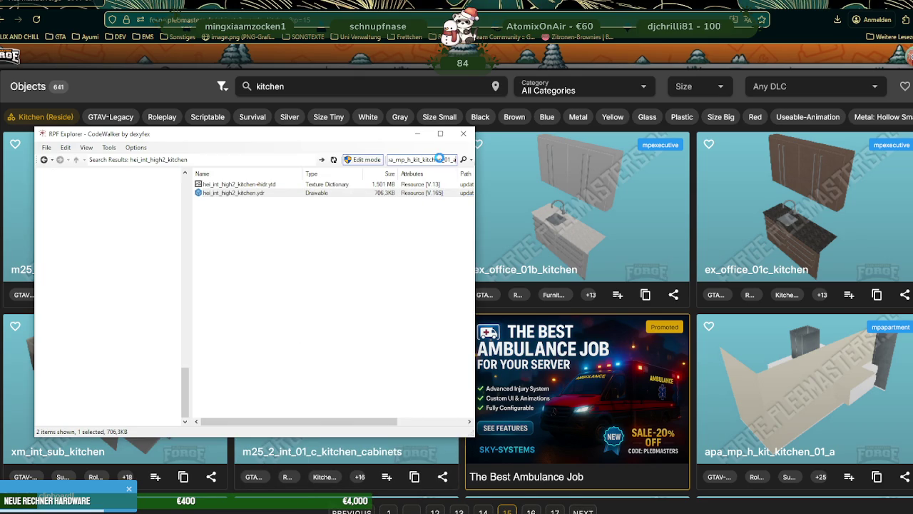
double_click(262, 189)
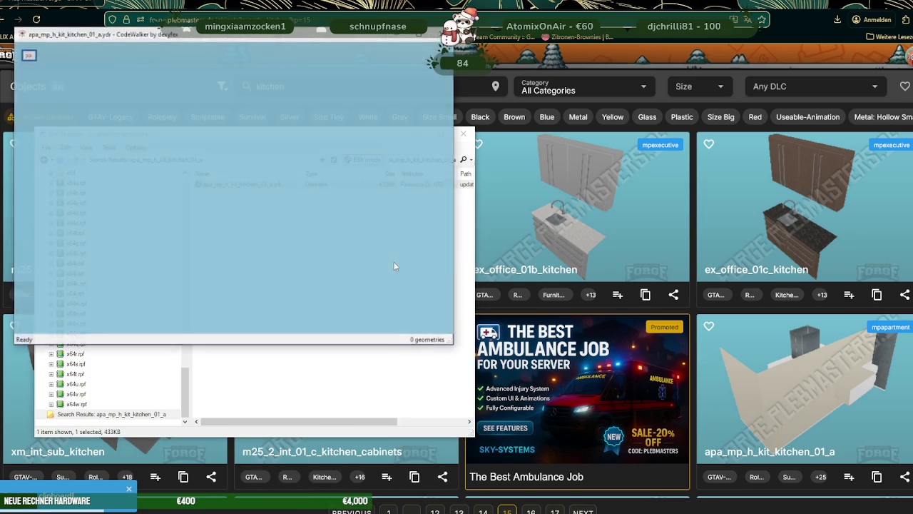
mouse_move(301, 203)
left_mouse_down()
mouse_move(275, 214)
mouse_move(400, 215)
mouse_move(313, 207)
mouse_move(95, 222)
left_mouse_up()
scroll(295, 218, "up", 5)
mouse_move(171, 216)
left_mouse_down()
mouse_move(148, 222)
mouse_move(227, 242)
mouse_move(311, 241)
mouse_move(258, 276)
mouse_move(241, 271)
mouse_move(280, 296)
mouse_move(249, 238)
mouse_move(285, 252)
left_mouse_up()
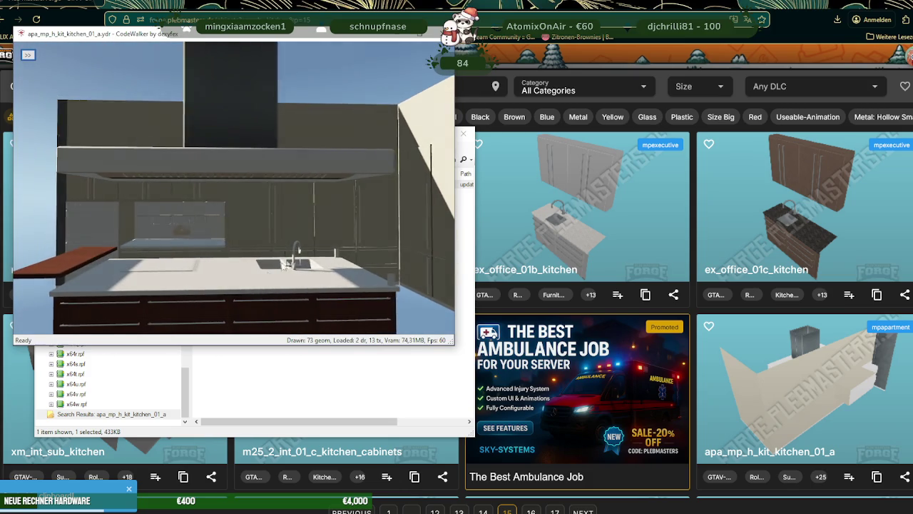
mouse_move(282, 37)
left_mouse_down()
mouse_move(500, 75)
mouse_move(717, 157)
left_mouse_up()
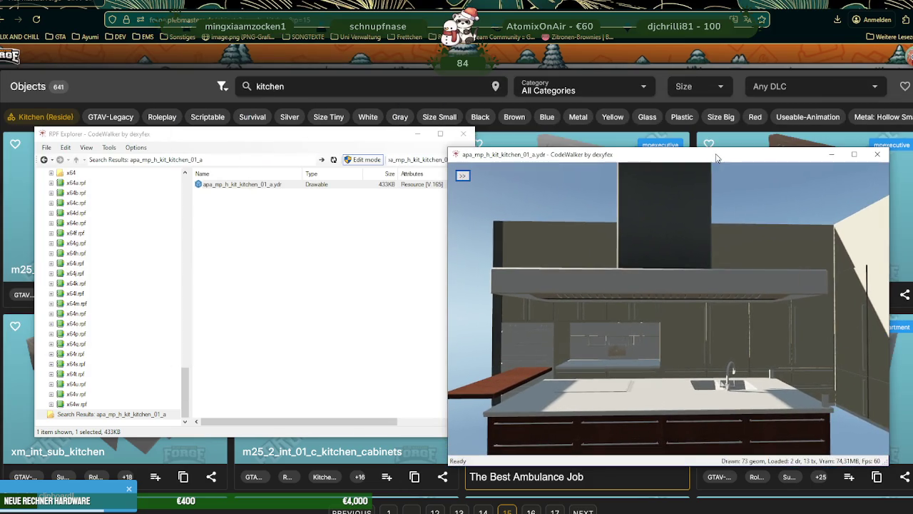
key("alt+Tab")
scroll(411, 209, "down", 5)
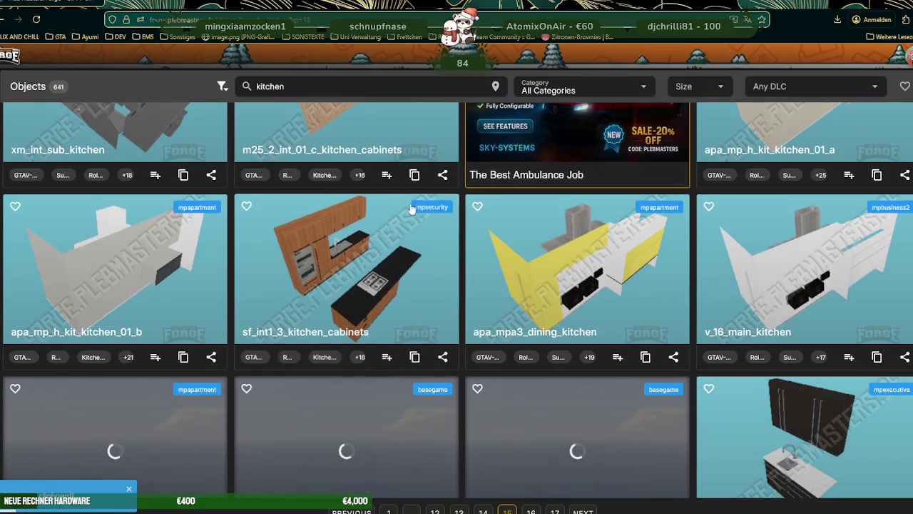
- Preview apa_mp_h_kit_kitchen_01_b's 3D model from an elevated front view, then close its details
scroll(411, 208, "down", 2)
left_click(442, 204)
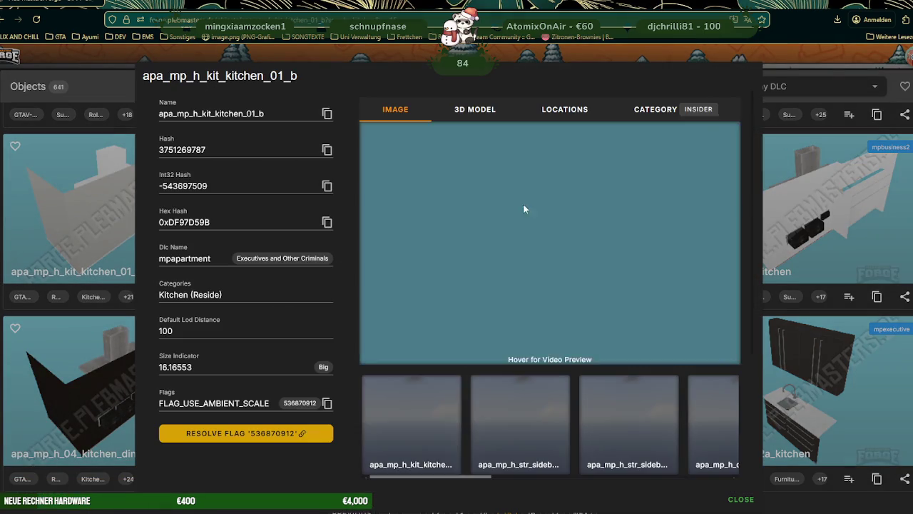
left_click(477, 110)
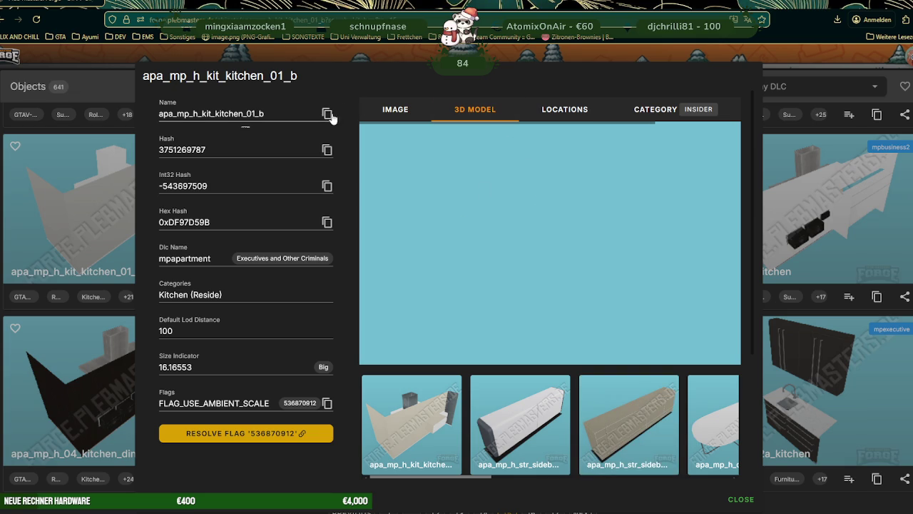
key("ctrl+c")
left_click(226, 510)
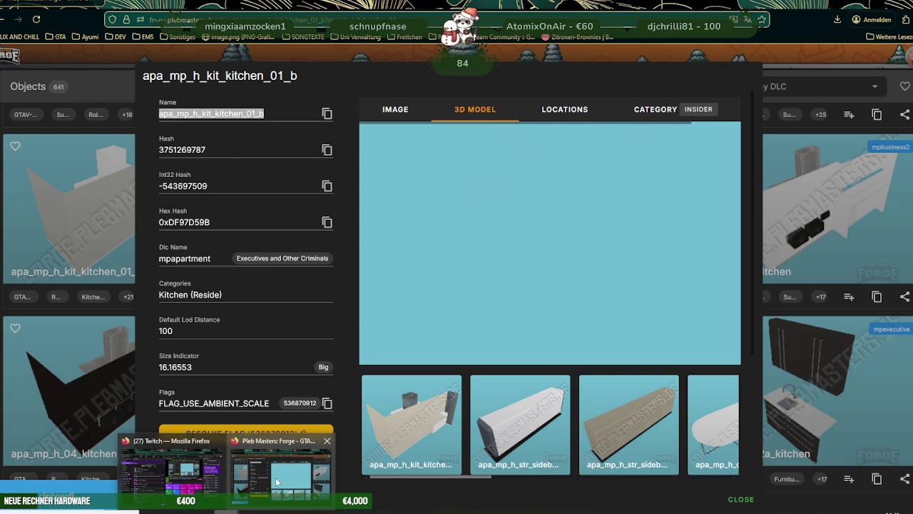
mouse_move(500, 266)
left_mouse_down()
mouse_move(558, 269)
mouse_move(526, 268)
left_mouse_up()
scroll(559, 269, "up", 5)
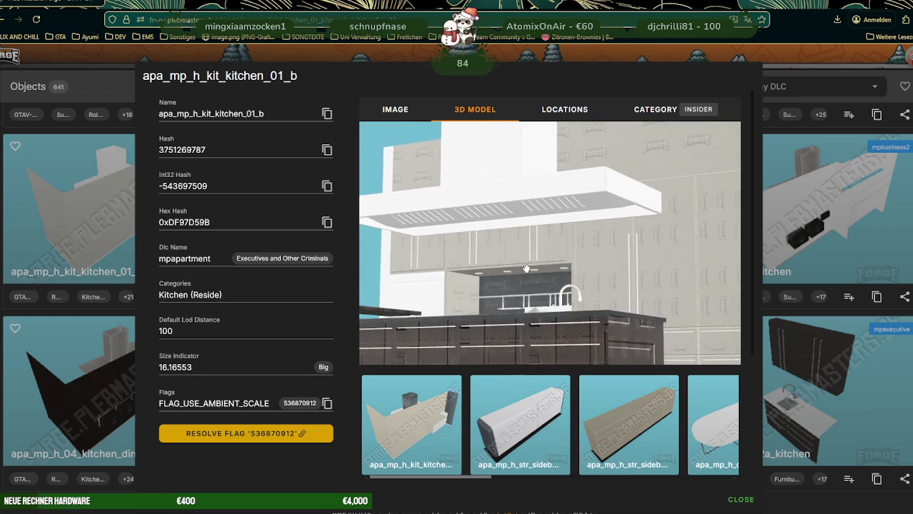
left_click_drag(526, 269, 563, 278)
key("Escape")
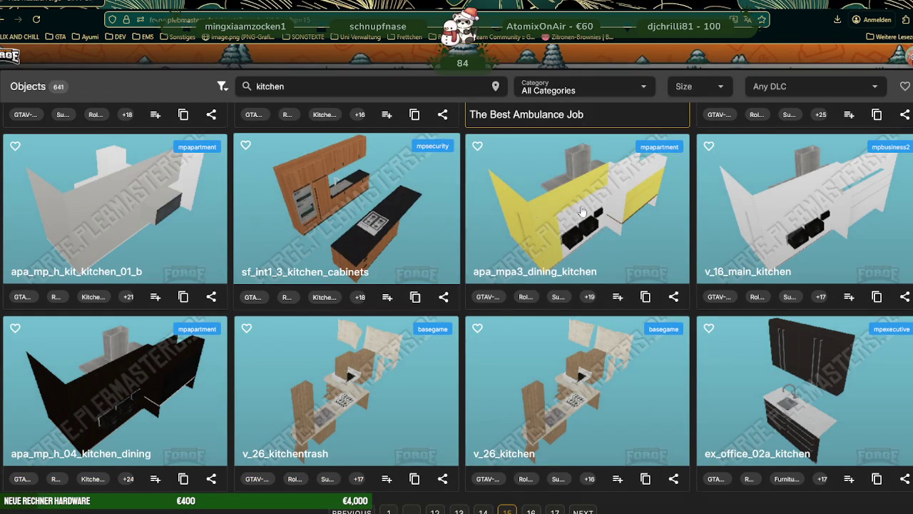
- Show v_16_main_kitchen's 3D model, copy its name, and switch to the archive browser
left_click(776, 221)
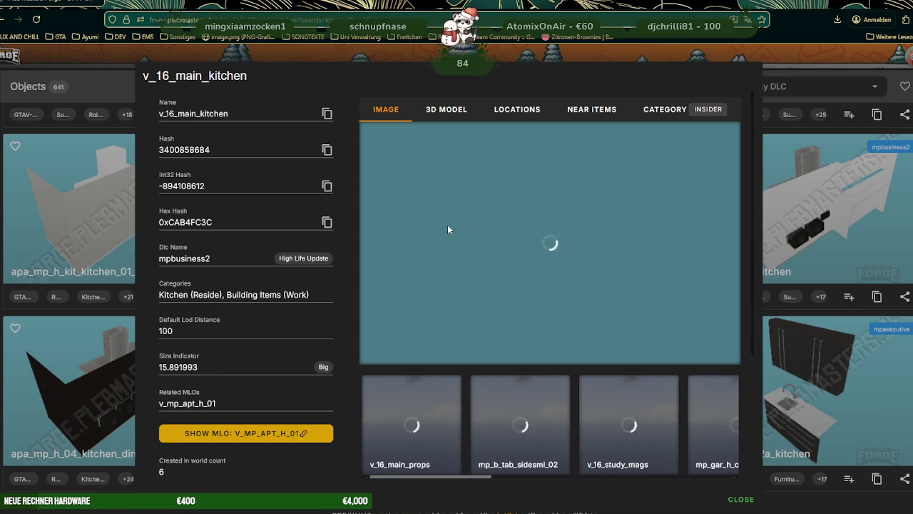
left_click(446, 110)
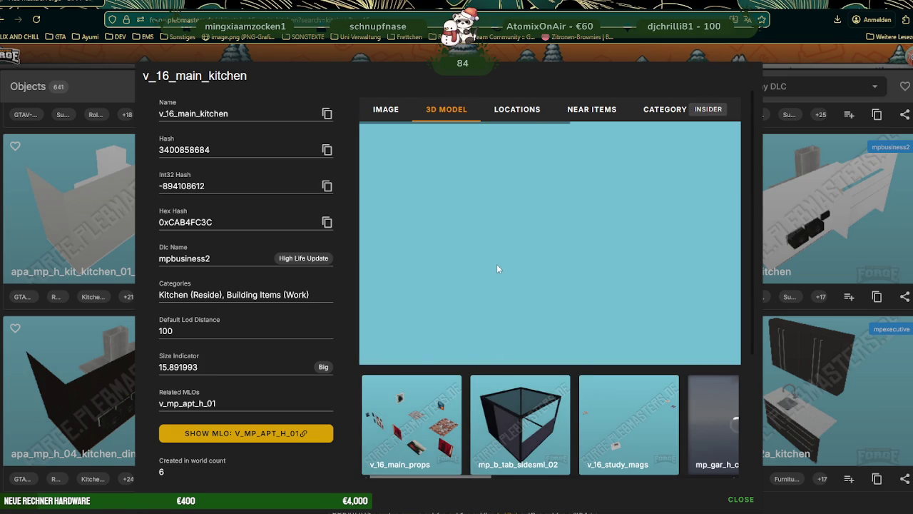
left_click(326, 115)
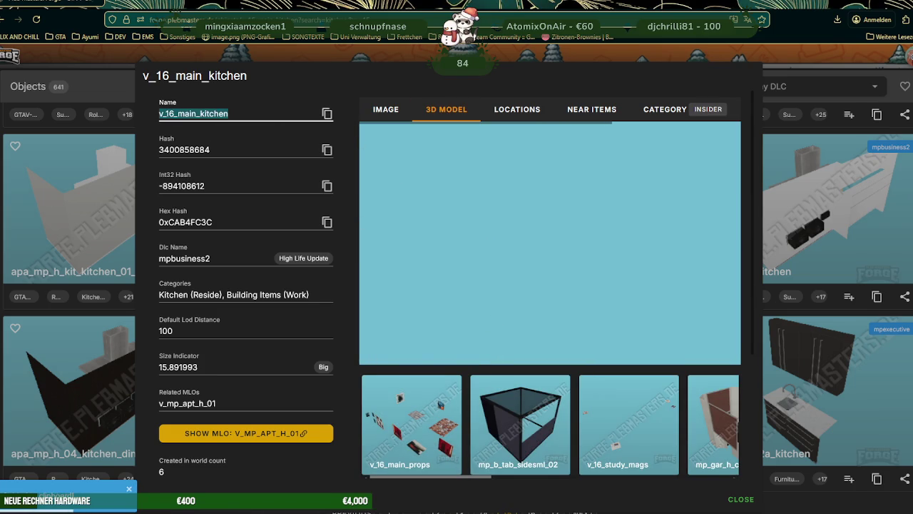
mouse_move(278, 506)
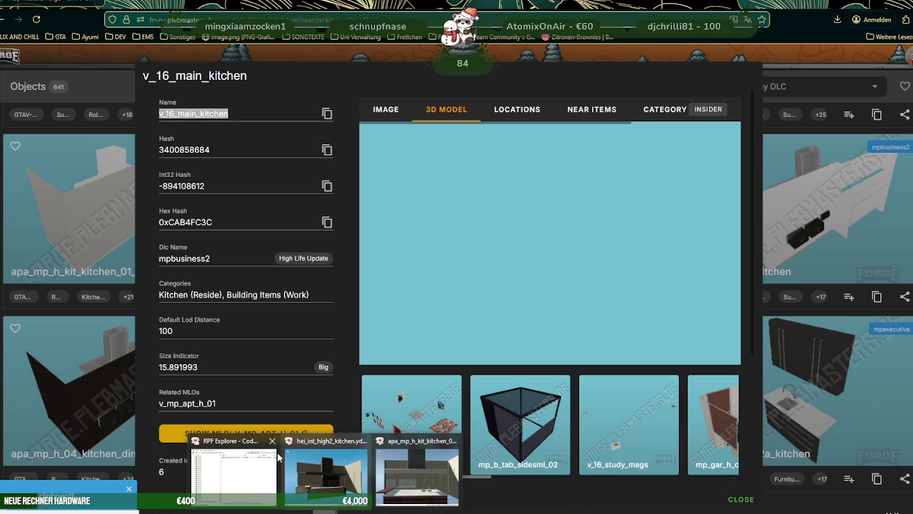
left_click(239, 467)
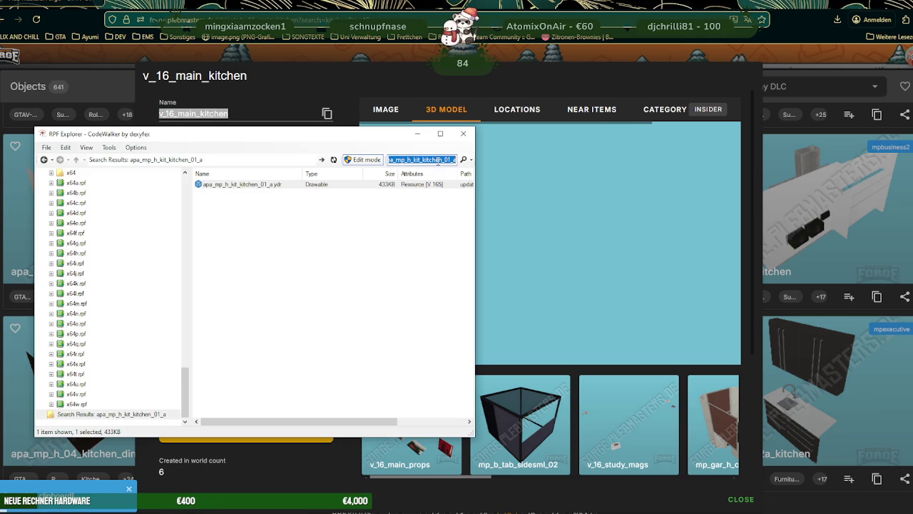
- Paste v_16_main_kitchen into the archive search, open its .ydr, and orbit toward the island and range hood
key("ctrl+v")
key("Return")
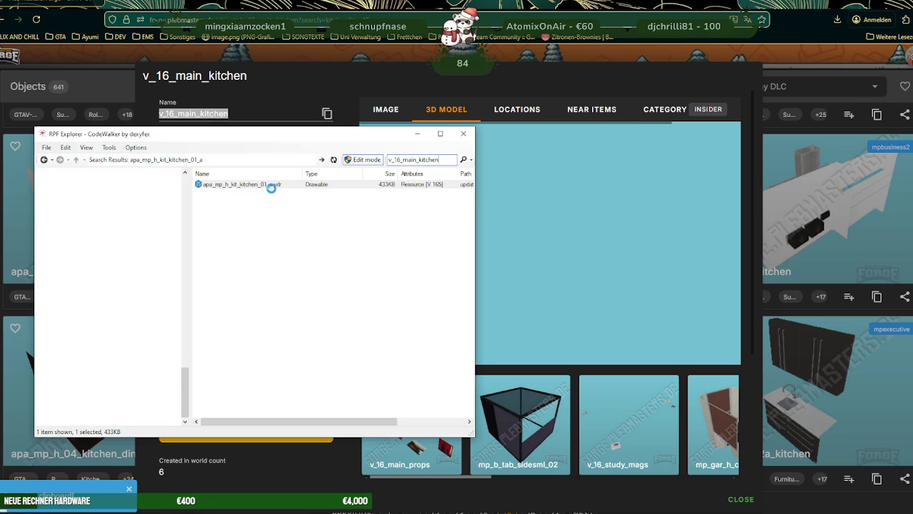
double_click(230, 184)
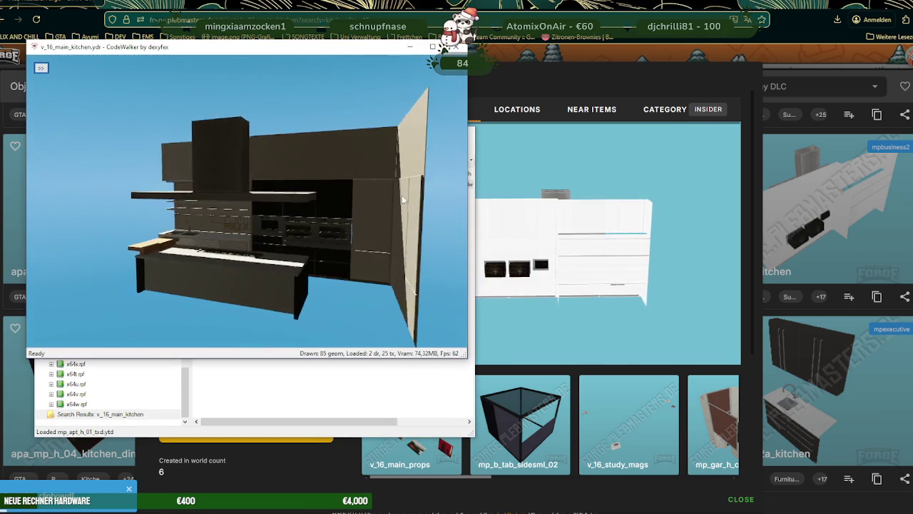
mouse_move(402, 201)
left_mouse_down()
mouse_move(236, 233)
mouse_move(311, 238)
mouse_move(283, 234)
mouse_move(302, 244)
left_mouse_up()
scroll(261, 235, "up", 5)
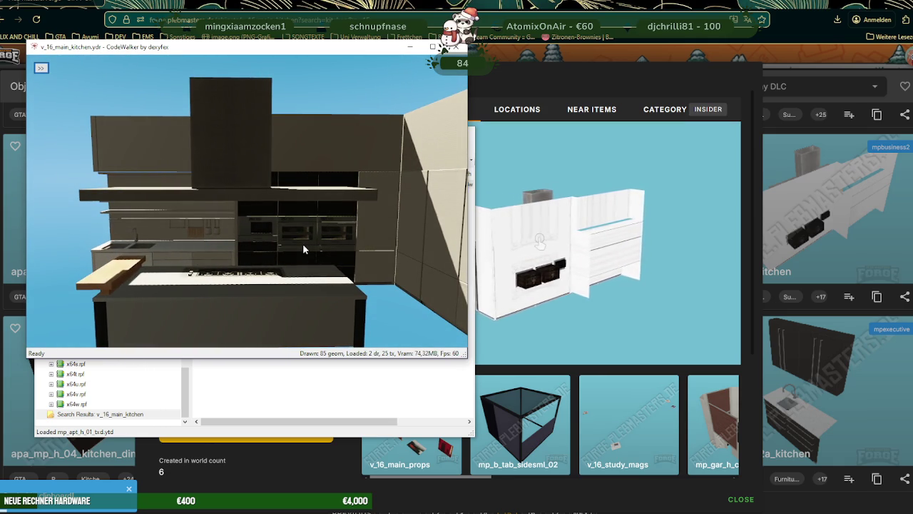
left_click(834, 505)
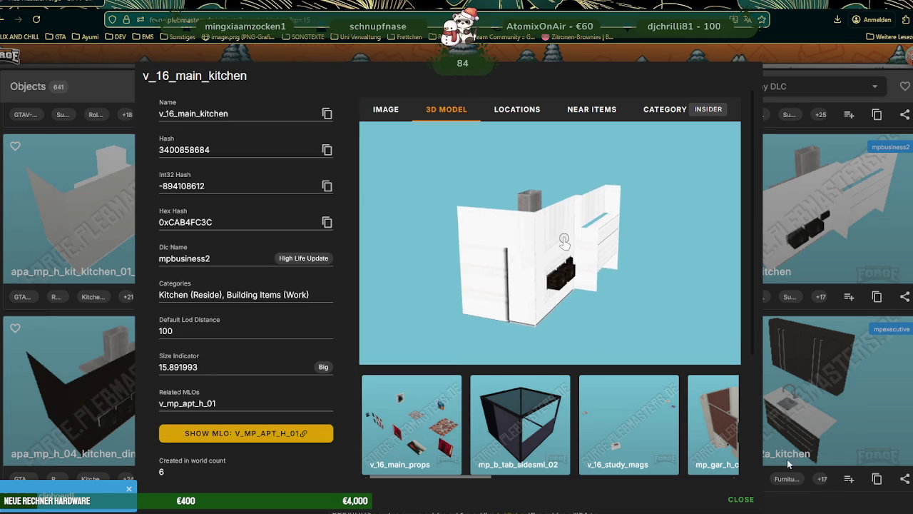
- Scroll to apa_mp_stilts_b_kitchen_dtl, show its 3D model, and copy its name
scroll(670, 308, "down", 2)
scroll(670, 309, "down", 1)
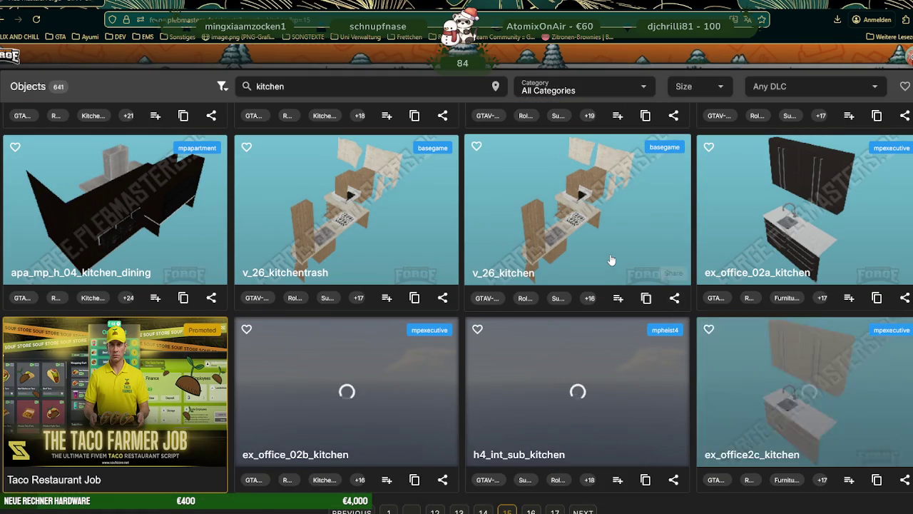
scroll(610, 255, "down", 1)
scroll(610, 256, "down", 2)
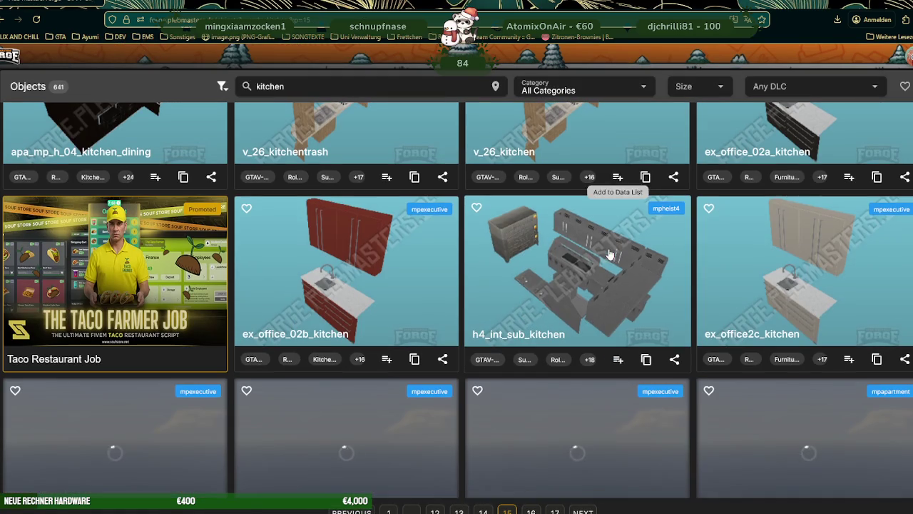
scroll(580, 266, "down", 2)
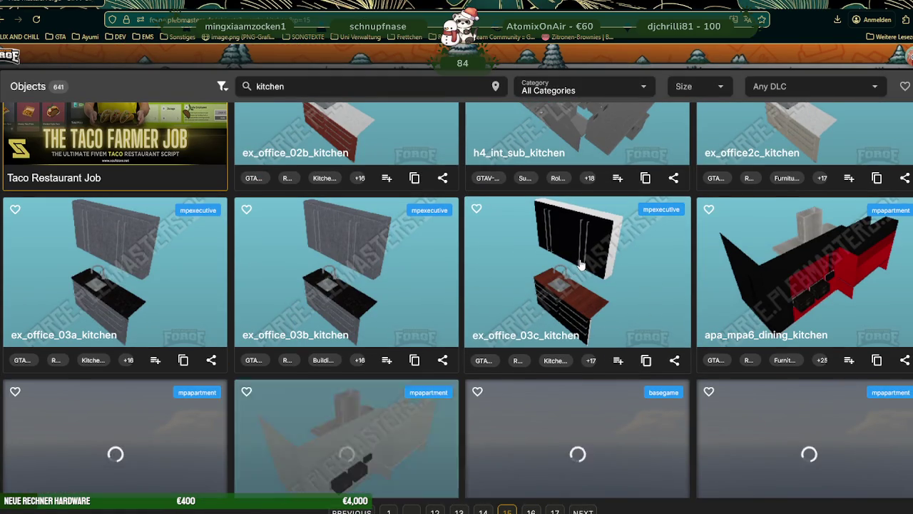
scroll(642, 275, "down", 1)
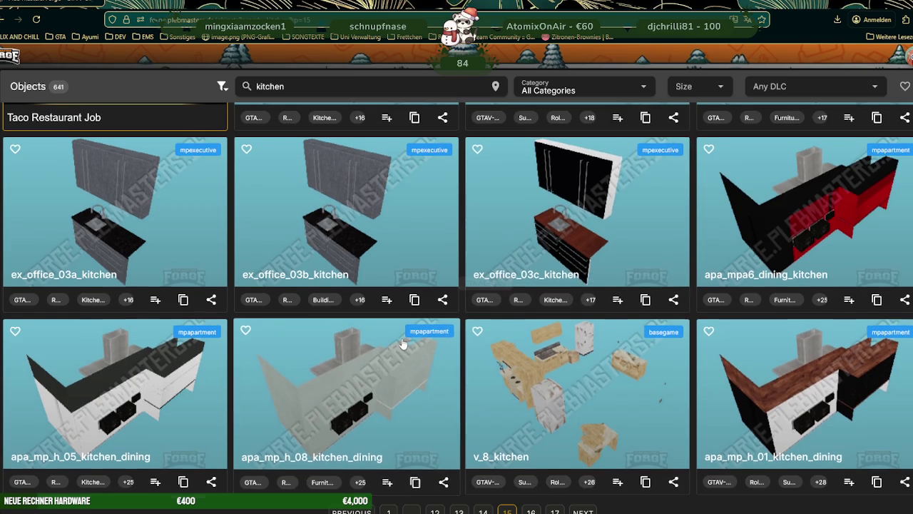
scroll(144, 269, "down", 2)
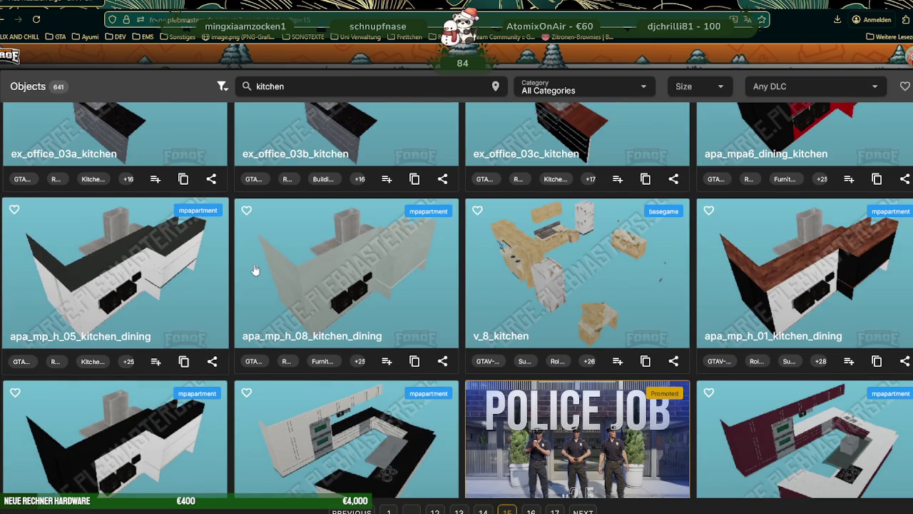
scroll(500, 266, "down", 2)
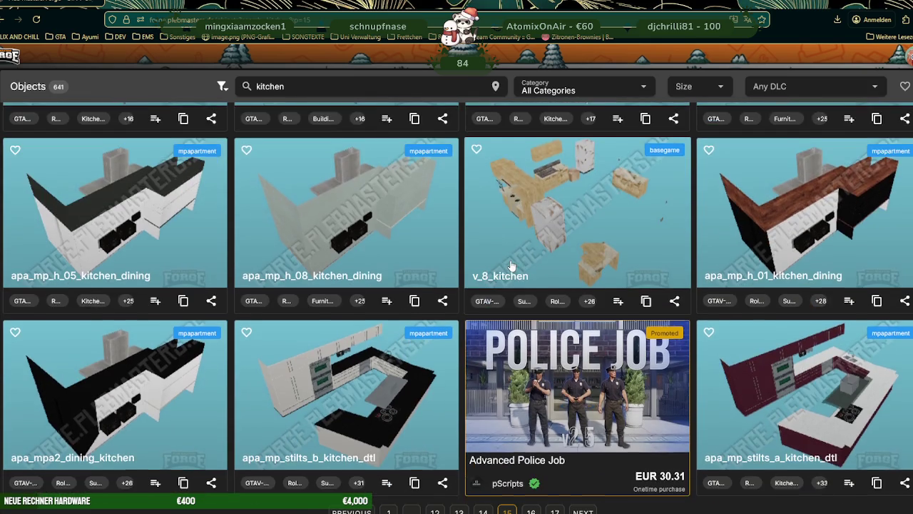
left_click(350, 258)
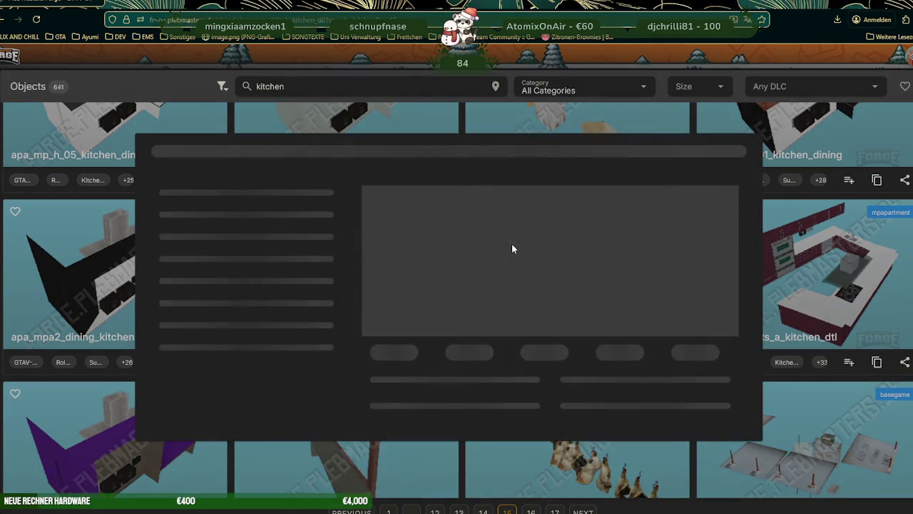
left_click(450, 111)
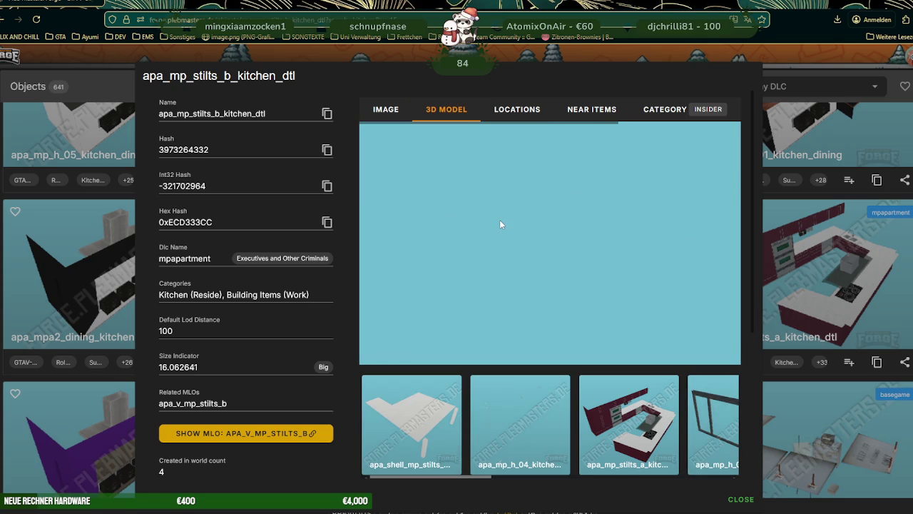
left_click(328, 115)
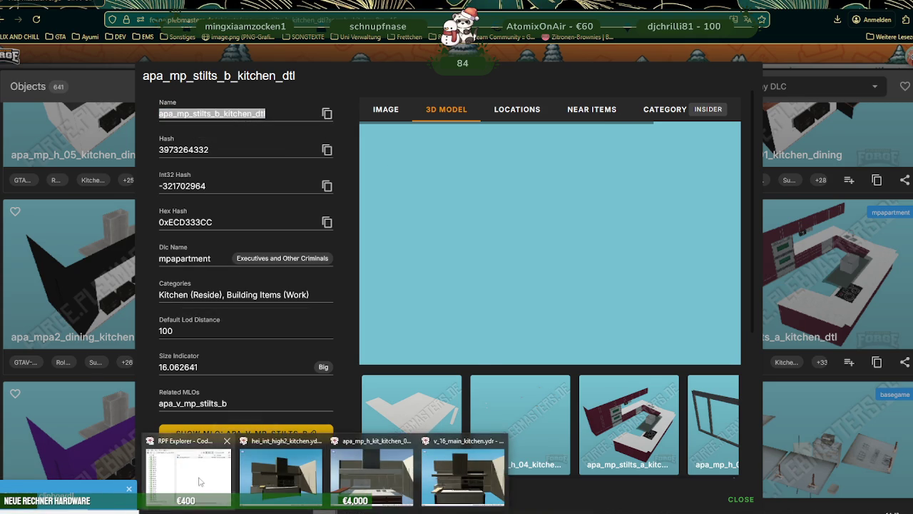
- Search the archives for apa_mp_stilts_b_kitchen_dtl, open its .ydr, and orbit it from several sides
left_click(189, 471)
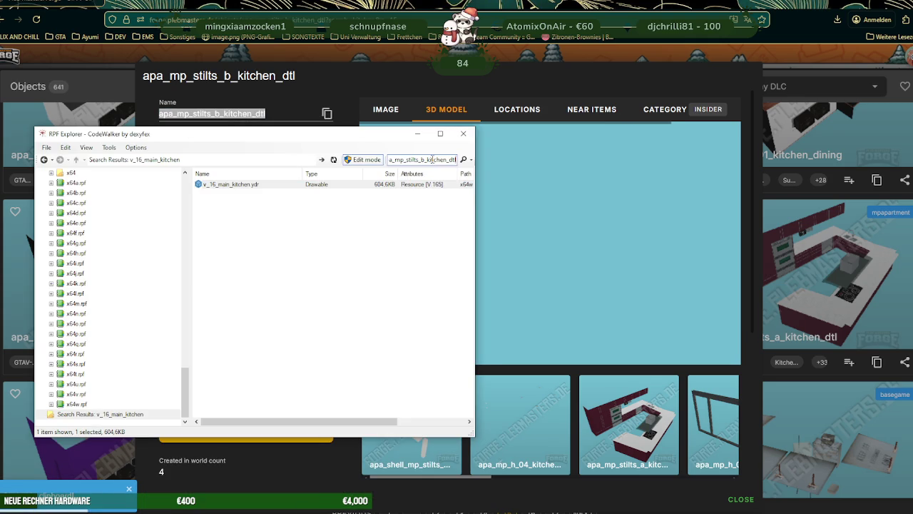
key("Return")
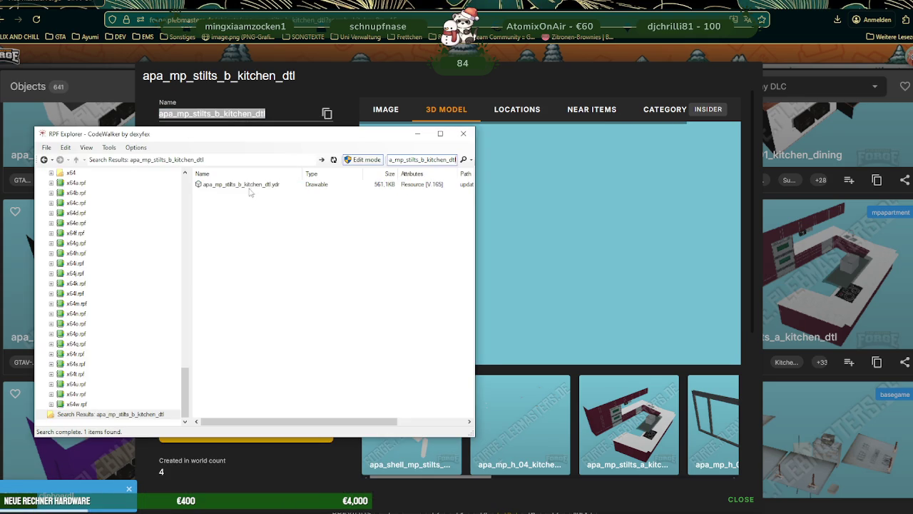
double_click(249, 188)
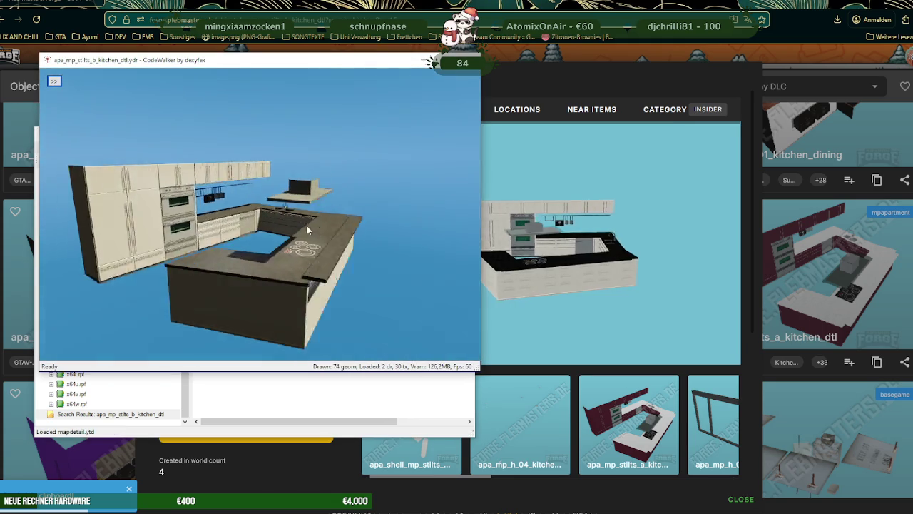
mouse_move(332, 231)
left_mouse_down()
mouse_move(276, 247)
mouse_move(335, 280)
left_mouse_up()
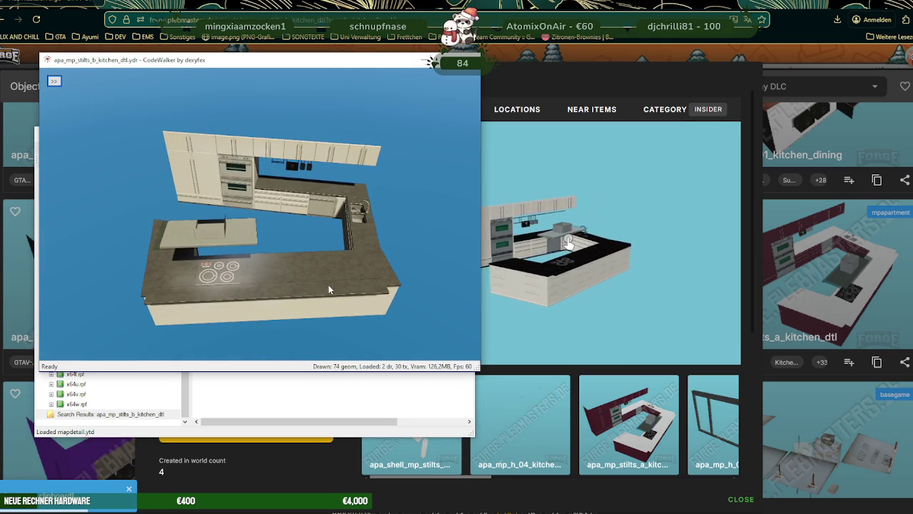
mouse_move(183, 262)
left_mouse_down()
mouse_move(235, 256)
mouse_move(385, 199)
mouse_move(411, 204)
mouse_move(358, 202)
mouse_move(369, 208)
mouse_move(307, 235)
mouse_move(244, 222)
mouse_move(378, 239)
left_mouse_up()
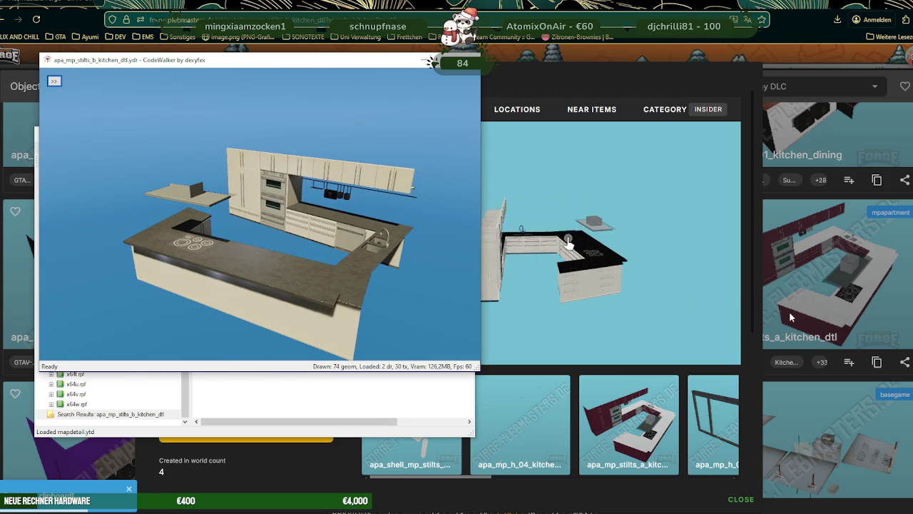
left_click_drag(395, 281, 225, 206)
mouse_move(224, 263)
left_mouse_down()
mouse_move(258, 266)
mouse_move(210, 259)
mouse_move(247, 219)
mouse_move(246, 235)
mouse_move(327, 171)
mouse_move(296, 261)
left_mouse_up()
- Place the stilts kitchen viewer on the left and v_16_main_kitchen on the right, reorienting both
mouse_move(191, 61)
left_mouse_down()
mouse_move(208, 75)
mouse_move(152, 77)
left_mouse_up()
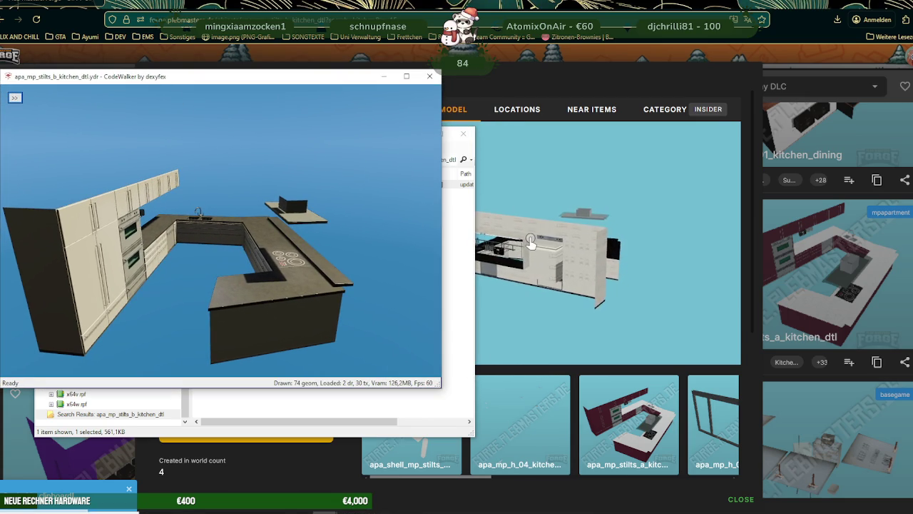
left_click(326, 509)
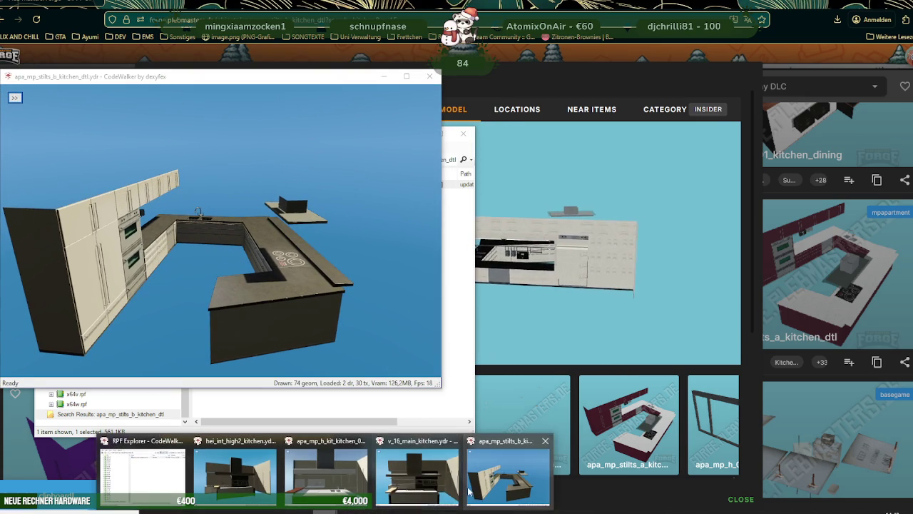
left_click(421, 482)
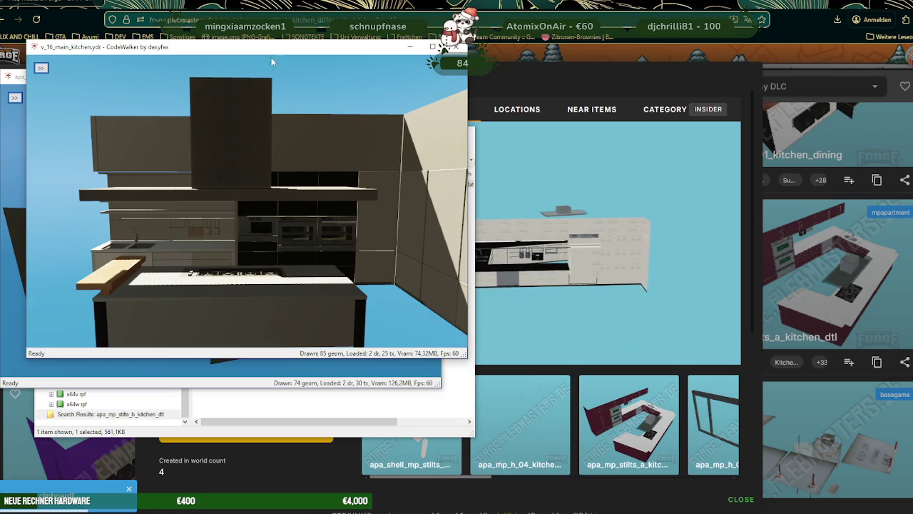
left_click_drag(271, 47, 714, 77)
mouse_move(720, 260)
left_mouse_down()
mouse_move(756, 264)
mouse_move(707, 250)
left_mouse_up()
scroll(706, 249, "down", 5)
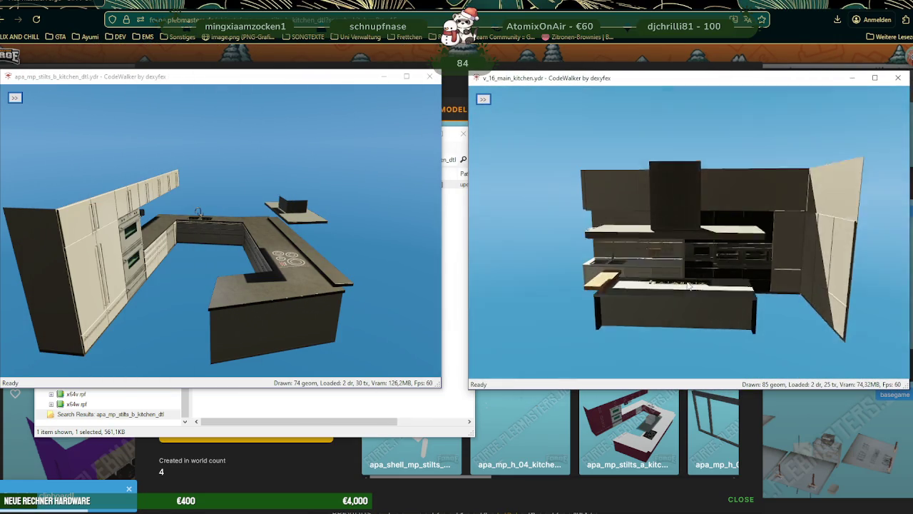
mouse_move(257, 262)
left_mouse_down()
mouse_move(123, 245)
mouse_move(163, 259)
mouse_move(157, 263)
left_mouse_up()
mouse_move(610, 259)
left_mouse_down()
mouse_move(561, 248)
mouse_move(618, 242)
left_mouse_up()
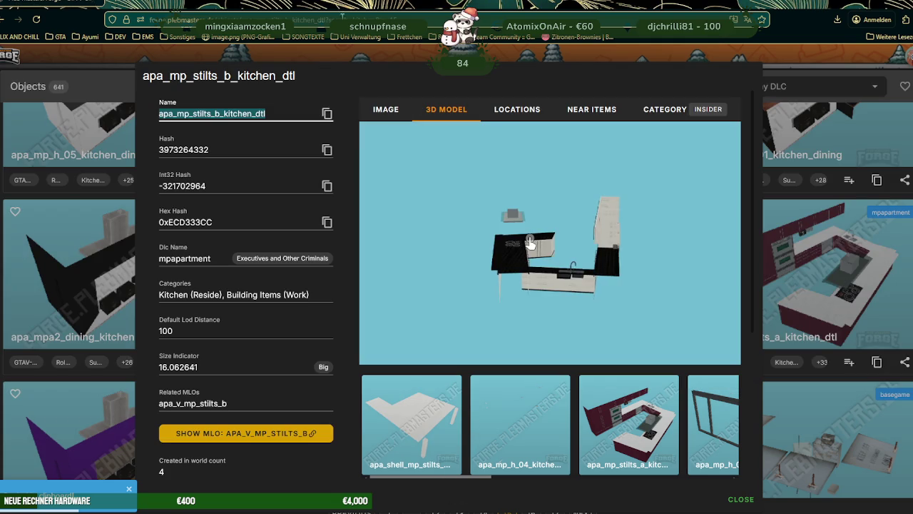
- Close the stilts kitchen details, open apa_mpa2_dining_kitchen's details, and return to the RPF Explorer
left_click(813, 287)
scroll(564, 289, "down", 1)
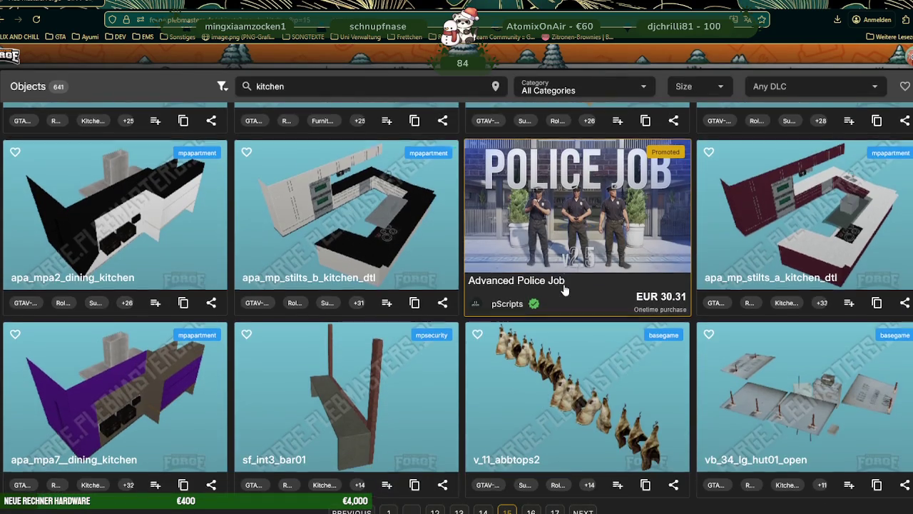
left_click(131, 228)
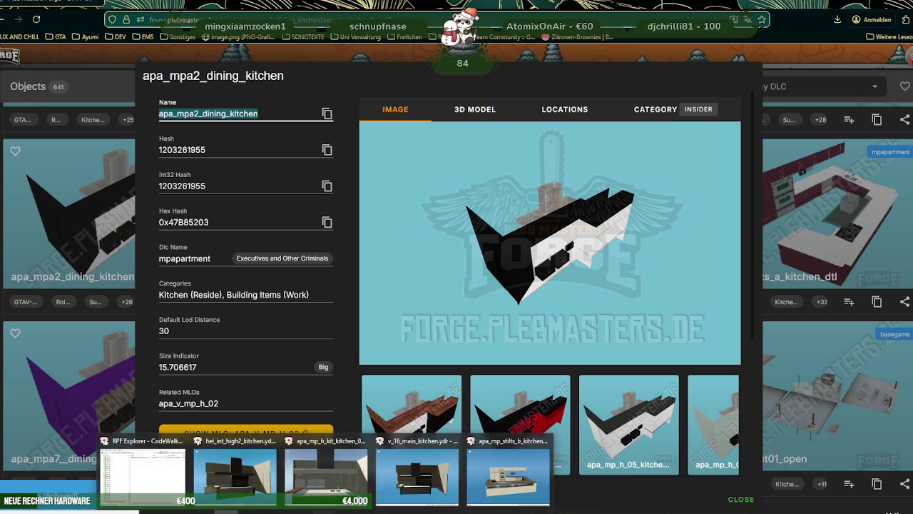
left_click(132, 484)
left_click(130, 484)
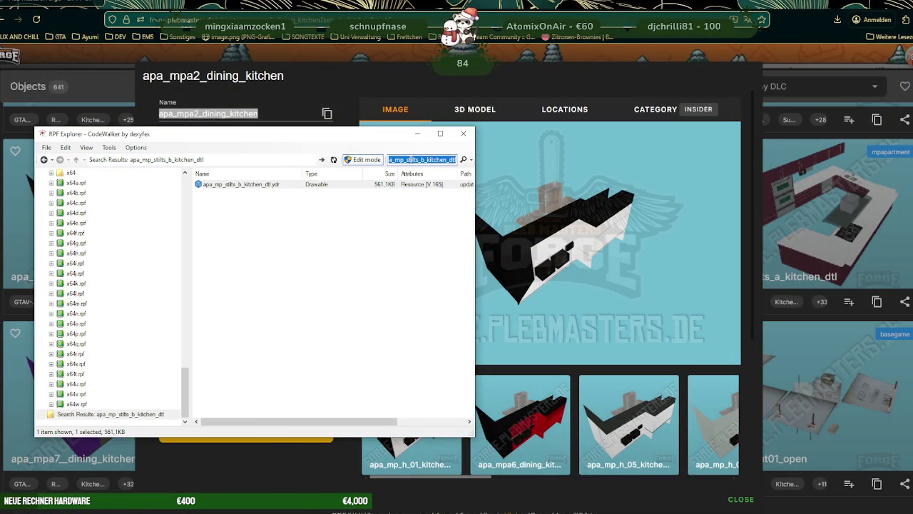
- Open apa_mpa2_dining_kitchen.ydr and orbit v_16_main_kitchen beside it to an angled top-down view
key("Return")
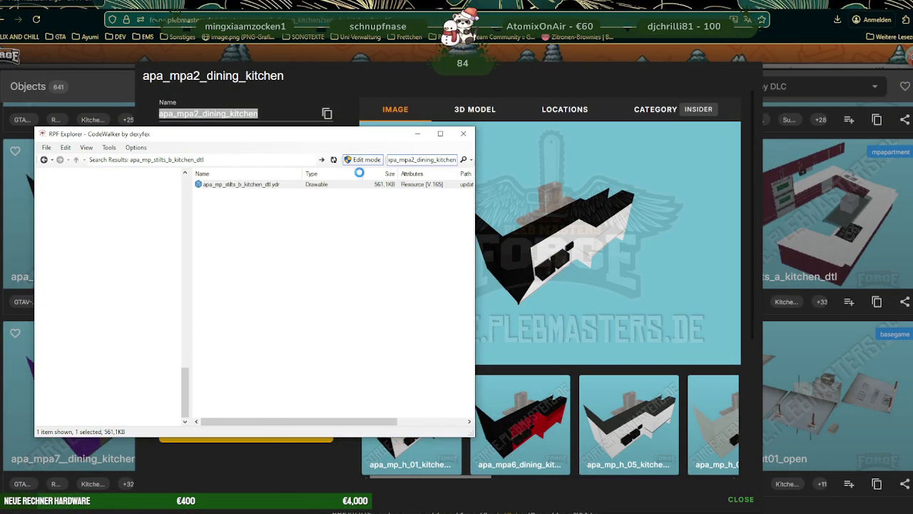
double_click(257, 186)
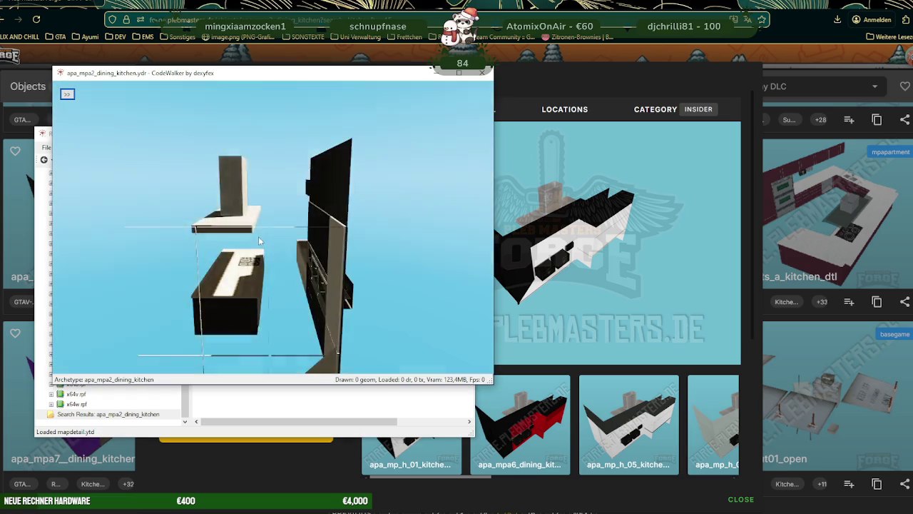
left_click_drag(407, 227, 320, 239)
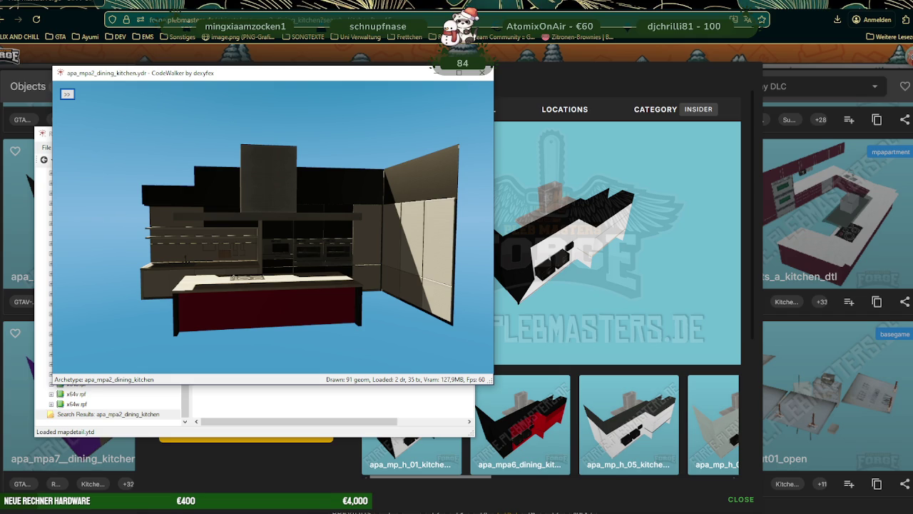
left_click(450, 485)
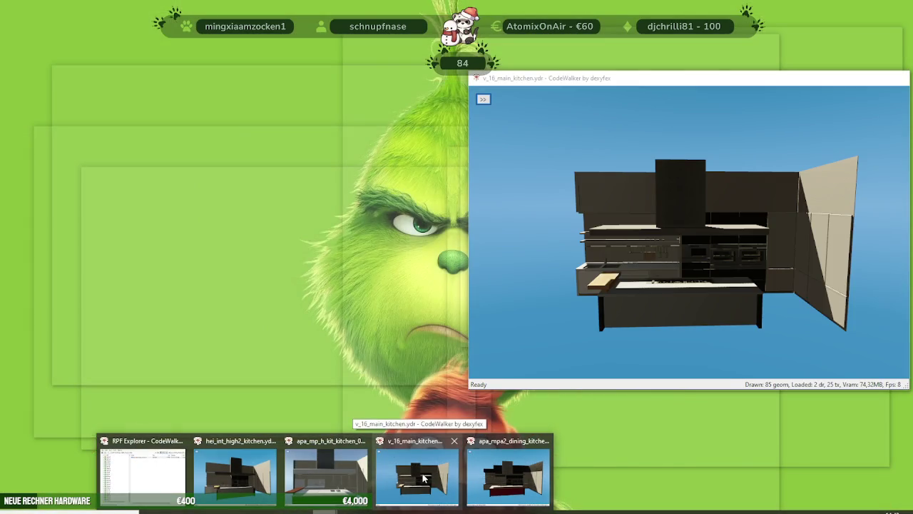
left_click(423, 478)
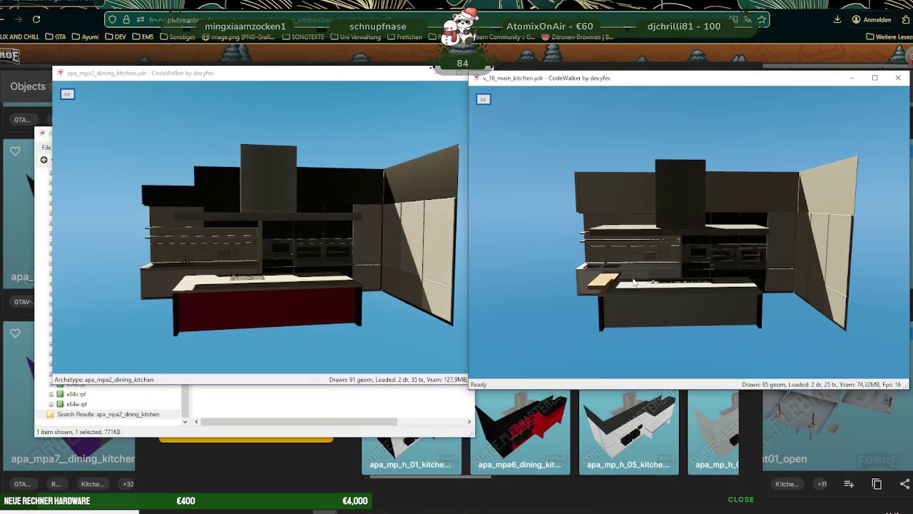
scroll(655, 272, "up", 2)
scroll(644, 262, "up", 3)
mouse_move(656, 259)
left_mouse_down()
mouse_move(706, 253)
mouse_move(642, 267)
mouse_move(704, 274)
mouse_move(645, 269)
mouse_move(689, 269)
left_mouse_up()
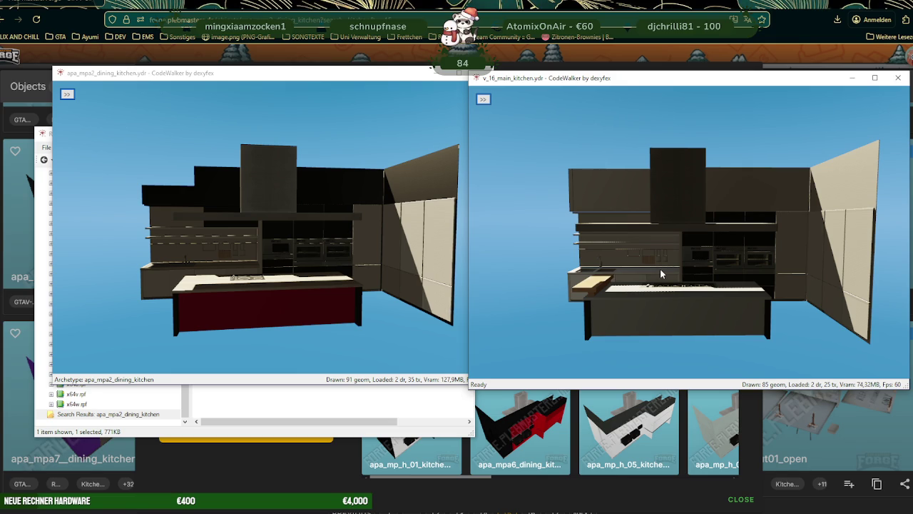
mouse_move(645, 268)
left_mouse_down()
mouse_move(714, 310)
mouse_move(742, 272)
mouse_move(670, 328)
left_mouse_up()
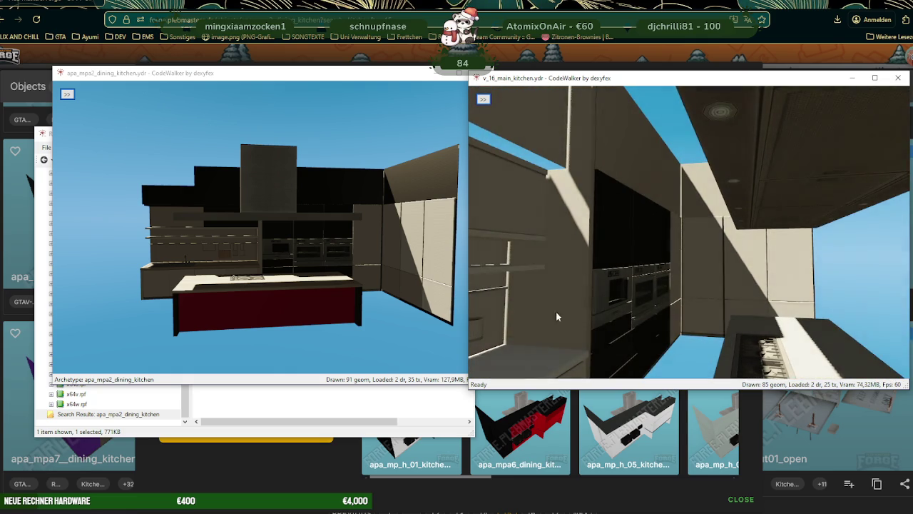
- Zoom in under the dining kitchen's hood to inspect its cooktop and counters
left_click(267, 299)
mouse_move(266, 298)
left_mouse_down()
mouse_move(322, 301)
mouse_move(339, 333)
mouse_move(349, 324)
mouse_move(340, 260)
mouse_move(259, 262)
mouse_move(280, 237)
mouse_move(309, 265)
mouse_move(371, 292)
left_mouse_up()
scroll(325, 304, "up", 5)
scroll(350, 324, "down", 3)
scroll(285, 231, "up", 3)
- Frame v_16_main_kitchen's hood, ovens, counter and drawers, then open apa_mp_h_05_kitchen_dining's details
left_click(606, 308)
mouse_move(606, 308)
left_mouse_down()
mouse_move(533, 306)
mouse_move(593, 328)
mouse_move(729, 322)
left_mouse_up()
scroll(521, 313, "down", 2)
scroll(526, 307, "down", 2)
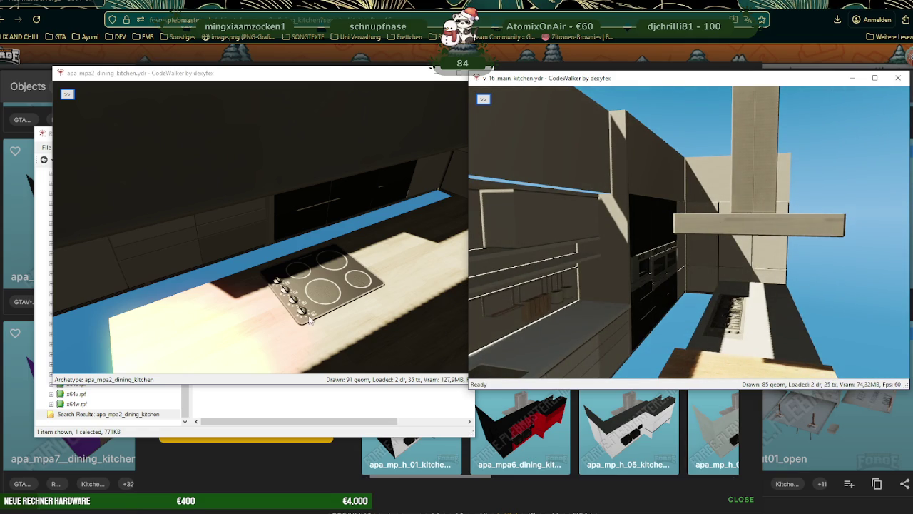
mouse_move(565, 313)
left_mouse_down()
mouse_move(689, 307)
mouse_move(548, 359)
left_mouse_up()
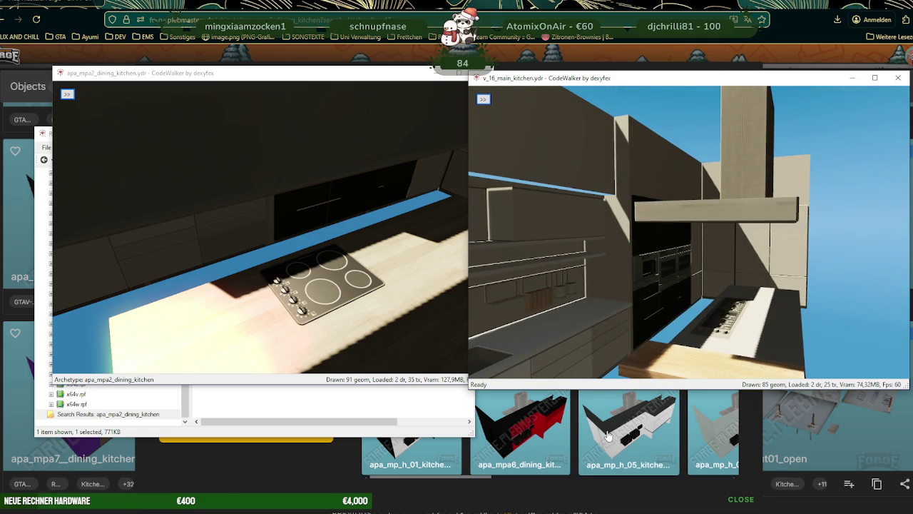
left_click(605, 436)
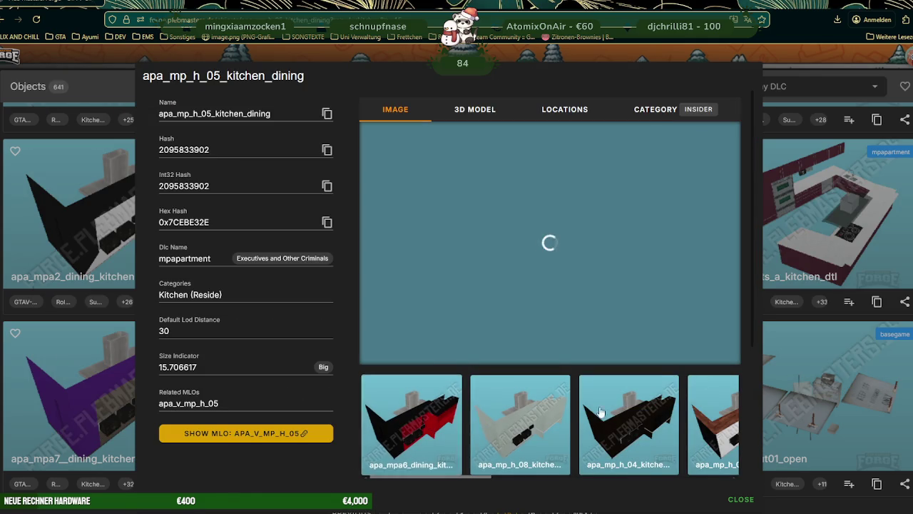
- Open apa_mp_h_01_kitchen_dining's details, close three older viewers, and search the archives for that name
left_click(714, 428)
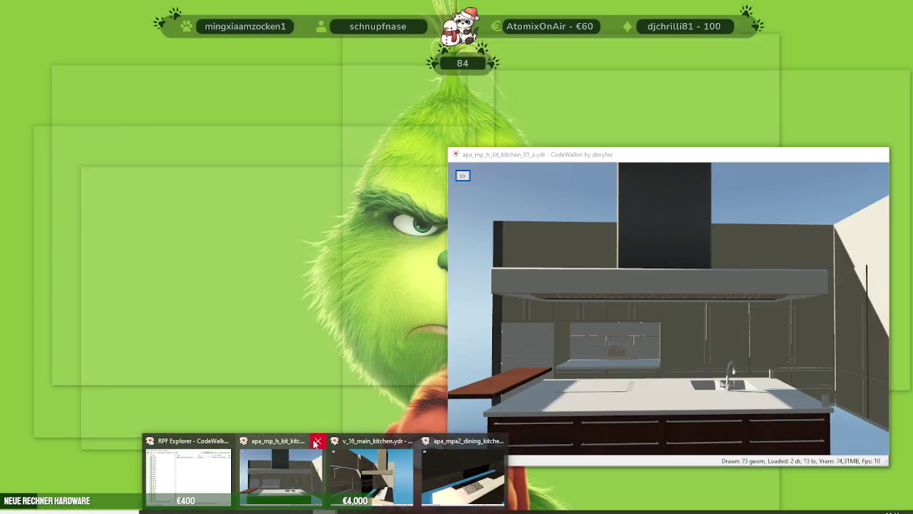
left_click(316, 441)
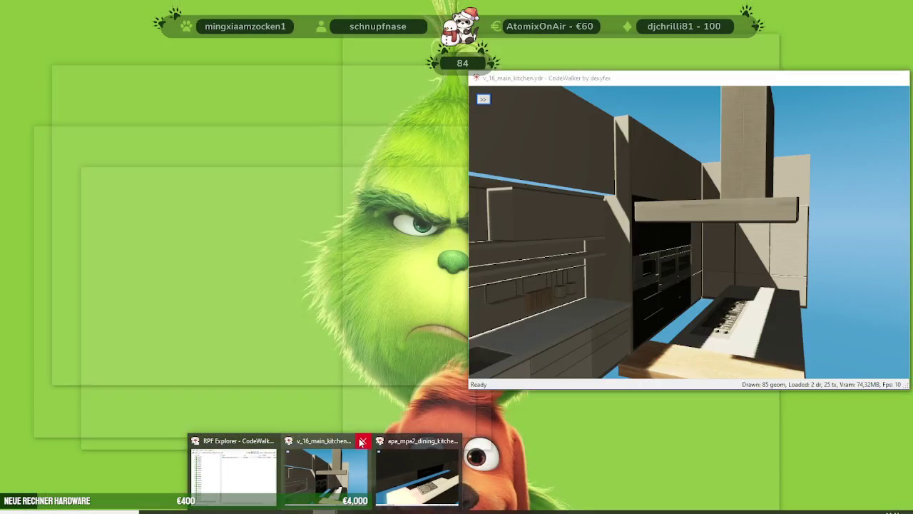
left_click(361, 442)
left_click(405, 442)
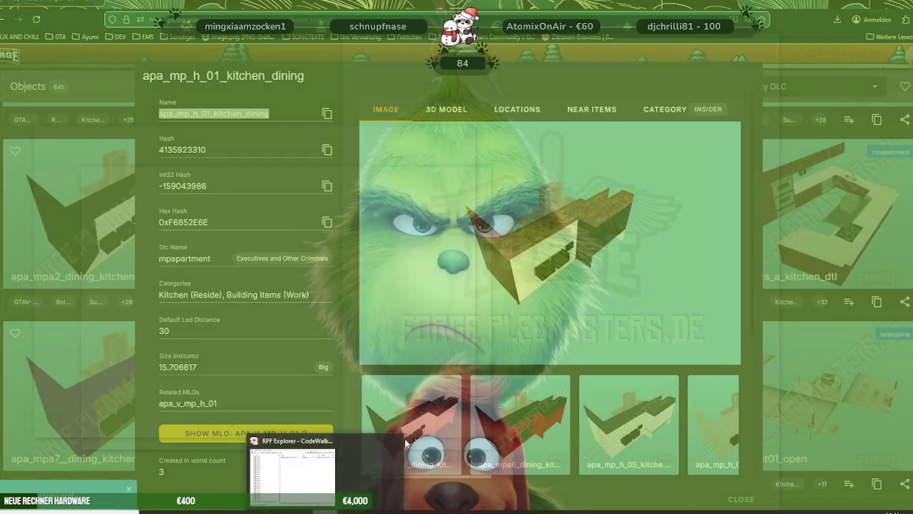
left_click(288, 468)
double_click(420, 158)
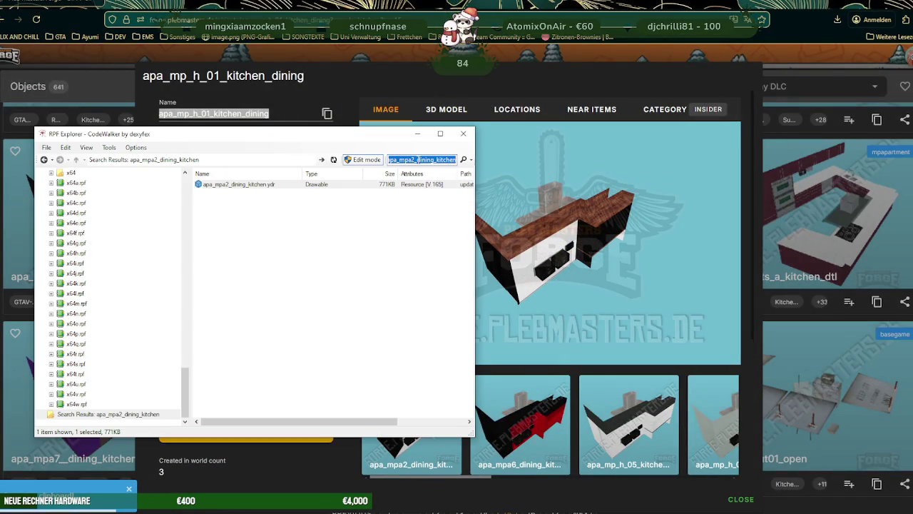
key("ctrl+v")
key("Return")
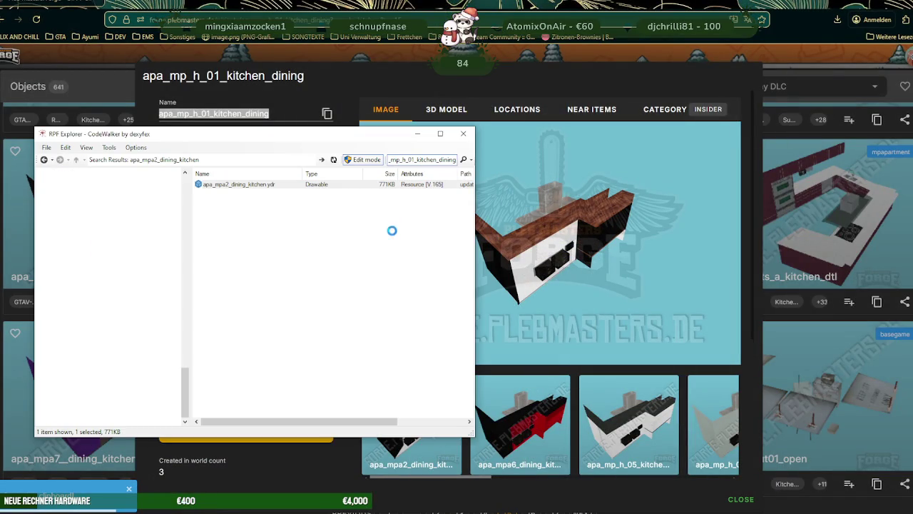
- Open apa_mp_h_01_kitchen_dining.ydr, look up at its hood and hob, then show apa_mp_h_05_kitchen_dining's details
double_click(260, 187)
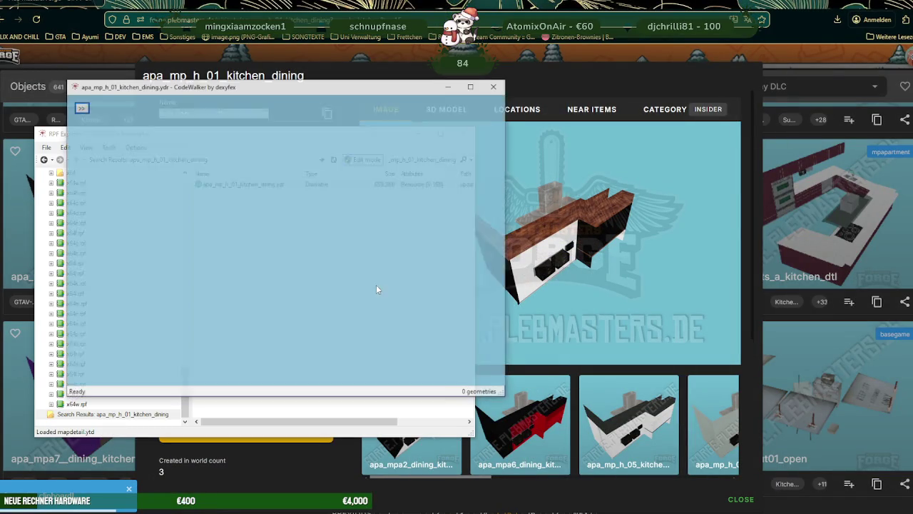
scroll(296, 279, "up", 5)
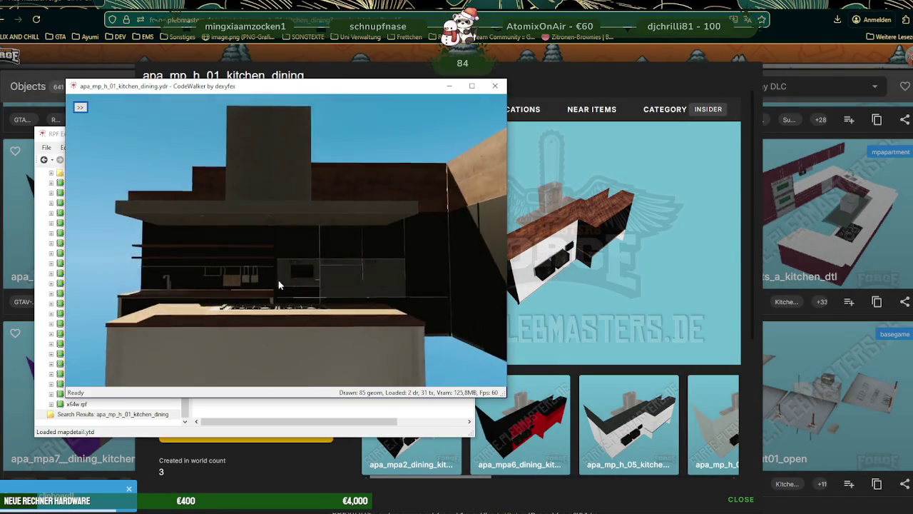
mouse_move(295, 277)
left_mouse_down()
mouse_move(354, 274)
mouse_move(289, 276)
mouse_move(346, 278)
mouse_move(301, 279)
left_mouse_up()
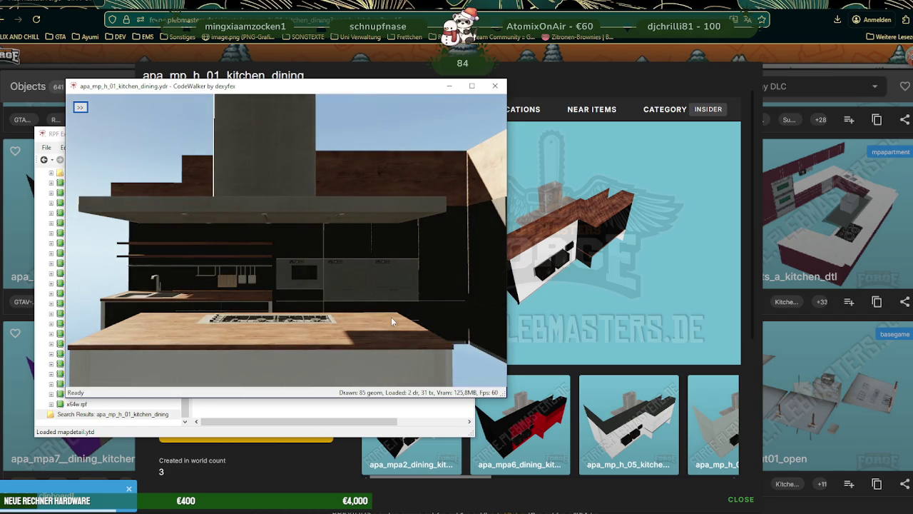
mouse_move(287, 333)
left_mouse_down()
mouse_move(293, 293)
mouse_move(187, 226)
mouse_move(320, 237)
mouse_move(316, 302)
mouse_move(327, 292)
mouse_move(309, 285)
mouse_move(472, 267)
mouse_move(434, 268)
mouse_move(290, 308)
mouse_move(203, 256)
mouse_move(158, 264)
mouse_move(203, 277)
mouse_move(226, 307)
mouse_move(229, 332)
mouse_move(373, 329)
mouse_move(302, 340)
left_mouse_up()
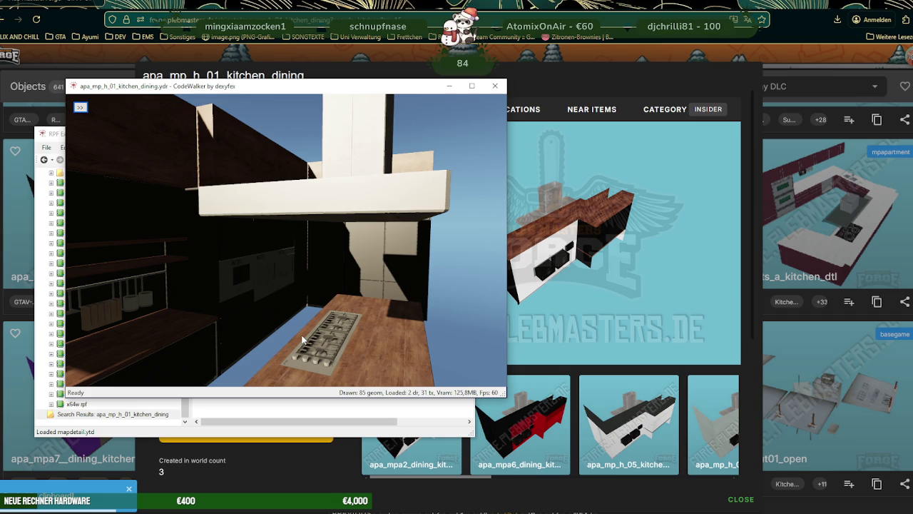
left_click(640, 438)
left_click(623, 452)
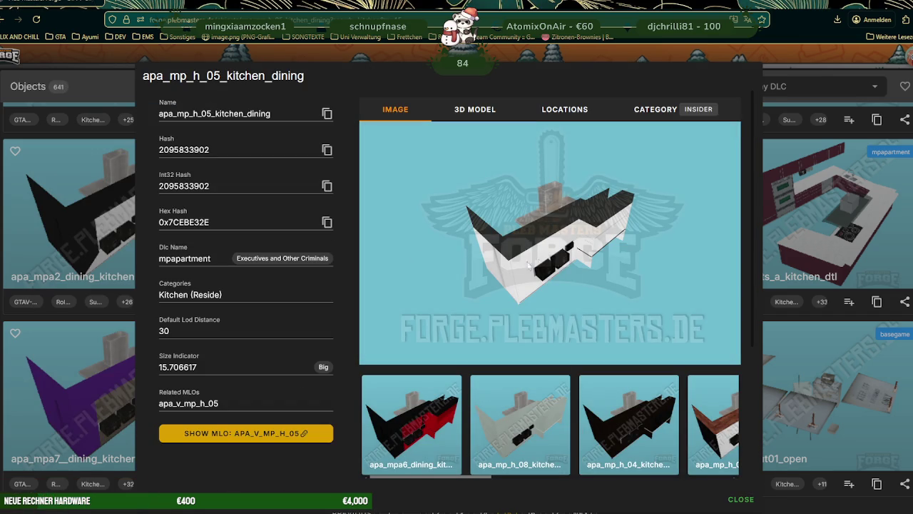
- Export the apa_mp_h_01_kitchen_dining .ydr from RPF Explorer as XML into the ausbauEARLI folder
left_click(189, 114)
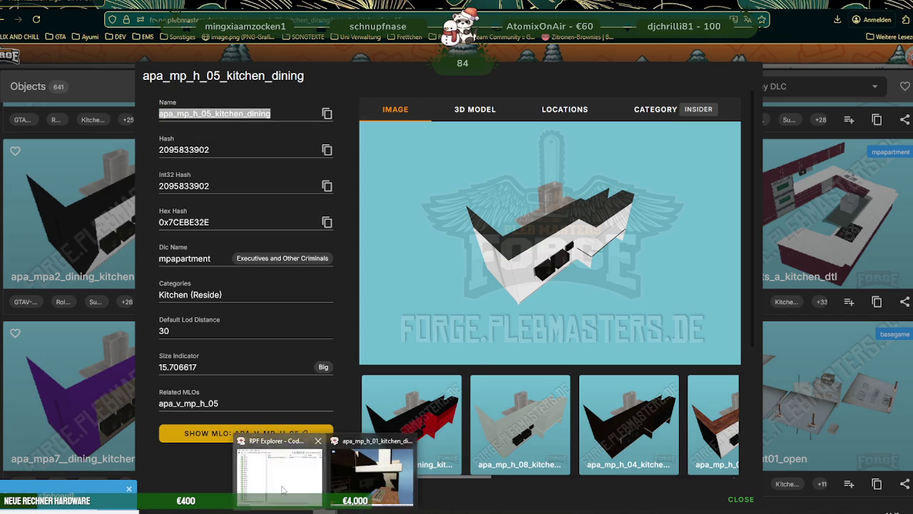
left_click(278, 478)
double_click(426, 160)
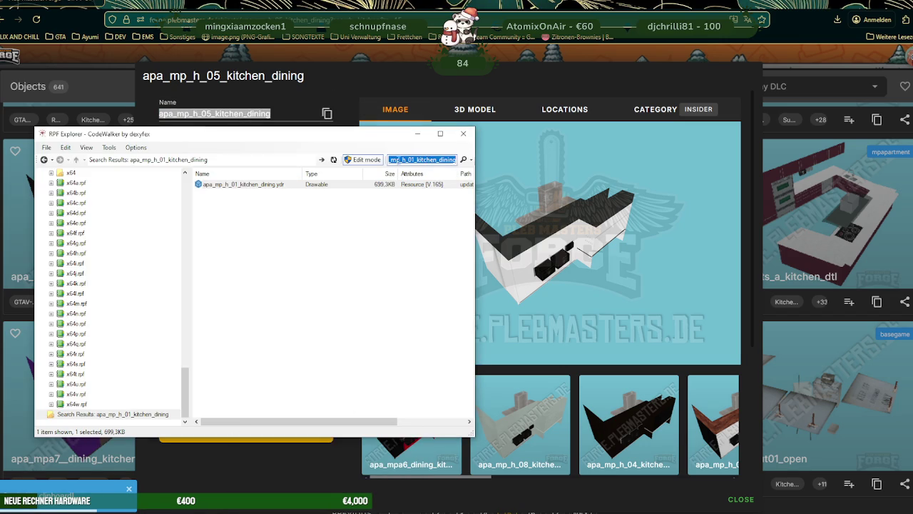
right_click(286, 186)
left_click(314, 210)
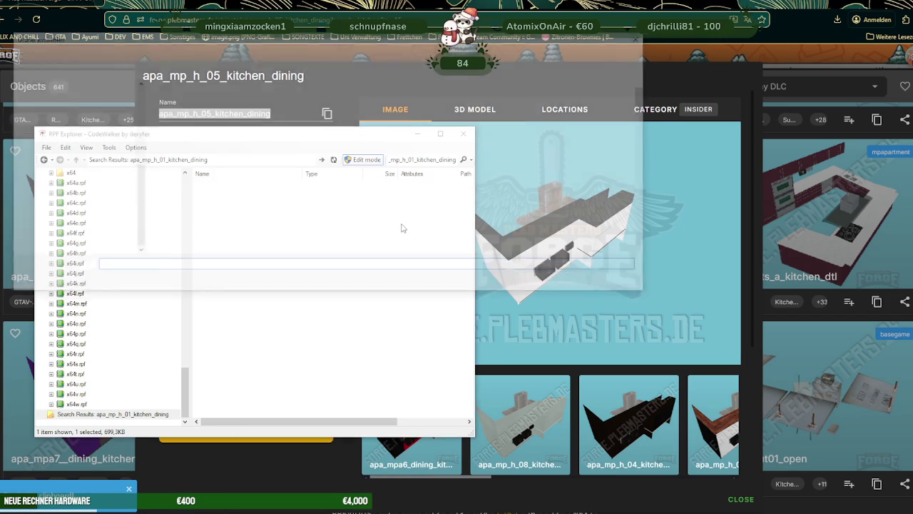
left_click(172, 52)
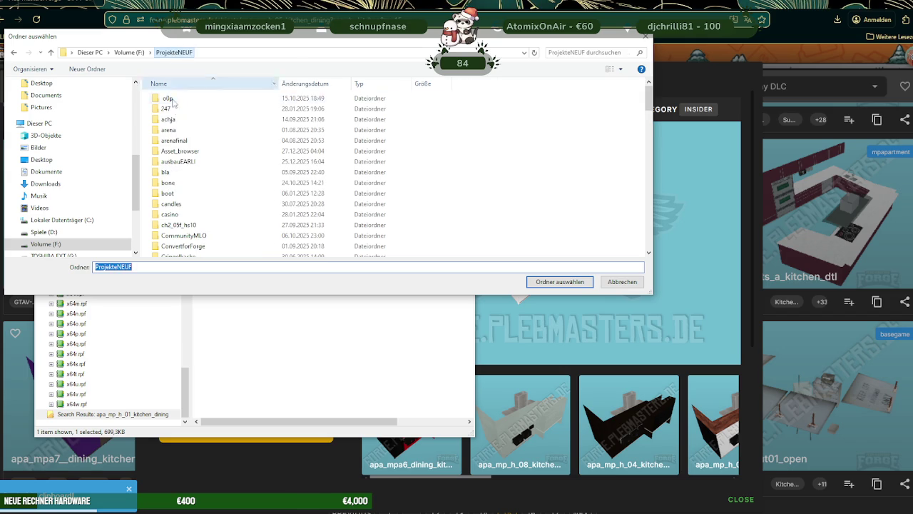
left_click(181, 162)
double_click(181, 161)
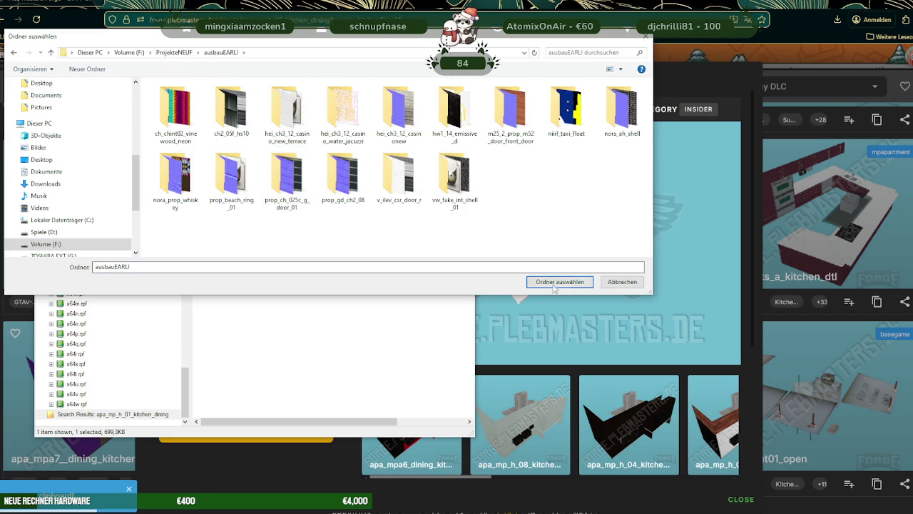
left_click(561, 282)
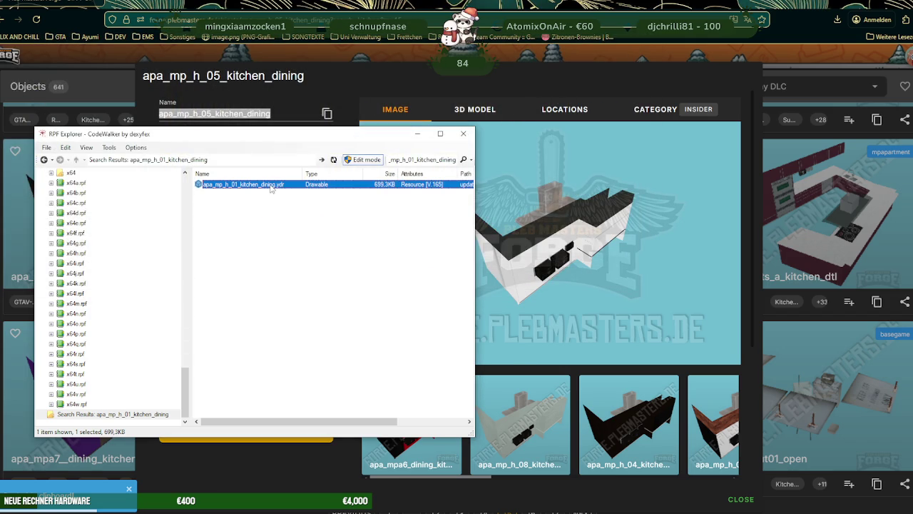
- Save all 26 of the model's textures to ausbauEARLI from the viewer's Materials tab
double_click(242, 184)
left_click(93, 120)
left_click(122, 133)
left_click(111, 147)
left_click(553, 285)
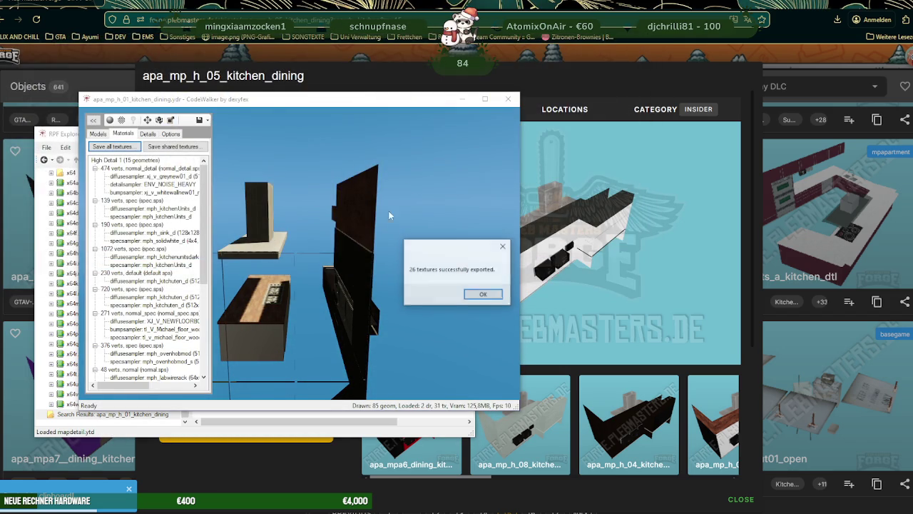
left_click(484, 296)
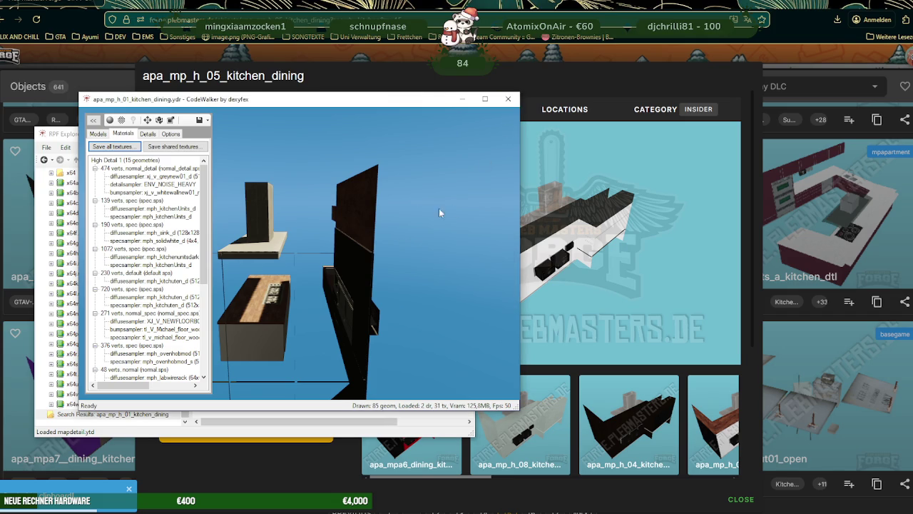
left_click(507, 98)
- Copy the object's name from the web page and return to Blender
left_click(314, 112)
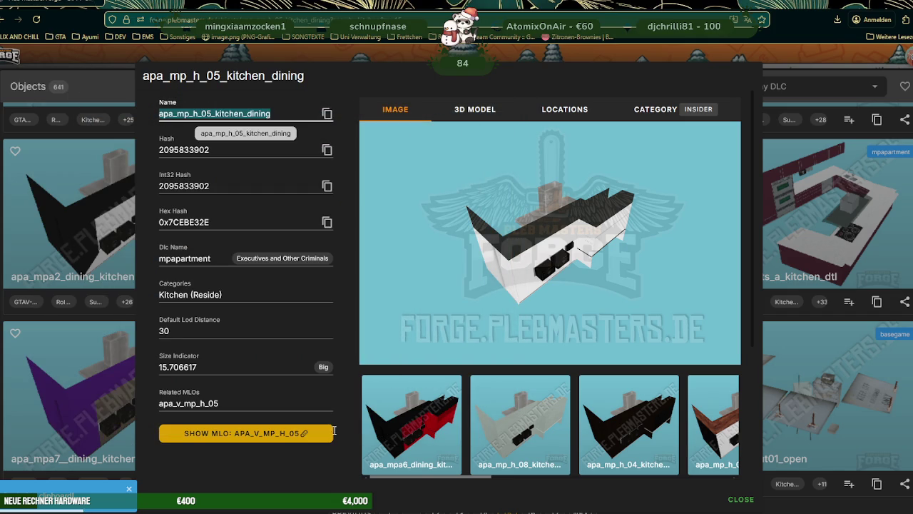
key("ctrl+c")
left_click(246, 428)
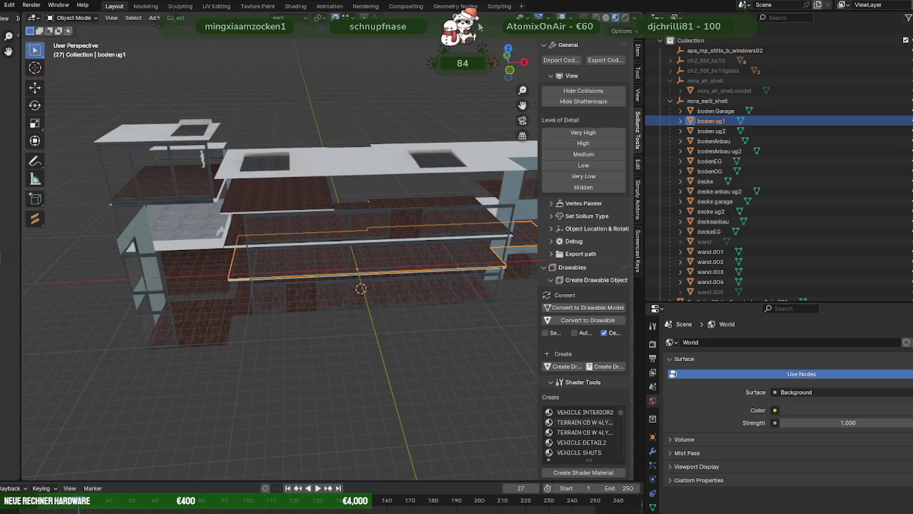
- Import ausbauEARLI/apa_mp_h_01_kitchen_dining.ydr.xml with the CodeWalker XML importer
left_click(561, 60)
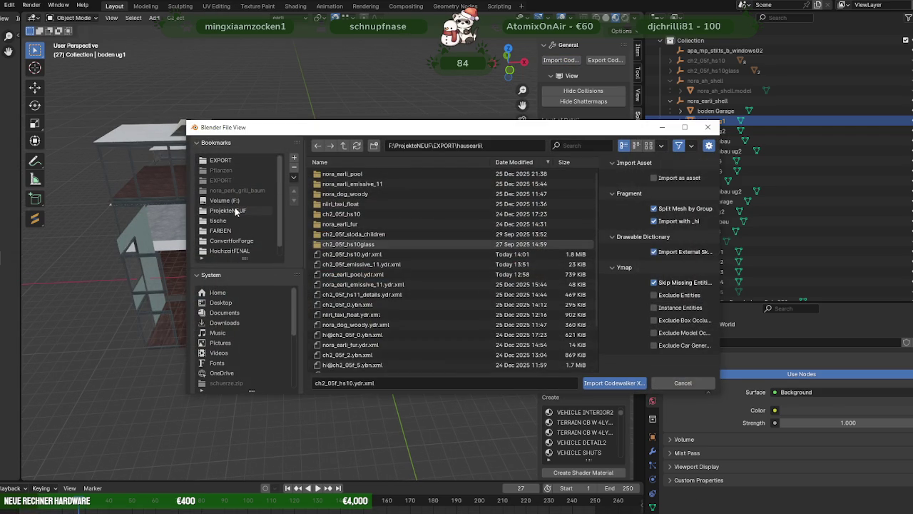
left_click(263, 210)
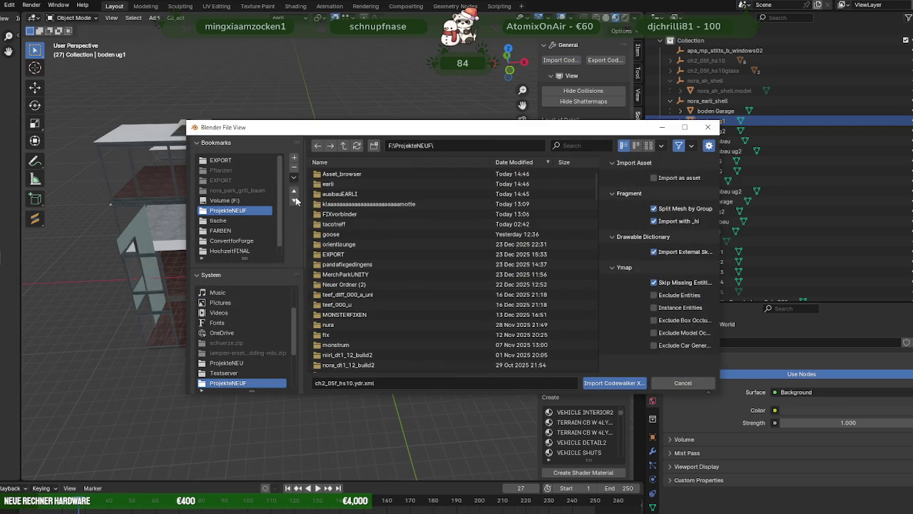
double_click(339, 193)
left_click(391, 337)
left_click(607, 383)
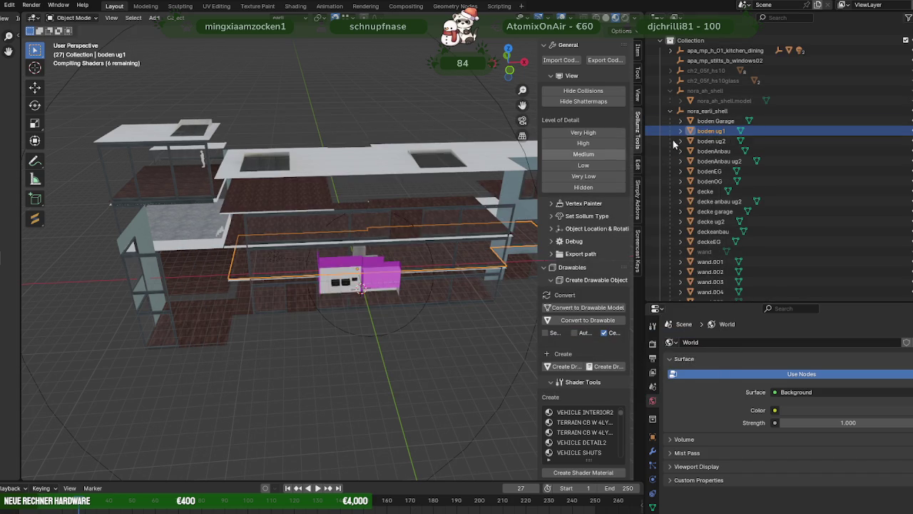
- Relink the kitchen's missing textures with Find Missing Files pointed at ausbauEARLI
left_click(383, 283)
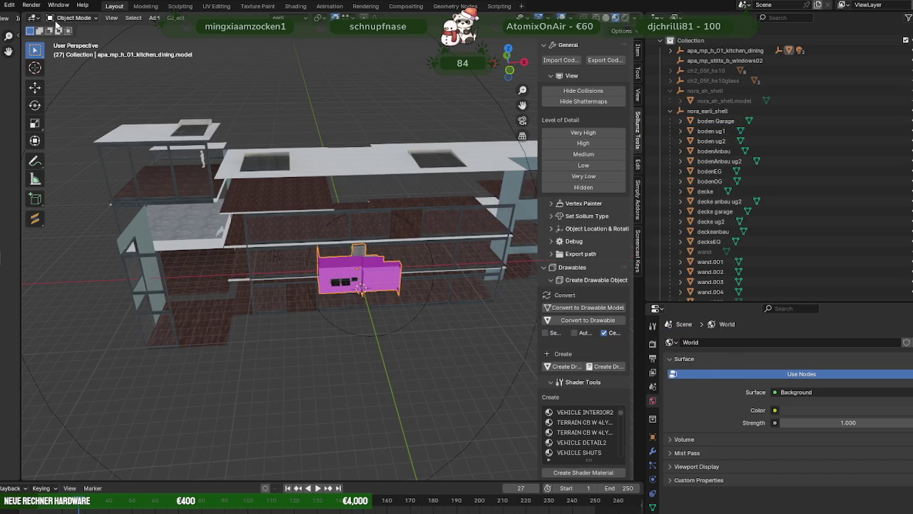
left_click(4, 5)
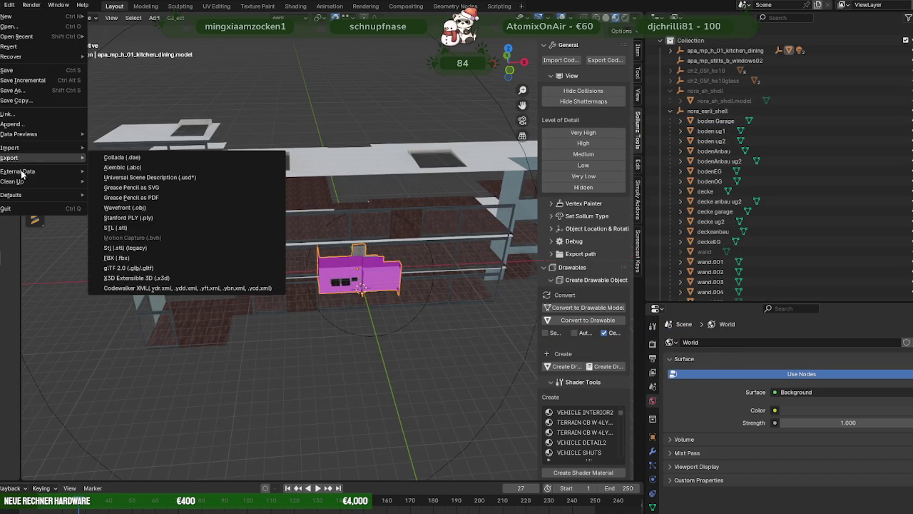
left_click(135, 262)
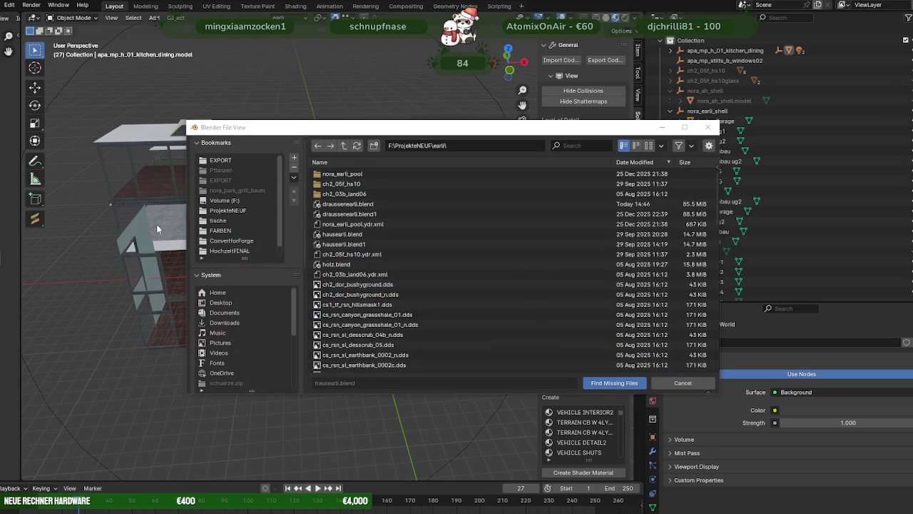
left_click(224, 211)
double_click(334, 194)
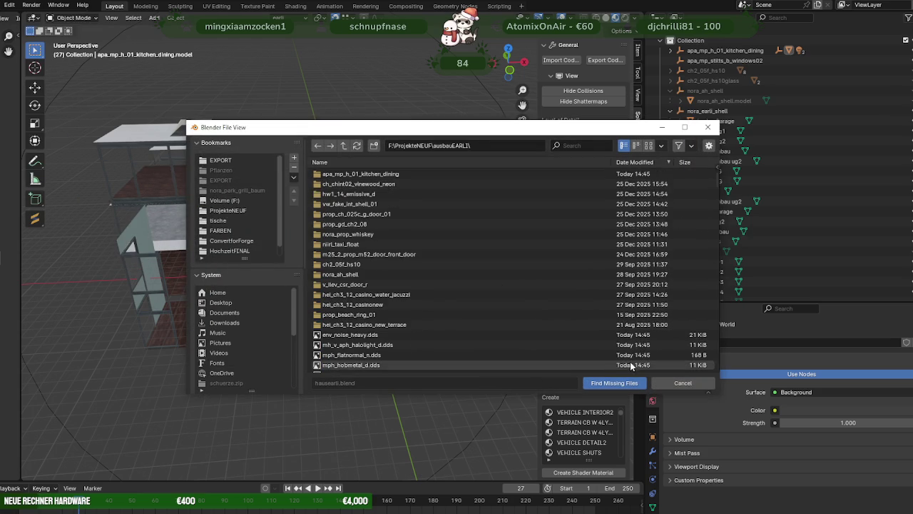
left_click(614, 383)
- Select the apa_mp_h_01_kitchen_dining collection and apply its object transform
left_click(721, 51)
left_click(182, 19)
mouse_move(193, 39)
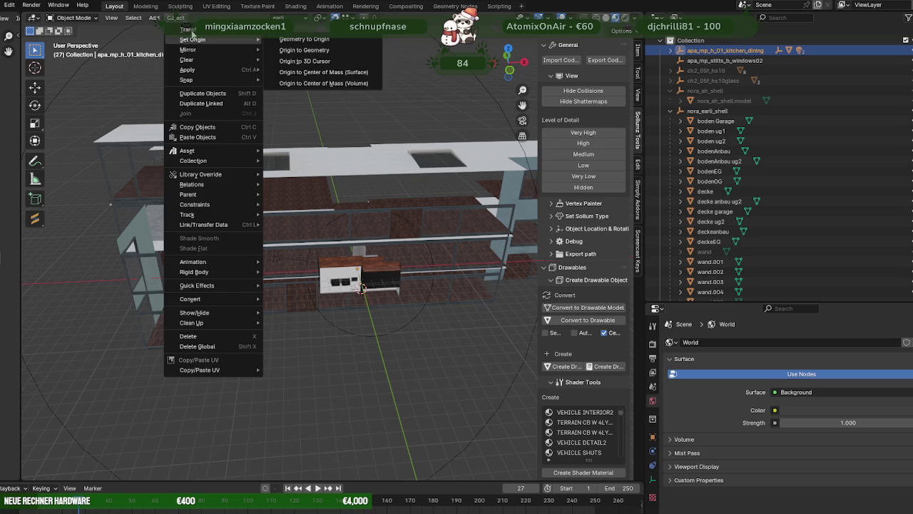
left_click(311, 131)
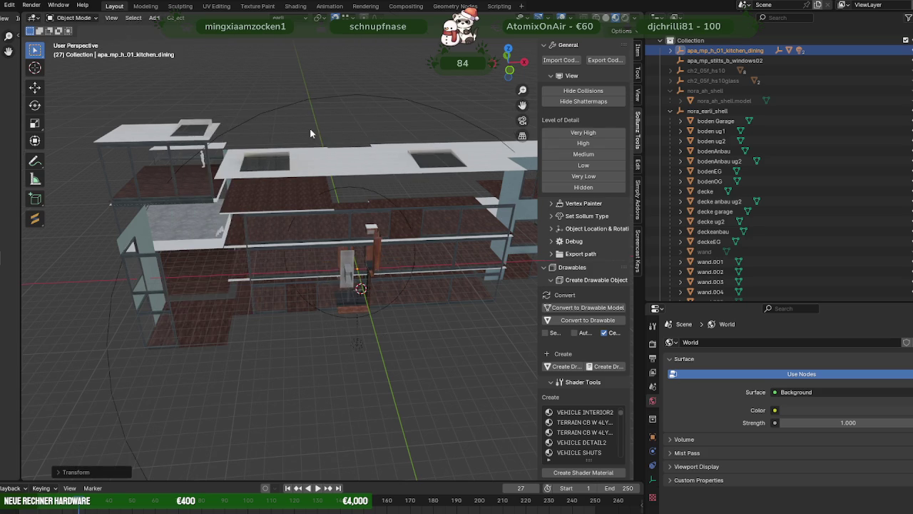
scroll(402, 281, "up", 3)
middle_click_drag(402, 281, 454, 224)
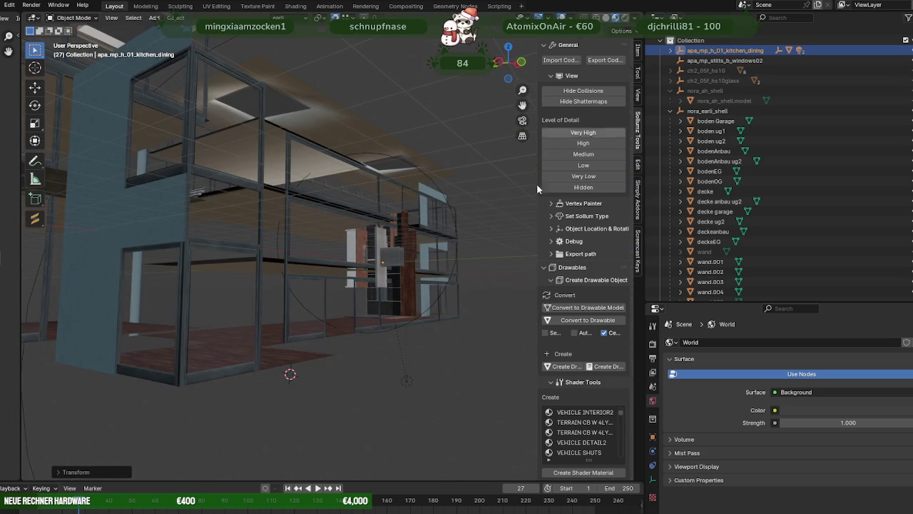
- Rotate the kitchen about 31 degrees and check its placement from closer angles
left_click(35, 106)
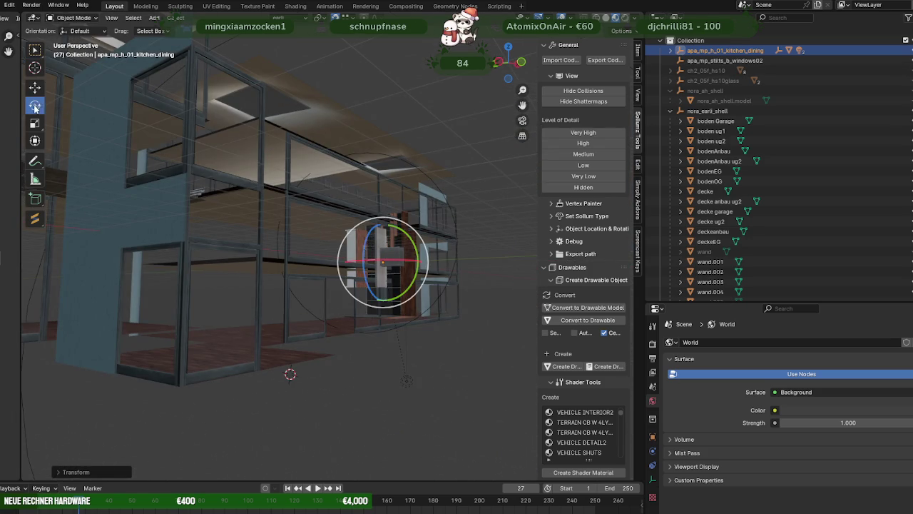
mouse_move(385, 228)
left_mouse_down()
mouse_move(400, 234)
mouse_move(383, 233)
left_mouse_up()
scroll(415, 253, "up", 3)
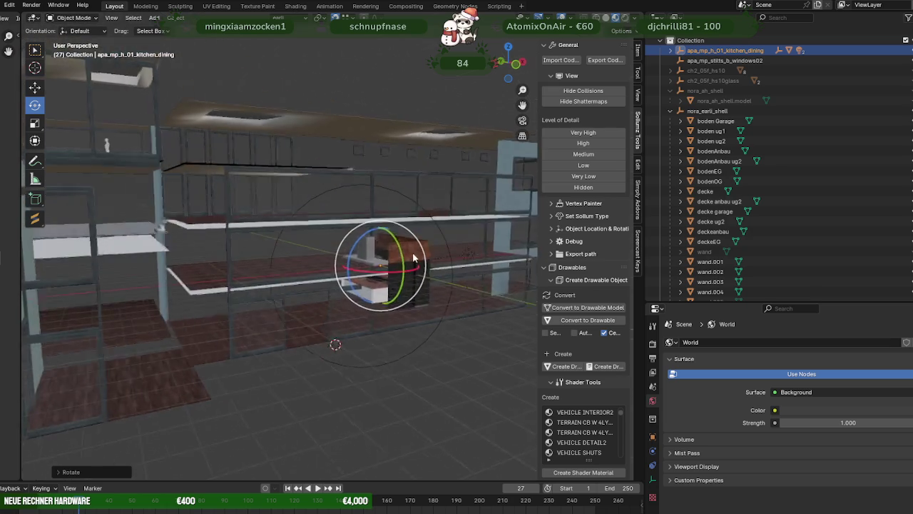
scroll(408, 259, "up", 4)
mouse_move(419, 266)
middle_mouse_down()
mouse_move(352, 237)
mouse_move(364, 254)
mouse_move(438, 252)
mouse_move(432, 242)
mouse_move(339, 241)
mouse_move(341, 267)
middle_mouse_up()
scroll(336, 285, "up", 4)
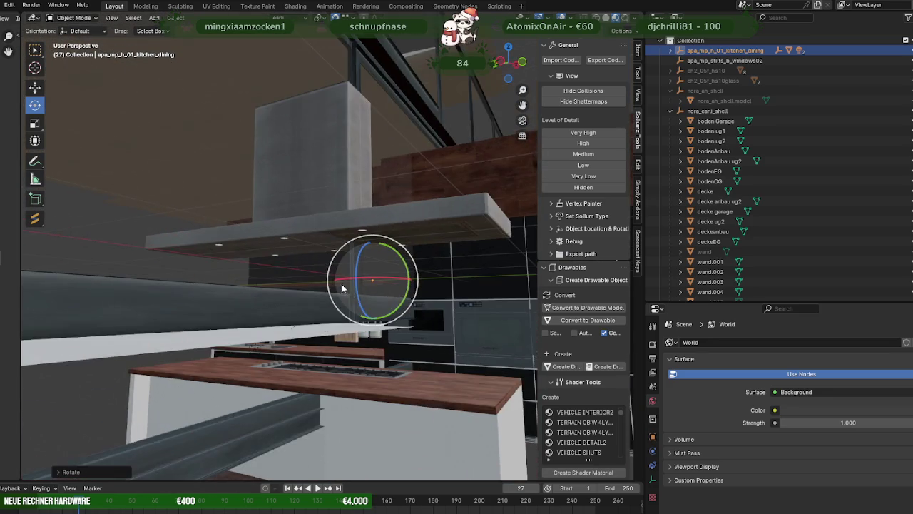
mouse_move(328, 299)
middle_mouse_down()
mouse_move(323, 312)
mouse_move(418, 295)
mouse_move(323, 305)
mouse_move(362, 263)
mouse_move(385, 271)
middle_mouse_up()
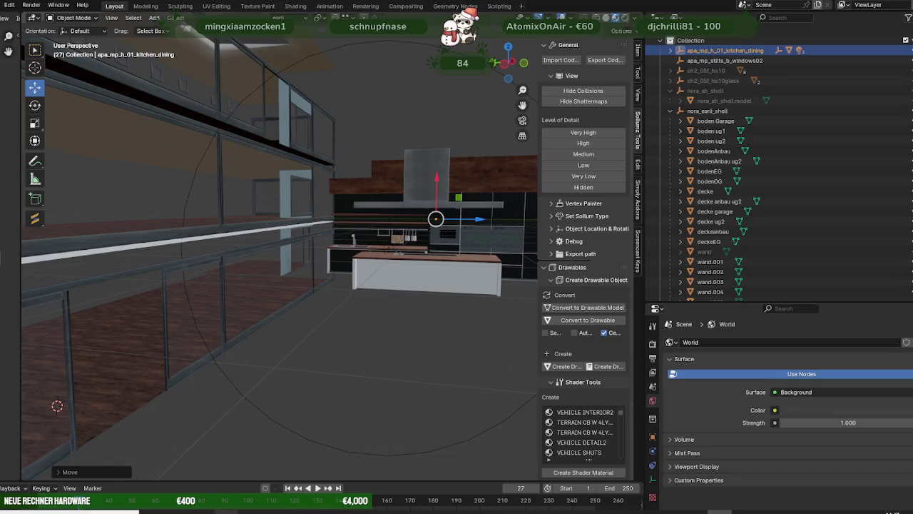
left_click(355, 470)
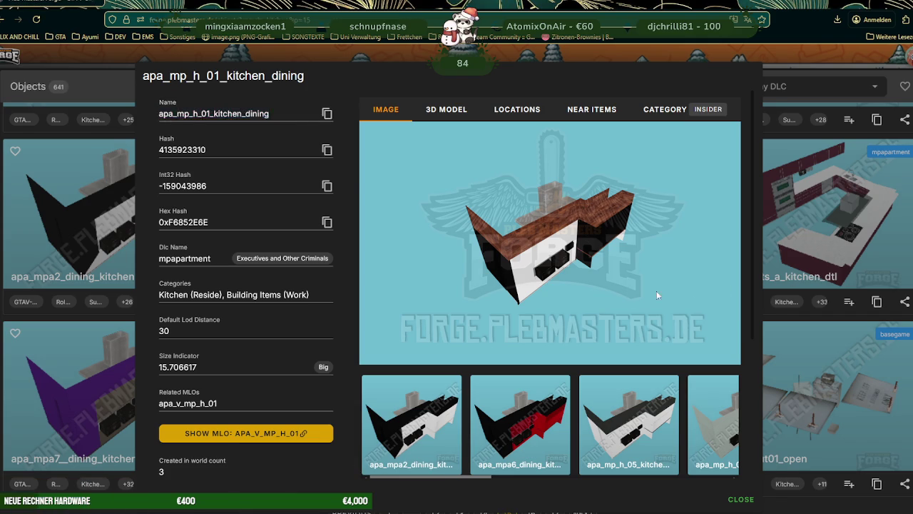
- Open the apa_mp_h_05_kitchen_dining card's 3D MODEL tab and copy its name
key("Escape")
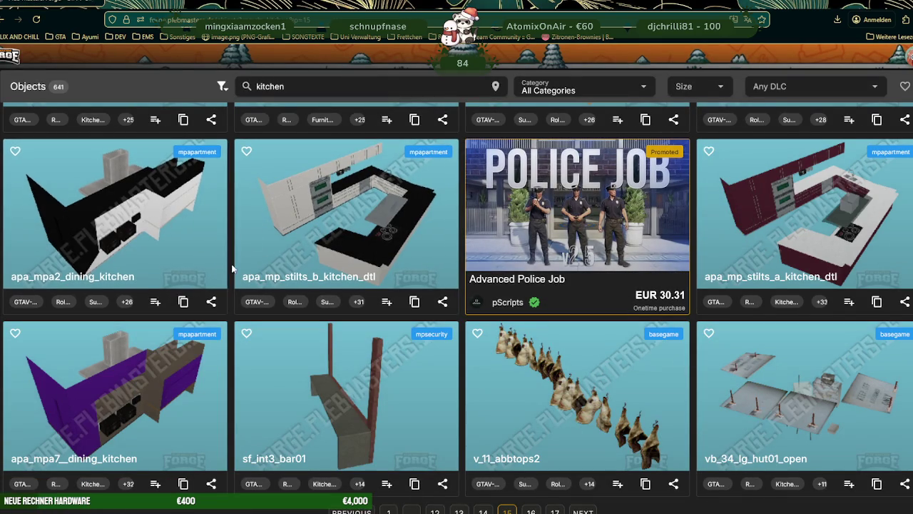
scroll(232, 269, "up", 2)
left_click(146, 238)
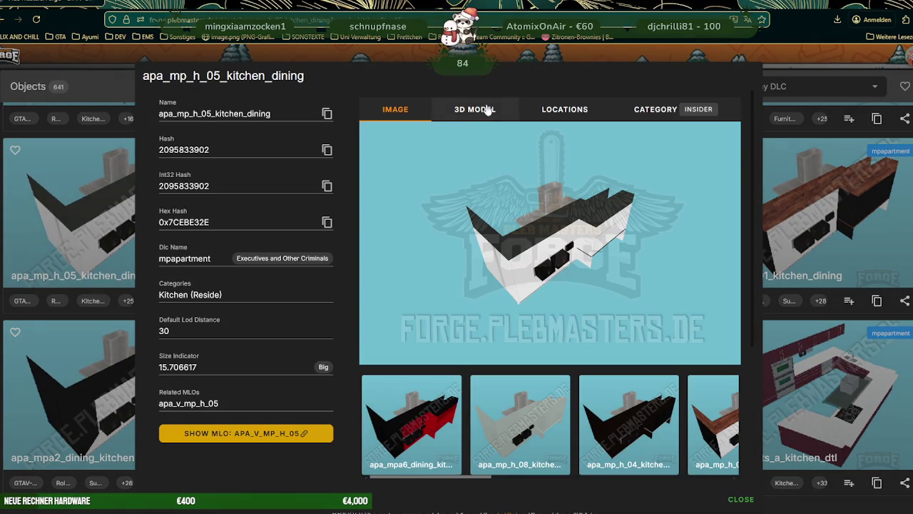
left_click(488, 109)
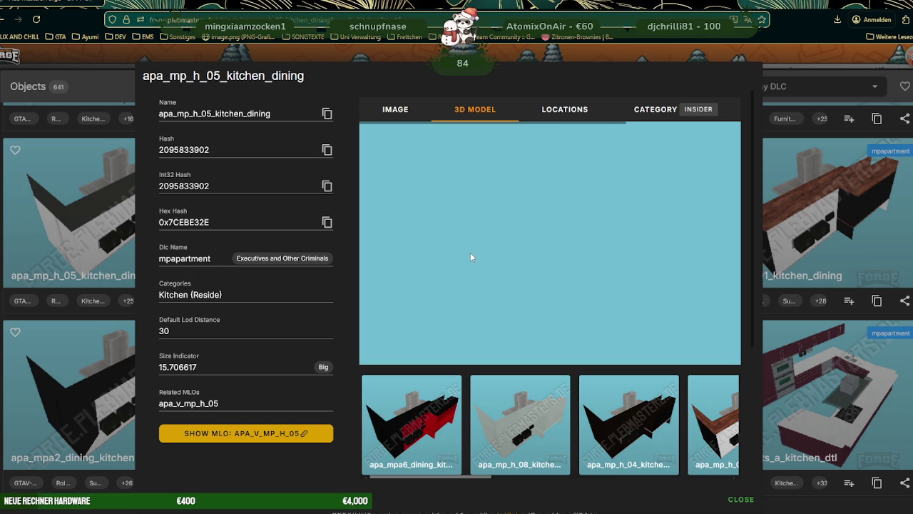
left_click(327, 115)
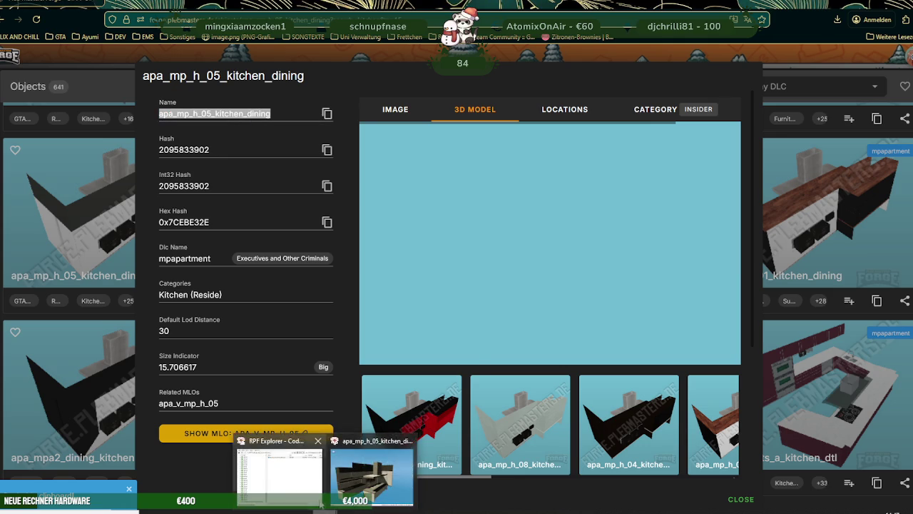
- Close CodeWalker's RPF Explorer window, keeping the 3D model preview in view
left_click(305, 464)
left_click(460, 116)
mouse_move(325, 499)
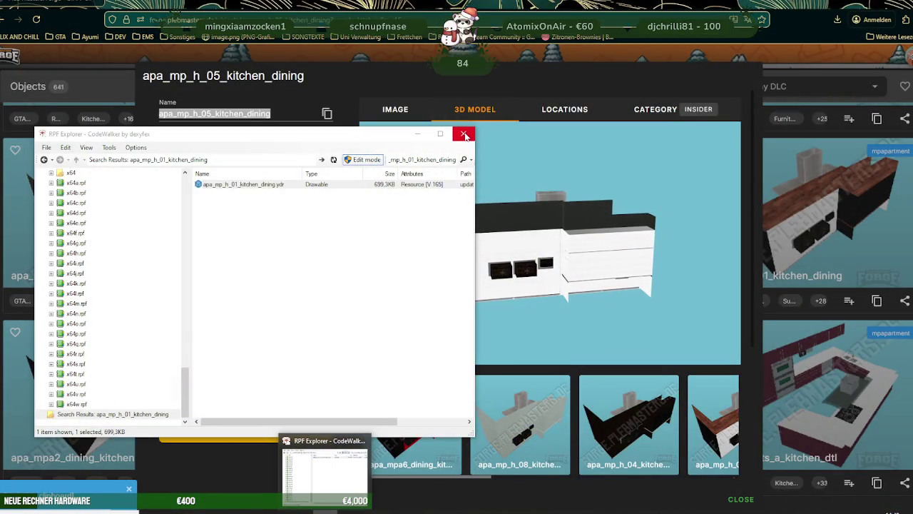
left_click(475, 263)
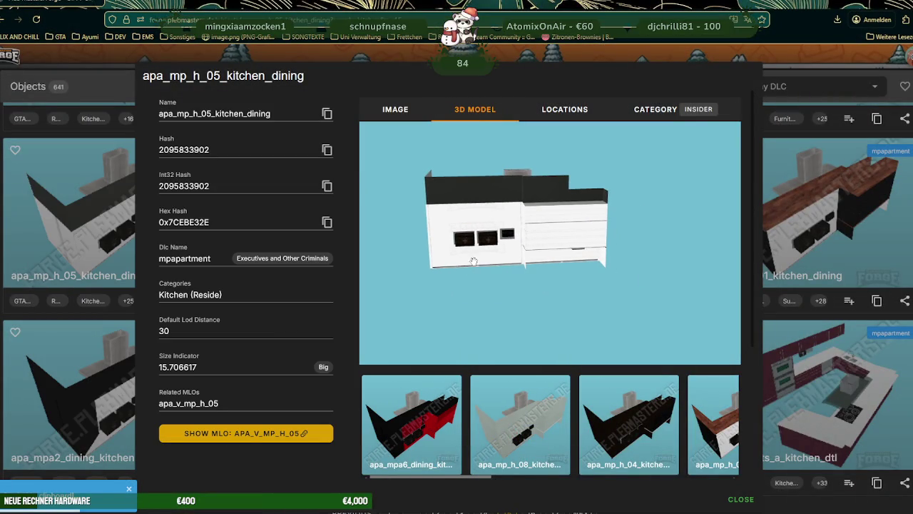
scroll(443, 219, "up", 3)
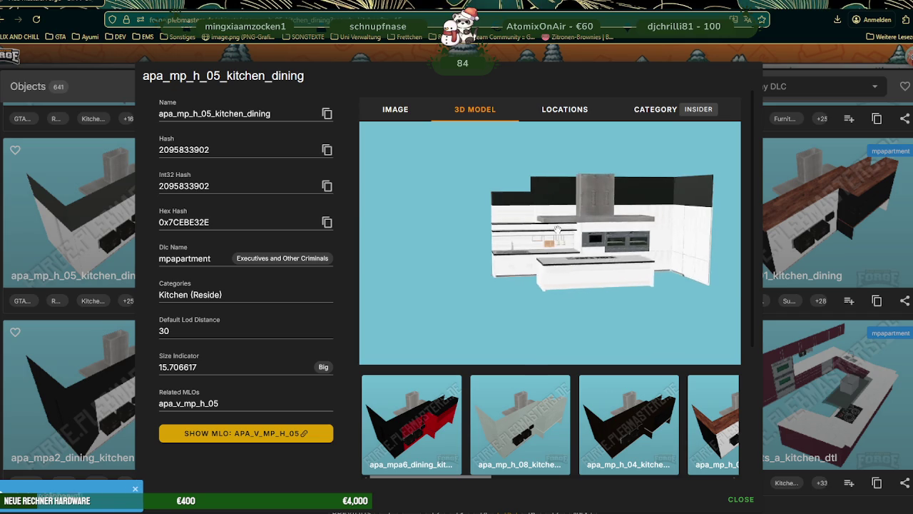
- Search CodeWalker for the copied apa_mp_h_05_kitchen_dining name and open its model in the viewer
scroll(553, 240, "up", 2)
scroll(552, 240, "up", 2)
scroll(548, 242, "up", 2)
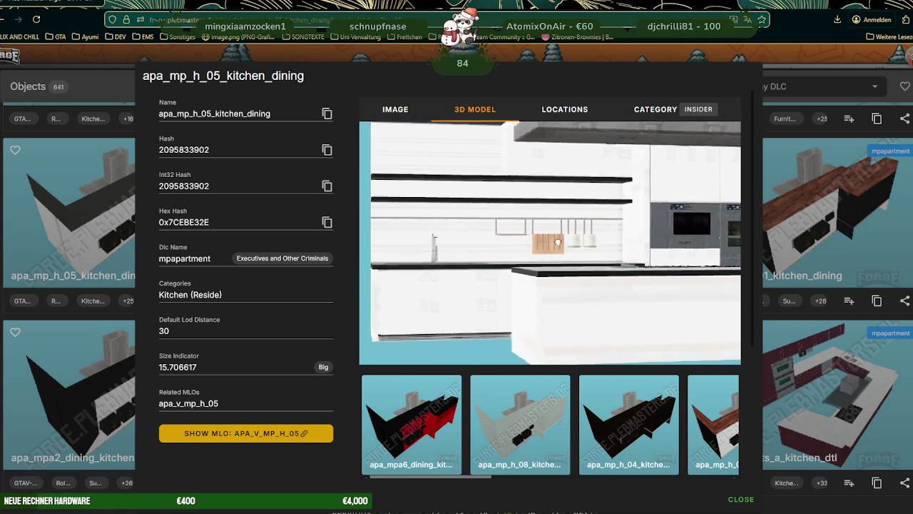
left_click(327, 114)
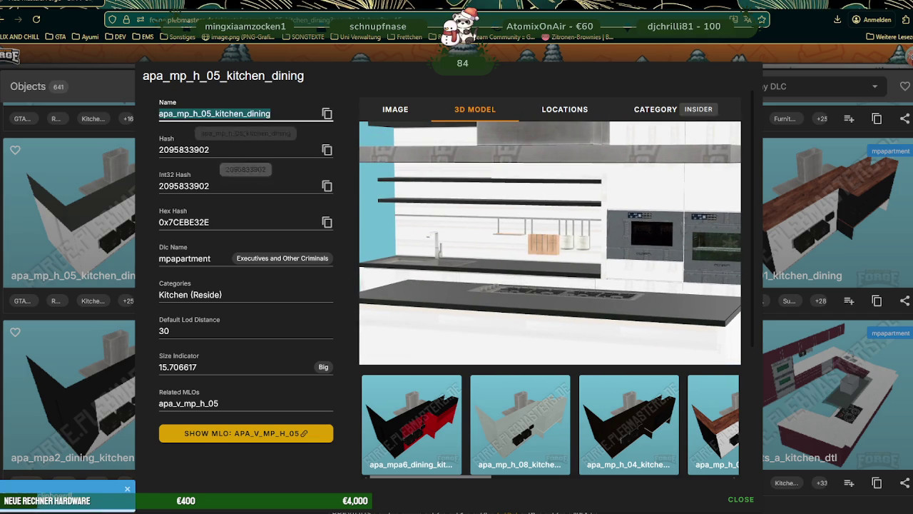
key("alt+Tab")
left_click(428, 159)
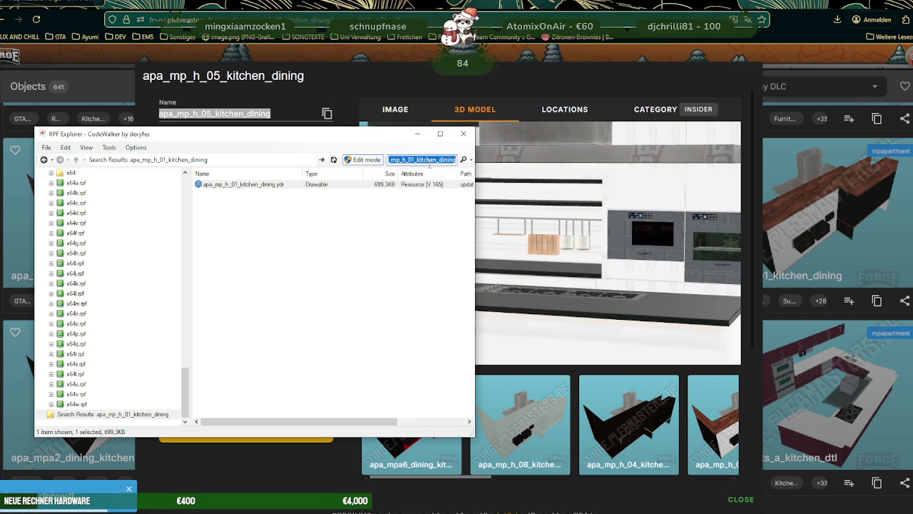
key("Return")
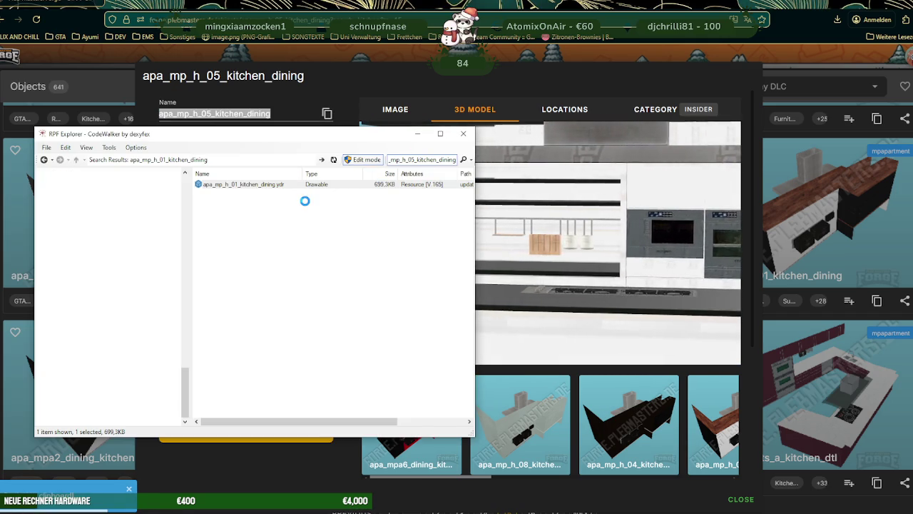
double_click(242, 184)
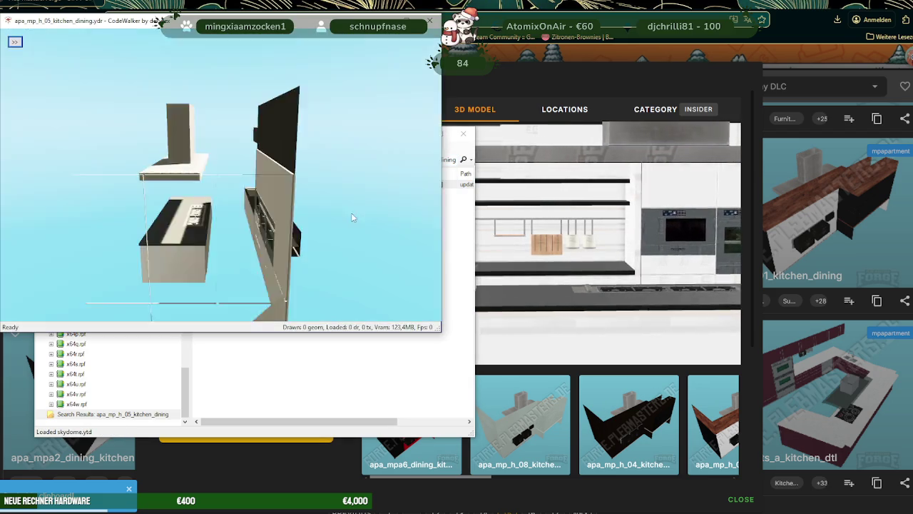
- Save all 23 of the model's textures into the ausbauEARLI folder
mouse_move(354, 212)
left_mouse_down()
mouse_move(201, 218)
mouse_move(240, 216)
mouse_move(250, 198)
left_mouse_up()
left_click(16, 44)
left_click(36, 59)
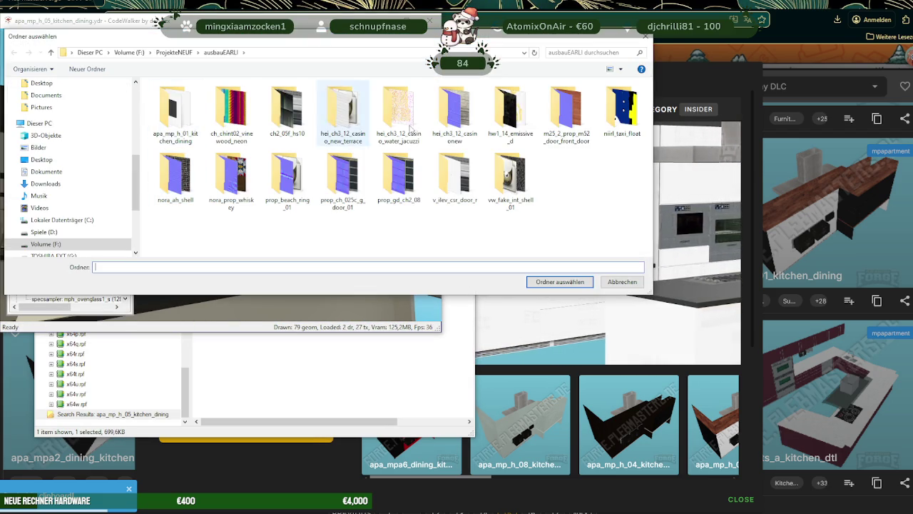
left_click(569, 280)
key("Return")
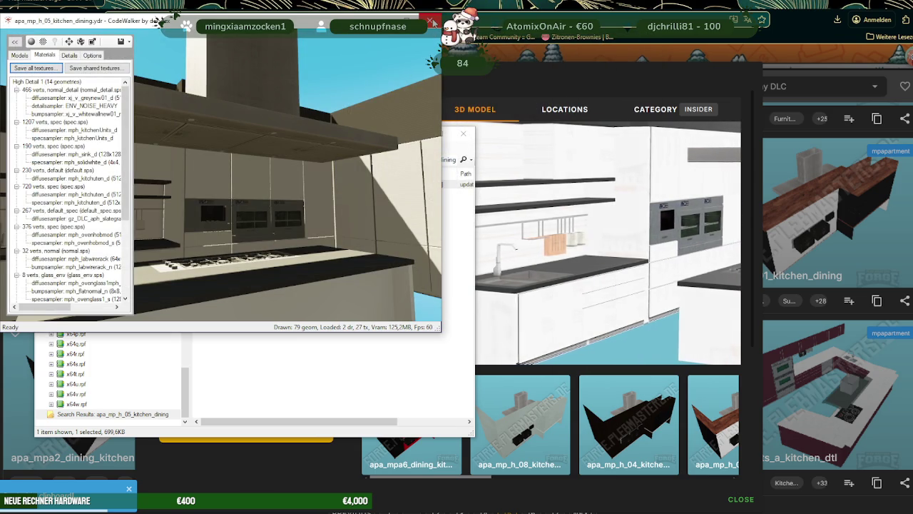
left_click(432, 24)
- Export the apa_mp_h_05_kitchen_dining model as XML to ausbauEARLI and return to the results grid
right_click(255, 184)
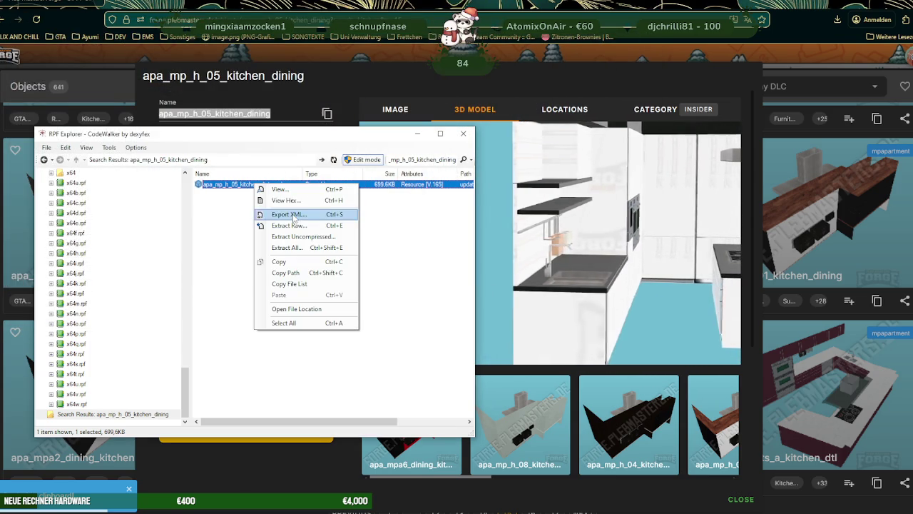
left_click(294, 214)
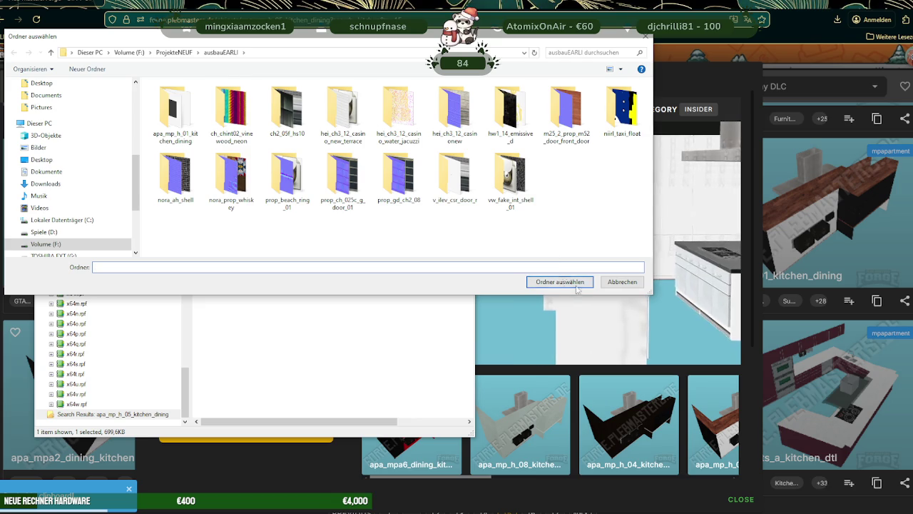
left_click(555, 286)
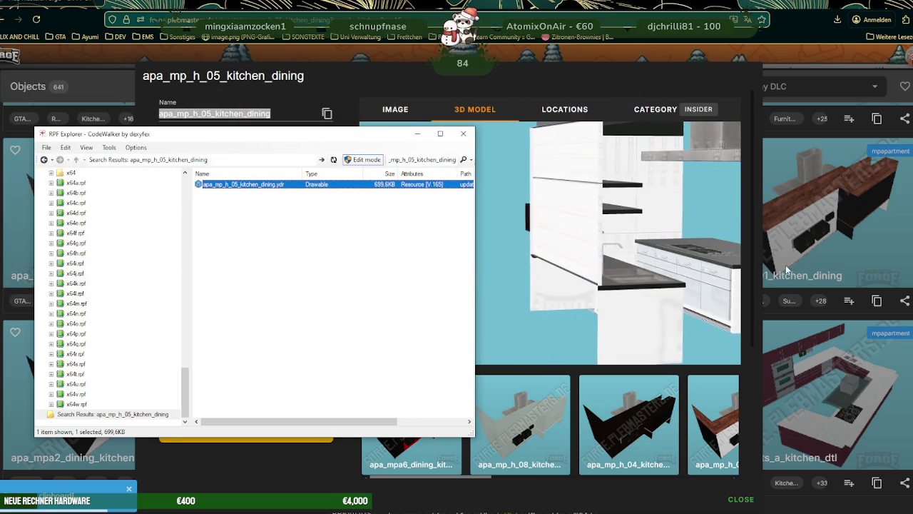
left_click(592, 294)
key("Escape")
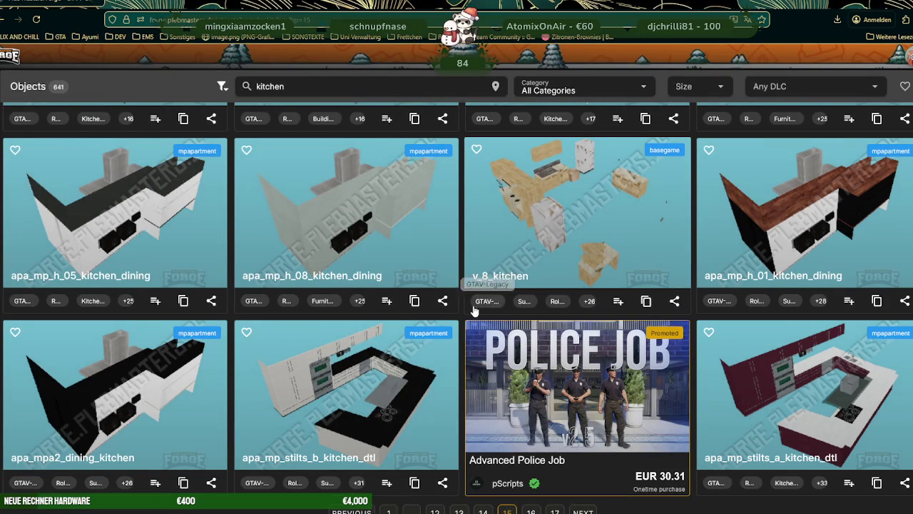
scroll(316, 235, "down", 1)
scroll(333, 230, "up", 2)
left_click(333, 305)
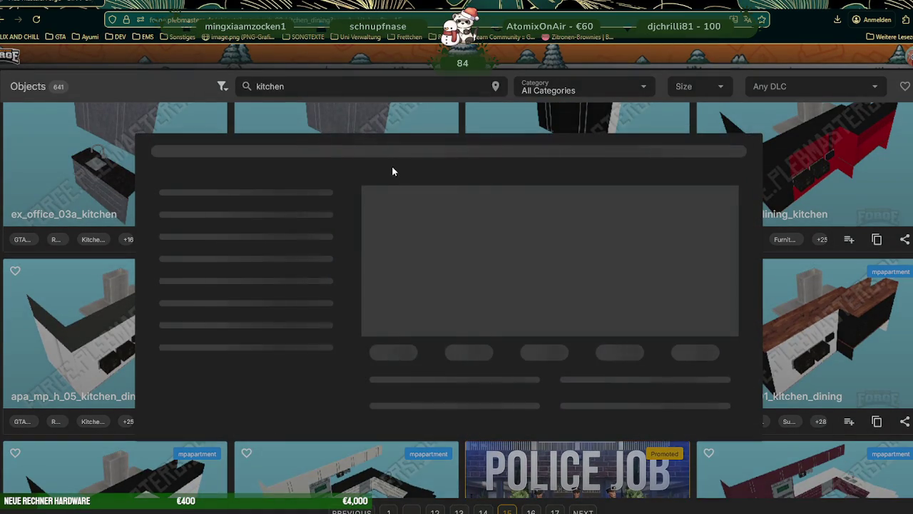
left_click(472, 111)
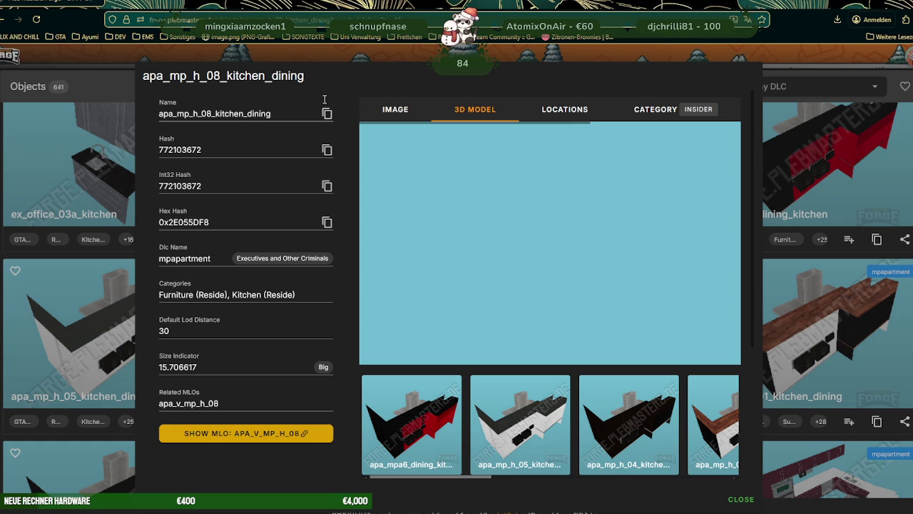
key("ctrl+c")
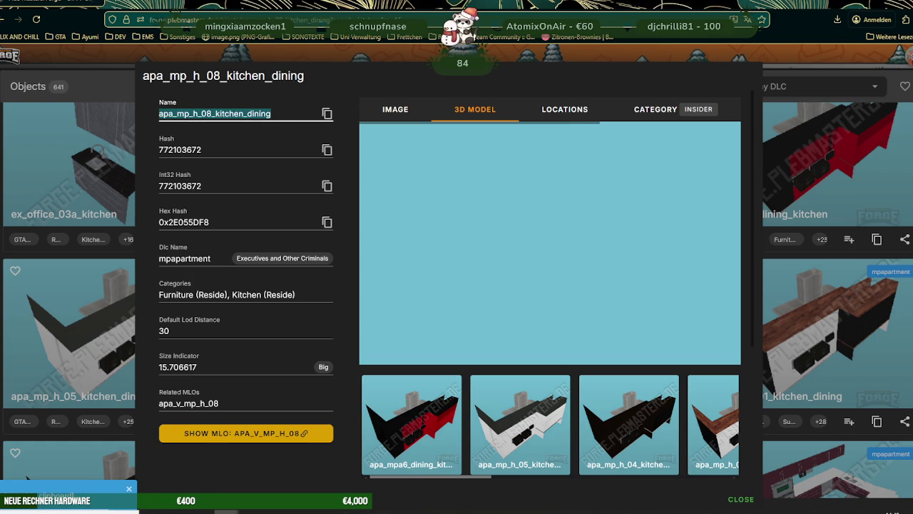
key("alt+Tab")
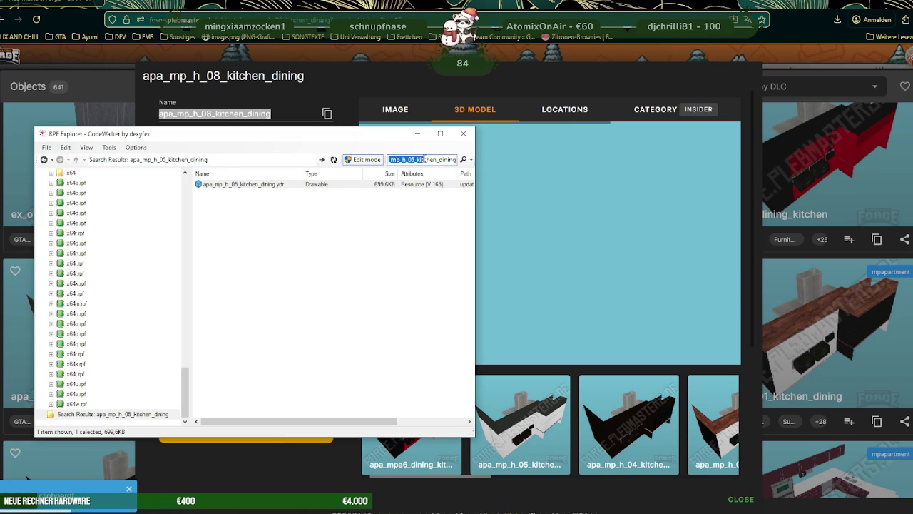
key("Return")
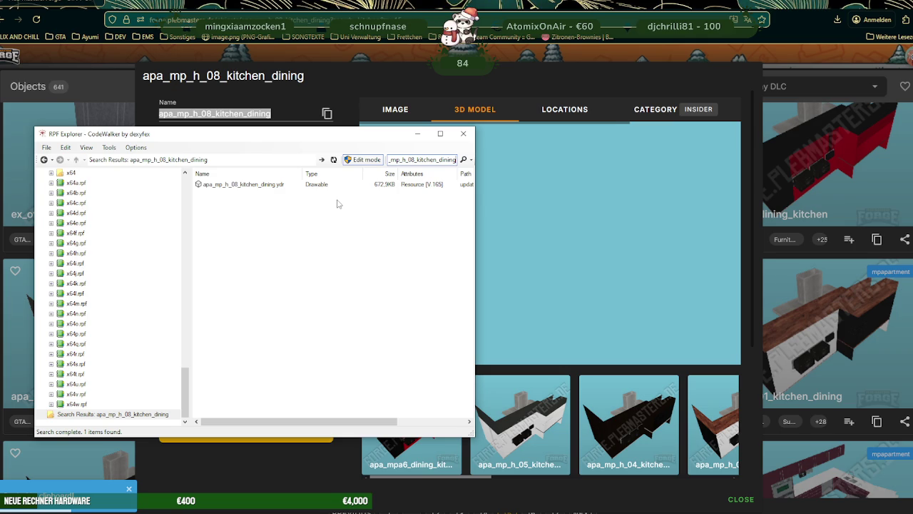
double_click(250, 184)
left_click_drag(236, 222, 280, 227)
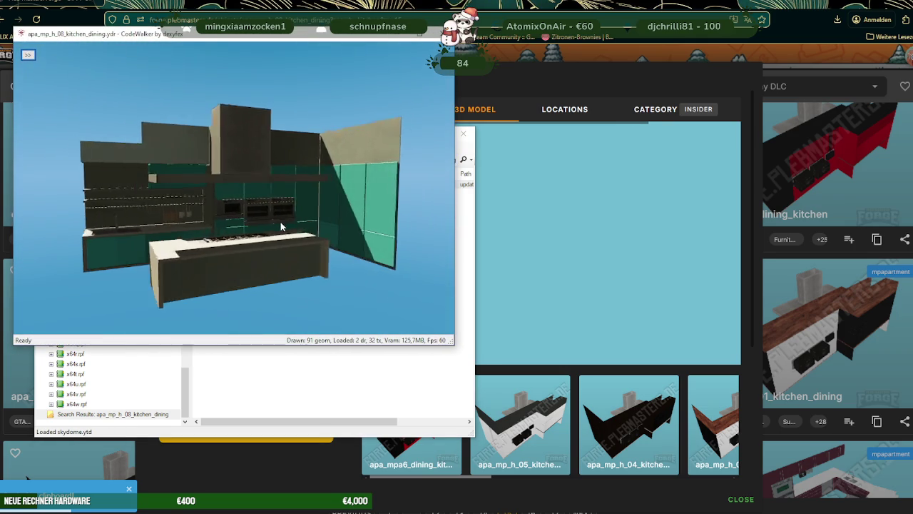
scroll(271, 228, "up", 5)
scroll(243, 239, "up", 3)
mouse_move(228, 240)
left_mouse_down()
mouse_move(355, 230)
mouse_move(218, 238)
mouse_move(318, 239)
mouse_move(285, 241)
mouse_move(269, 222)
left_mouse_up()
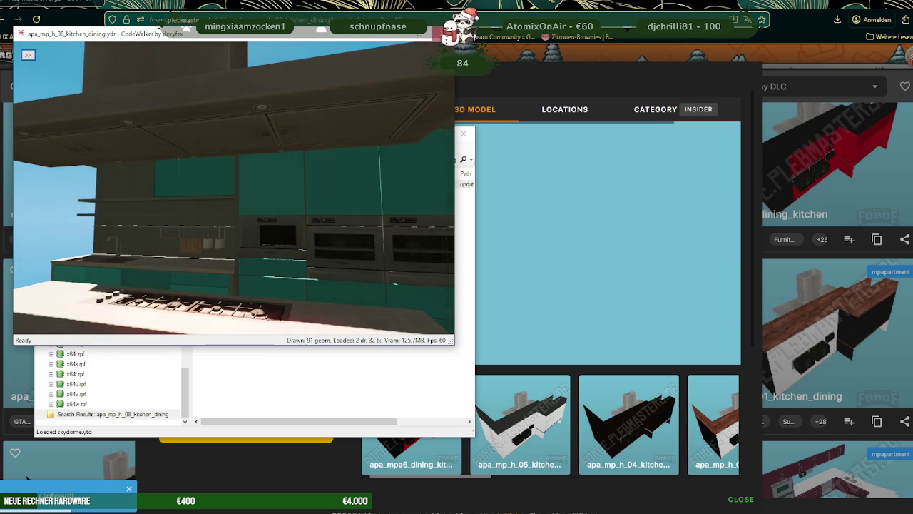
left_click(828, 370)
key("Escape")
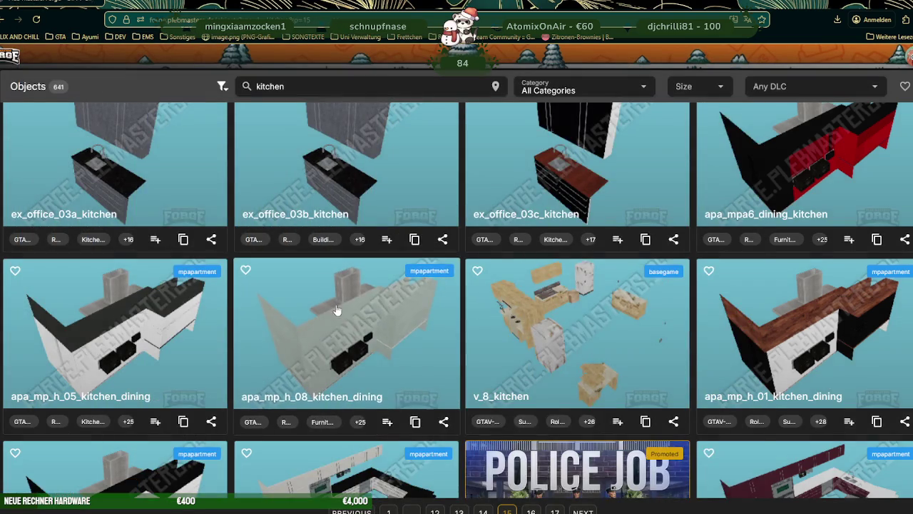
- Preview the v_16_main_kitchen 3D model in PlebMasters Forge, then close its details
scroll(364, 306, "down", 5)
scroll(364, 306, "up", 3)
scroll(402, 315, "up", 1)
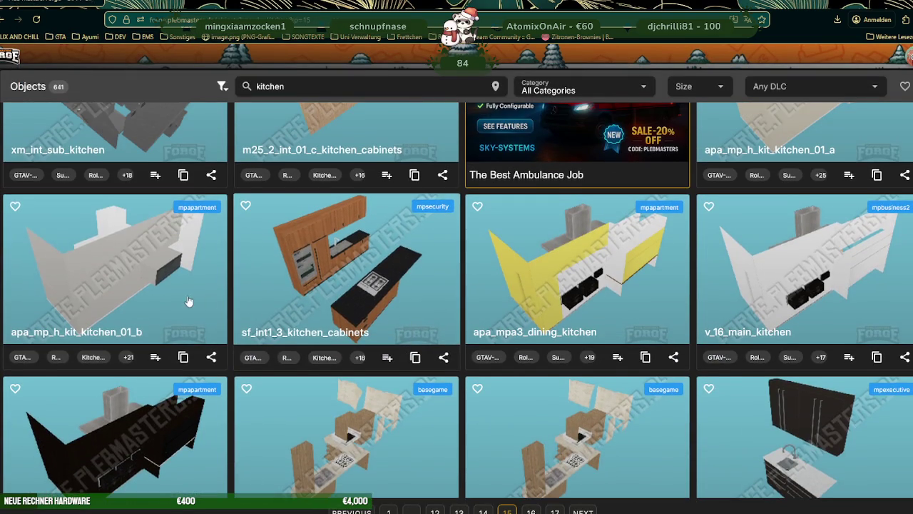
scroll(468, 331, "up", 1)
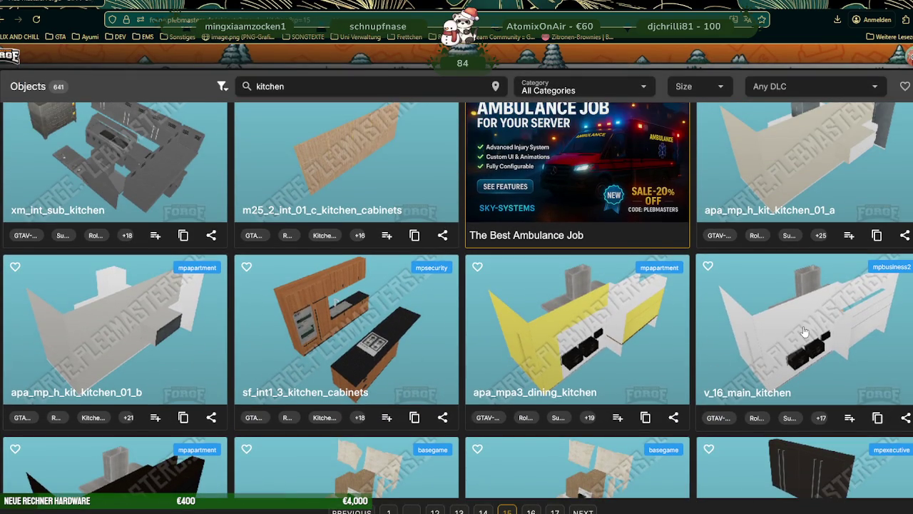
left_click(804, 332)
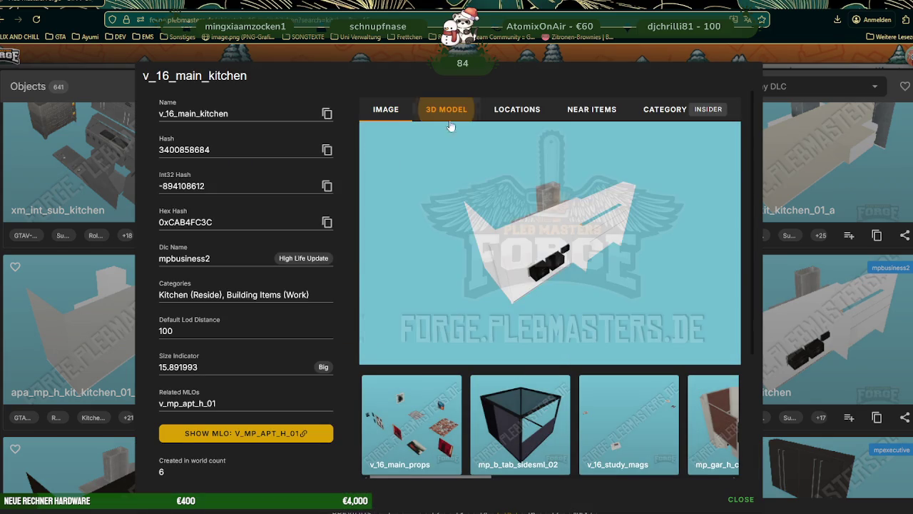
left_click(446, 110)
mouse_move(516, 269)
left_mouse_down()
mouse_move(602, 278)
mouse_move(525, 260)
mouse_move(734, 272)
left_mouse_up()
scroll(542, 264, "up", 3)
scroll(550, 263, "up", 3)
scroll(525, 260, "down", 5)
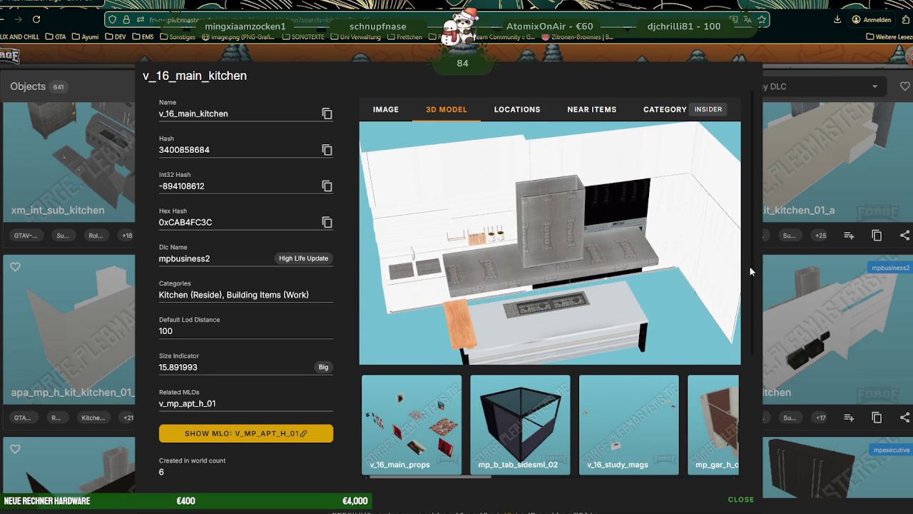
left_click(786, 270)
- Open apa_mp_h_kit_kitchen_01_a's 3D MODEL tab and copy its name
scroll(365, 242, "up", 3)
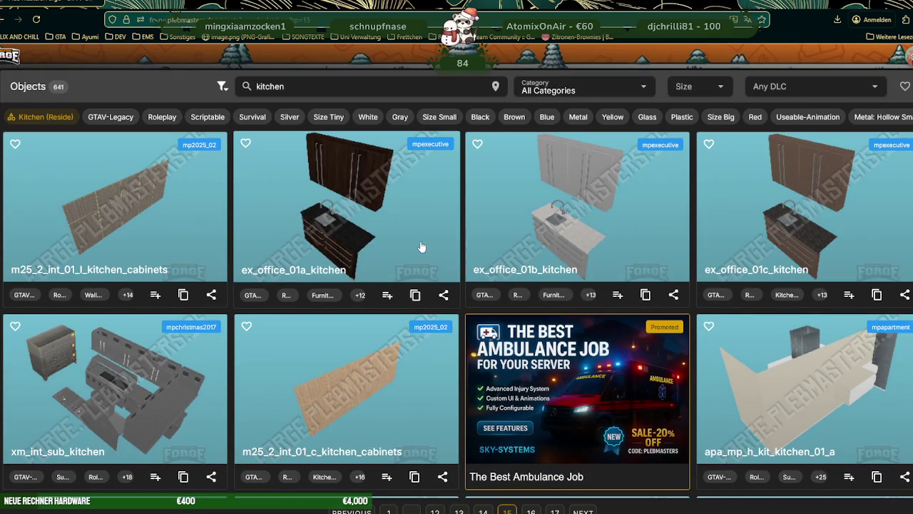
scroll(422, 247, "down", 1)
left_click(799, 336)
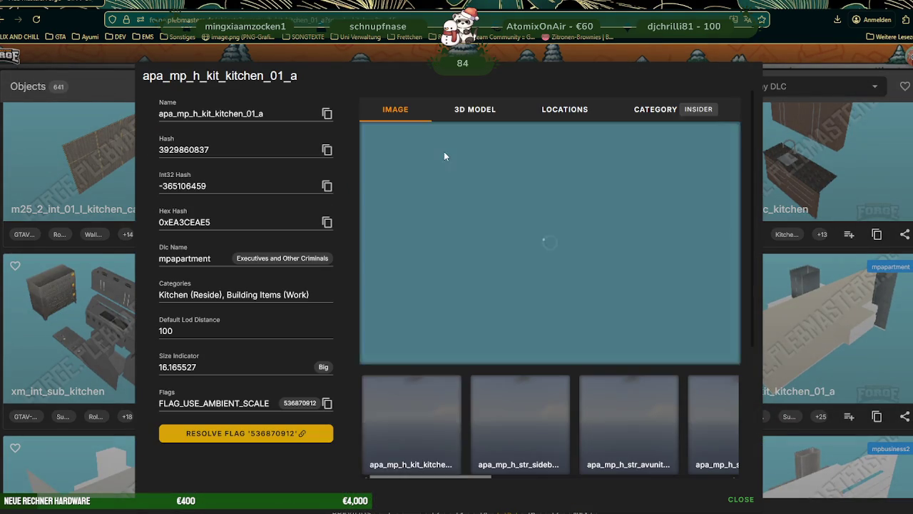
left_click(476, 109)
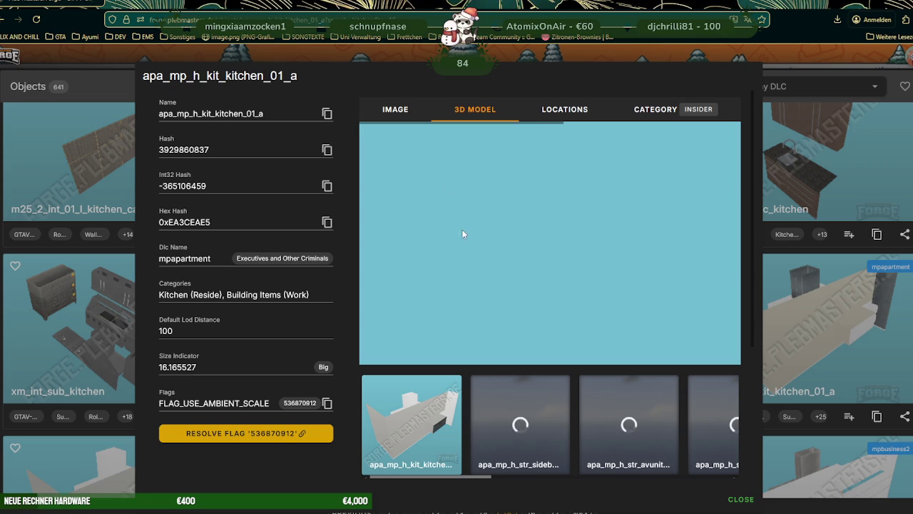
left_click(325, 114)
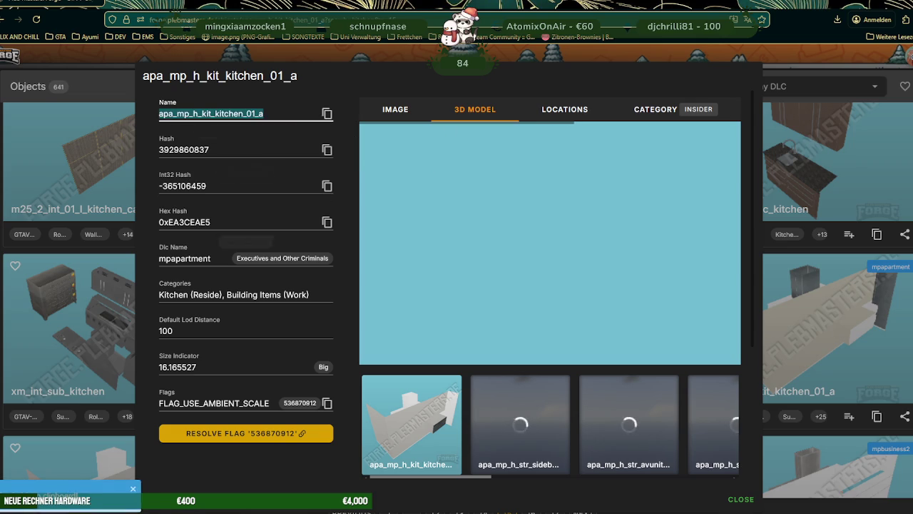
- Search RPF Explorer for apa_mp_h_kit_kitchen_01_a and inspect its .ydr in the 3D viewer
key("alt+Tab")
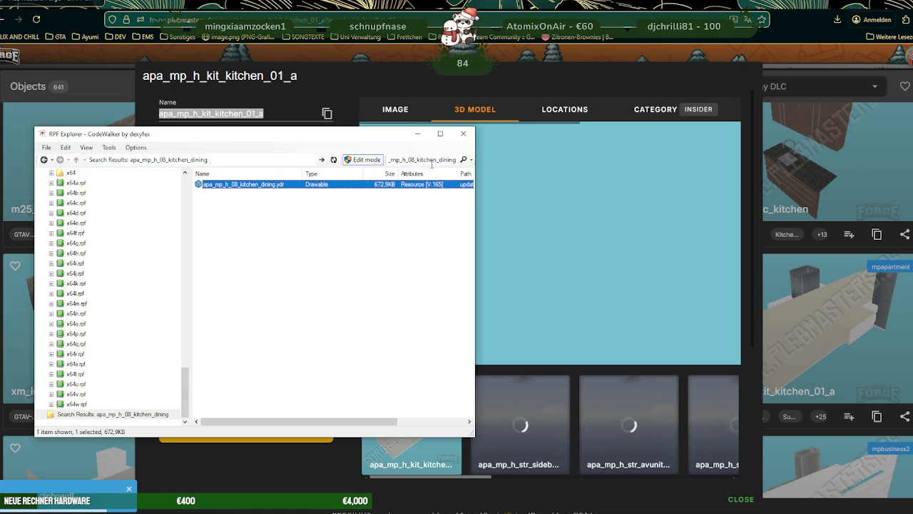
key("Return")
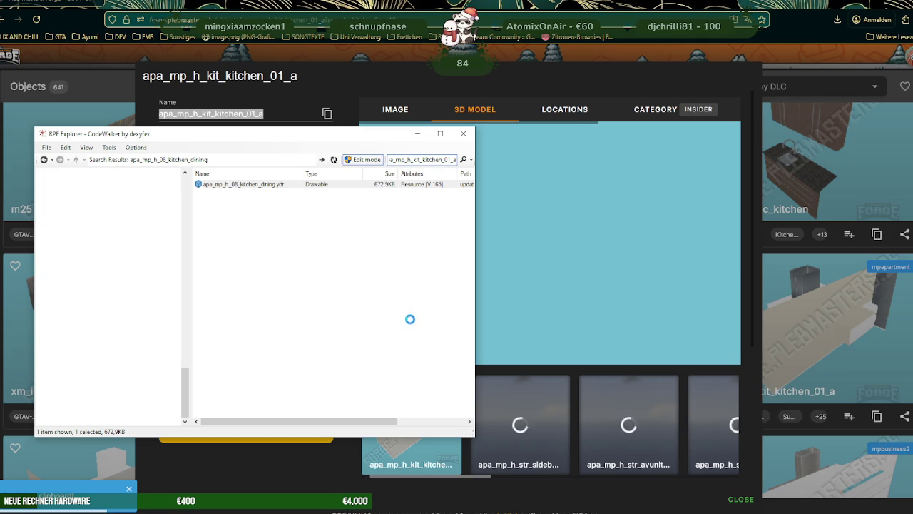
double_click(266, 185)
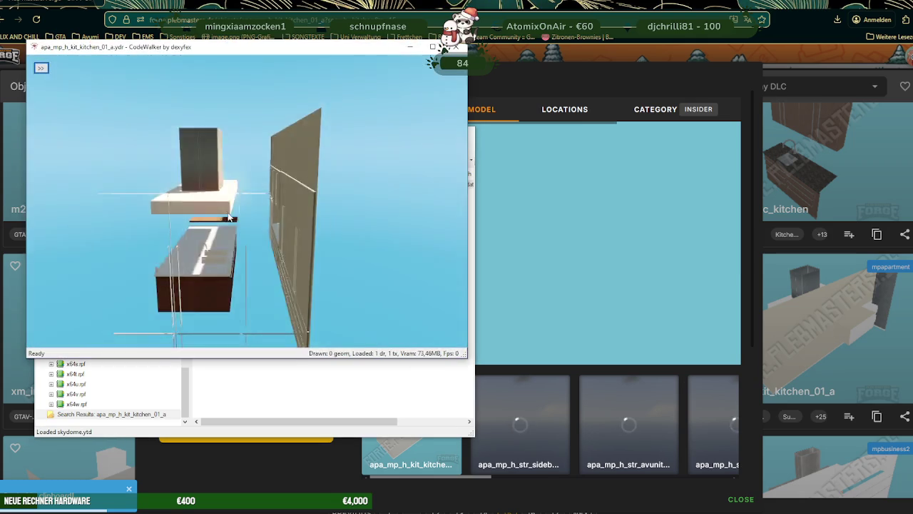
mouse_move(343, 201)
left_mouse_down()
mouse_move(271, 243)
mouse_move(285, 239)
left_mouse_up()
key("alt+Tab")
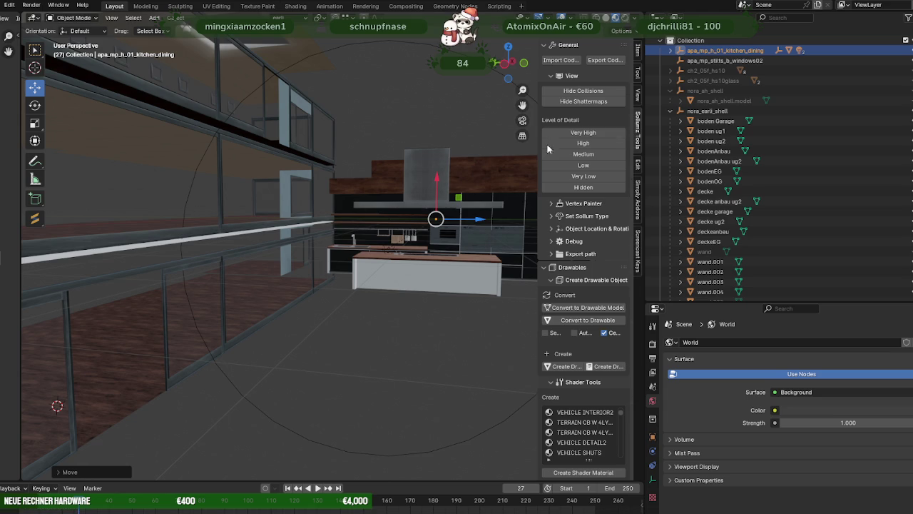
- Import the apa_mp_h_05_kitchen_dining .ydr.xml with the CodeWalker importer
left_click(570, 59)
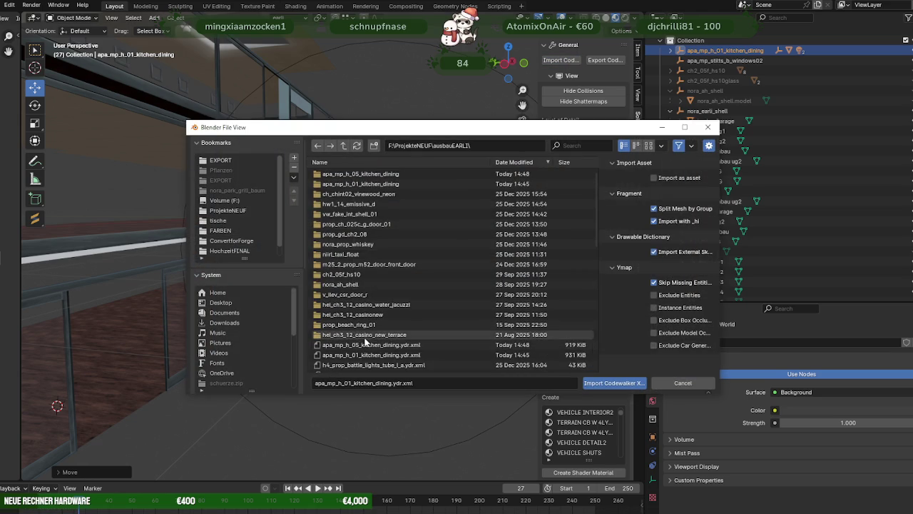
left_click(372, 345)
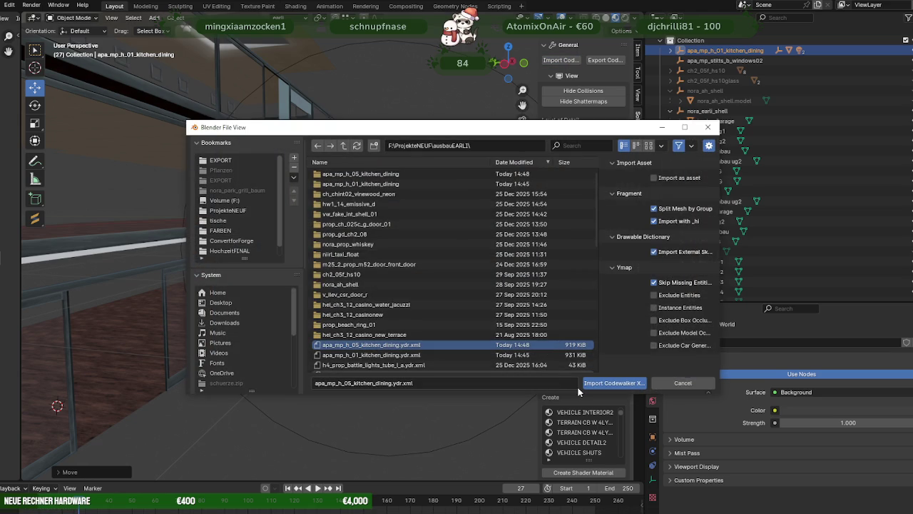
left_click(601, 383)
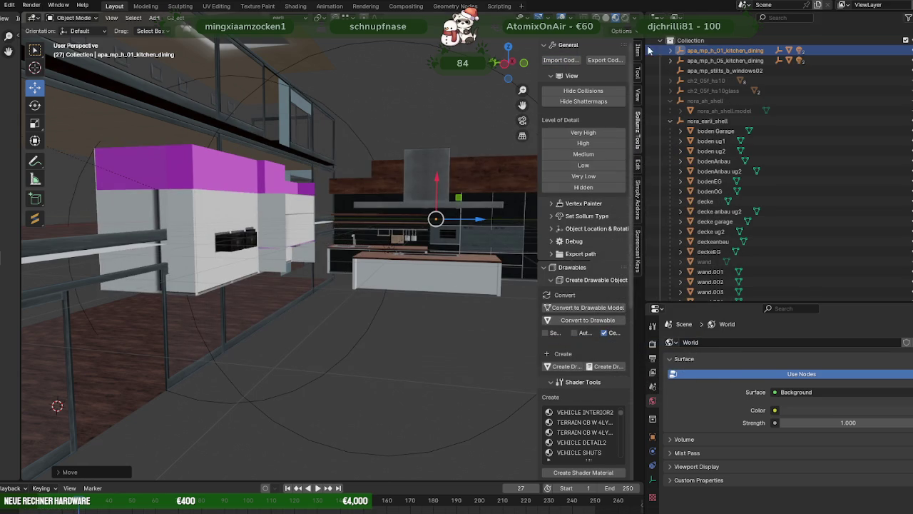
- Relink its missing textures via Find Missing Files in the ausbauEARLI export folder
left_click(2, 5)
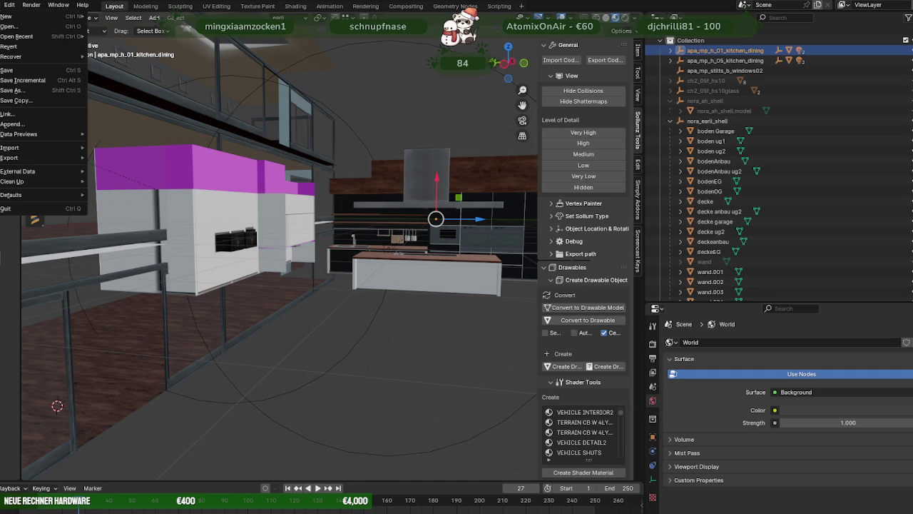
mouse_move(18, 171)
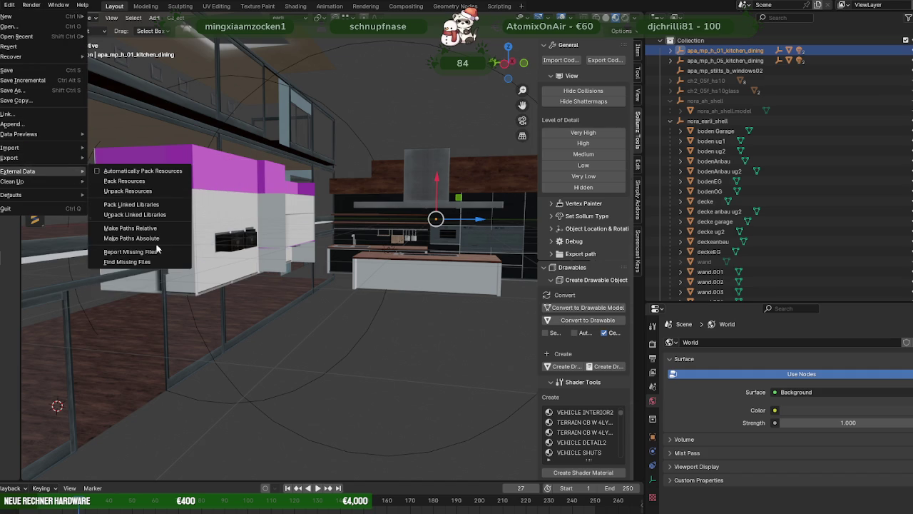
left_click(142, 263)
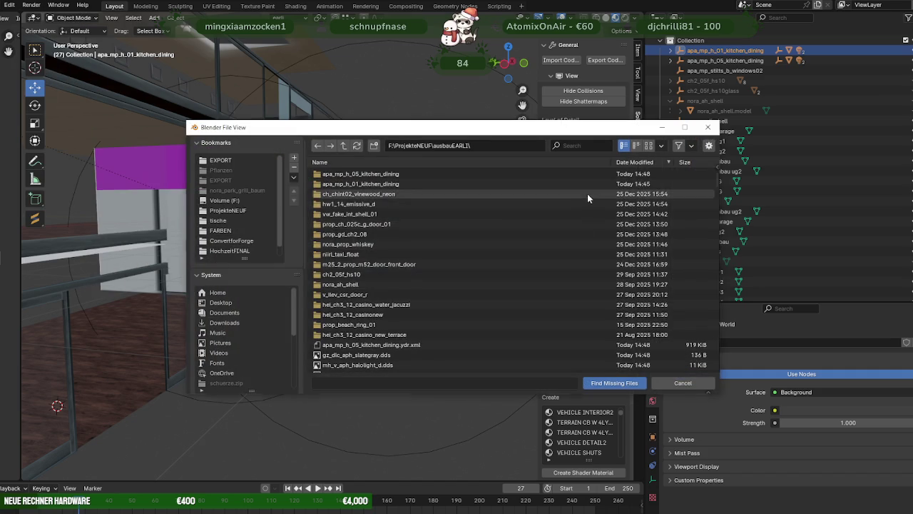
double_click(618, 387)
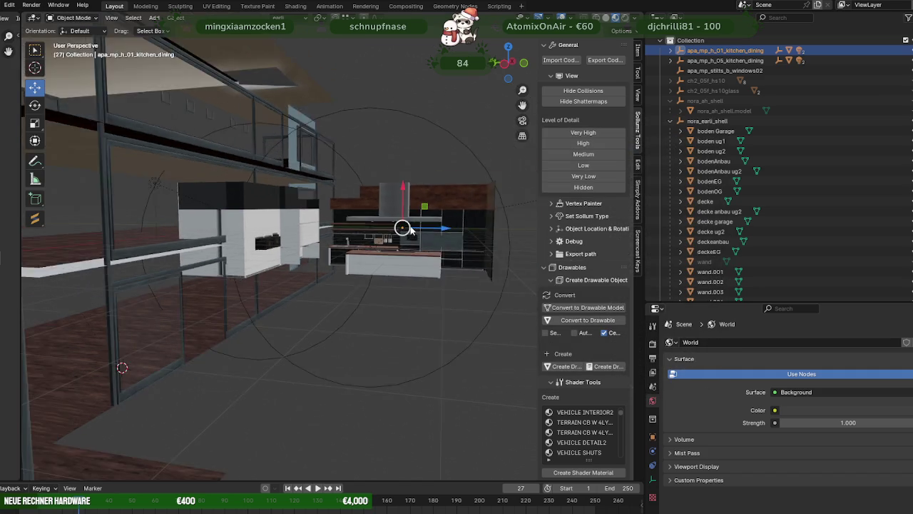
- Delete the Lights.001 object and its hierarchy from the h_05 kitchen
mouse_move(433, 225)
middle_mouse_down()
mouse_move(380, 235)
mouse_move(484, 232)
mouse_move(346, 231)
mouse_move(379, 231)
mouse_move(316, 246)
mouse_move(153, 198)
middle_mouse_up()
left_click(152, 198)
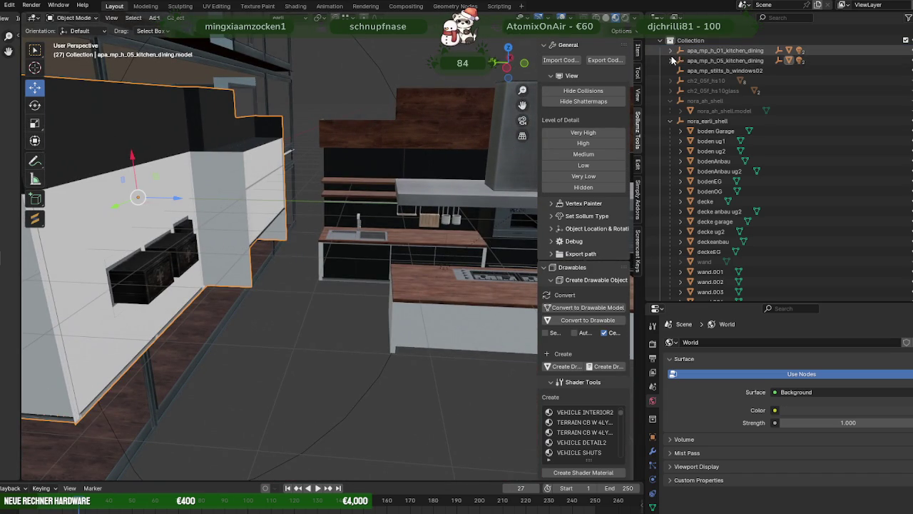
key("KP_Decimal")
left_click(713, 81)
right_click(713, 80)
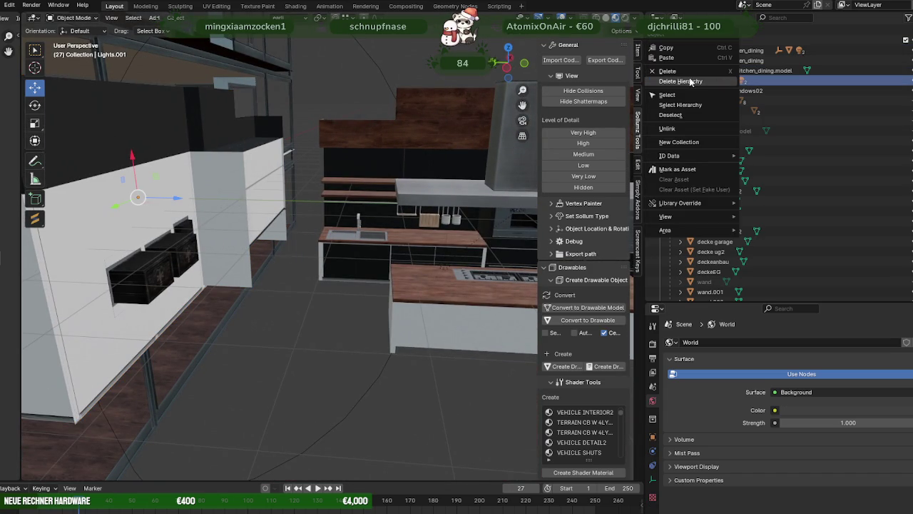
left_click(735, 58)
- Slide the h_05 kitchen's mesh along the Y axis in Edit Mode
left_click(160, 171)
key("KP_Decimal")
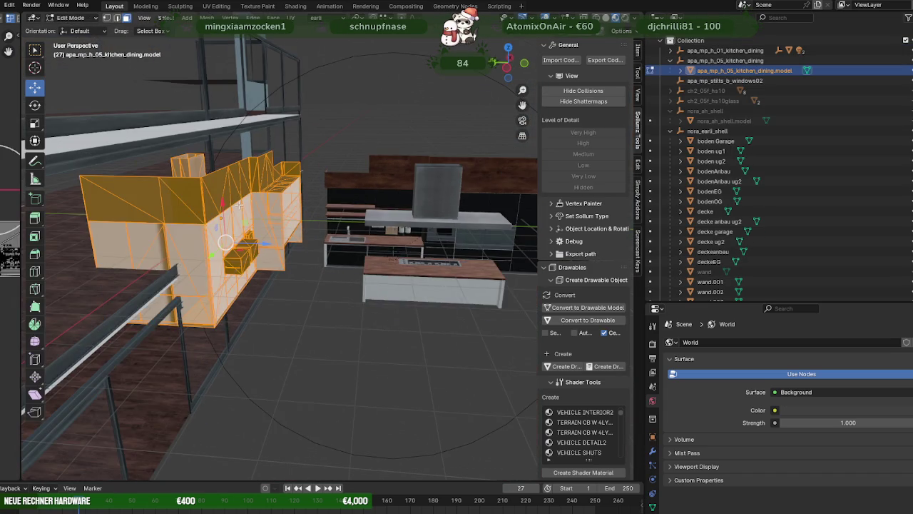
key("Tab")
key("g")
left_click(499, 246)
mouse_move(500, 246)
middle_mouse_down()
mouse_move(438, 255)
mouse_move(358, 175)
middle_mouse_up()
scroll(438, 254, "up", 5)
left_click_drag(396, 156, 532, 192)
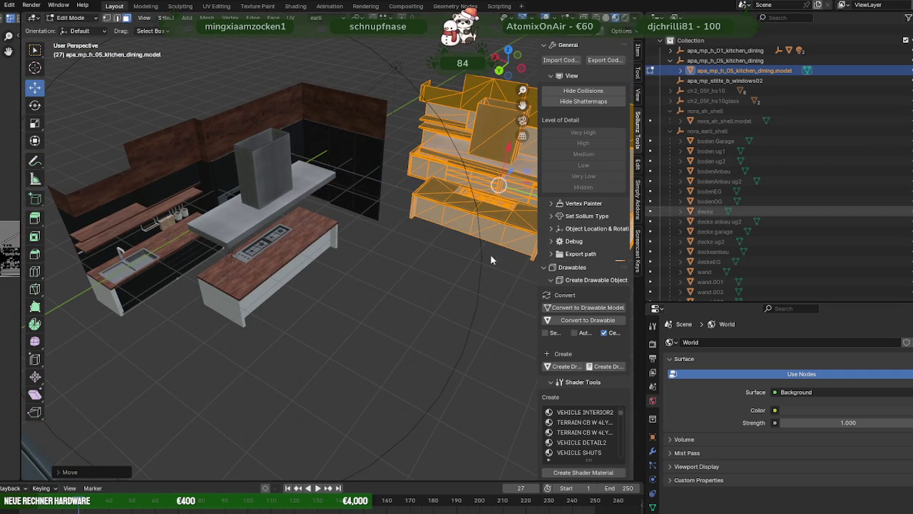
scroll(321, 278, "up", 4)
middle_click_drag(321, 279, 322, 241)
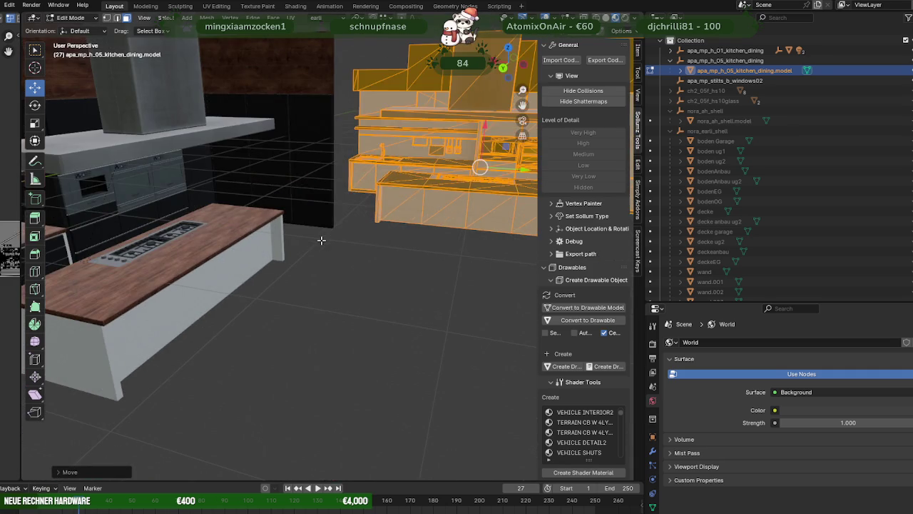
key("Tab")
- Zoom around the h_05 kitchen, toggling Edit Mode to inspect its mesh
scroll(361, 254, "down", 3)
mouse_move(266, 247)
middle_mouse_down()
mouse_move(317, 232)
mouse_move(233, 251)
mouse_move(289, 243)
middle_mouse_up()
scroll(378, 230, "up", 4)
scroll(377, 229, "down", 3)
scroll(352, 232, "down", 2)
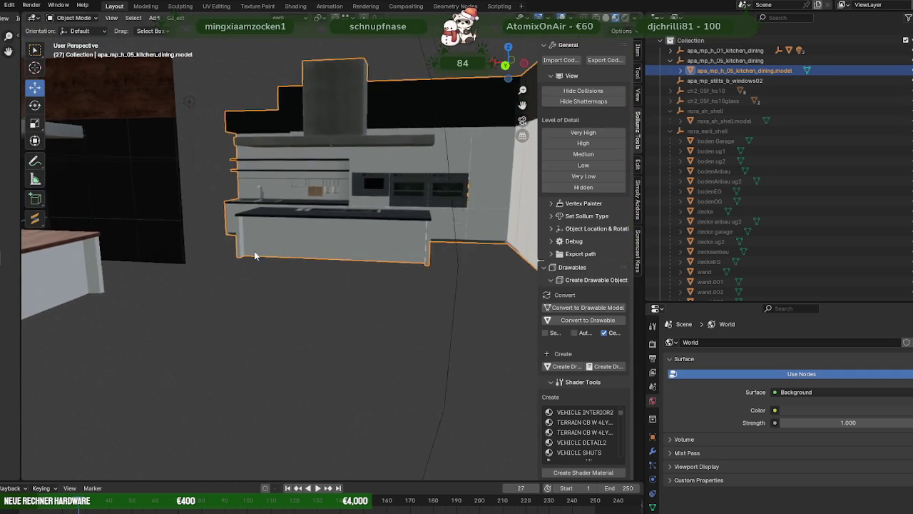
scroll(289, 243, "up", 3)
scroll(321, 227, "up", 2)
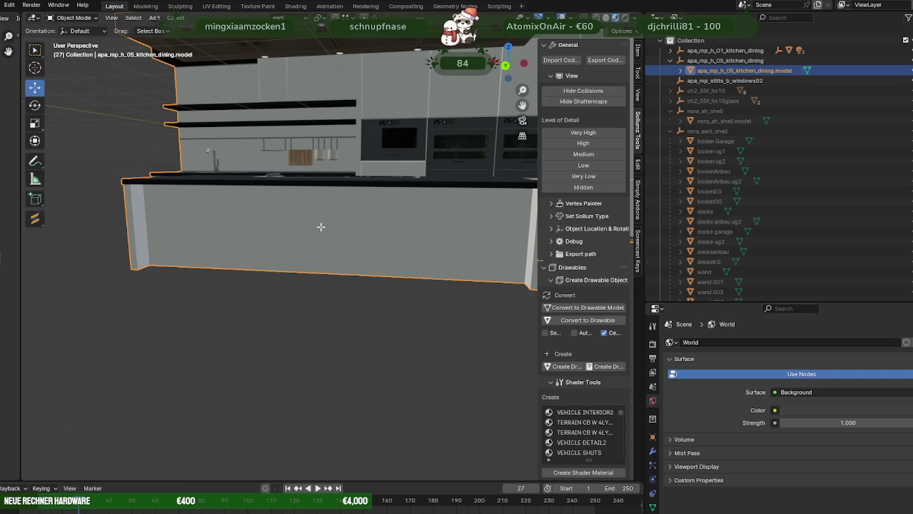
key("Tab")
scroll(320, 226, "up", 3)
scroll(320, 226, "down", 4)
scroll(325, 228, "down", 3)
scroll(335, 231, "down", 1)
scroll(342, 232, "down", 1)
scroll(342, 232, "up", 2)
scroll(321, 232, "up", 2)
scroll(299, 232, "up", 2)
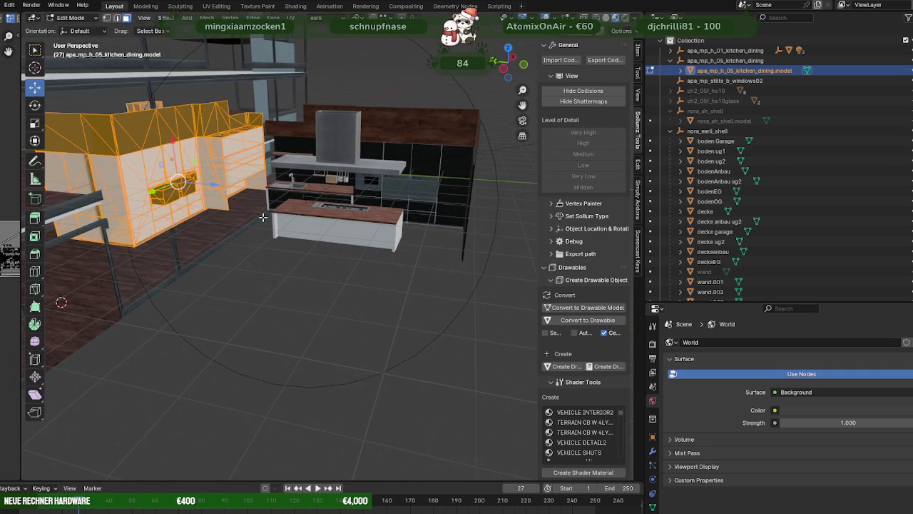
key("Tab")
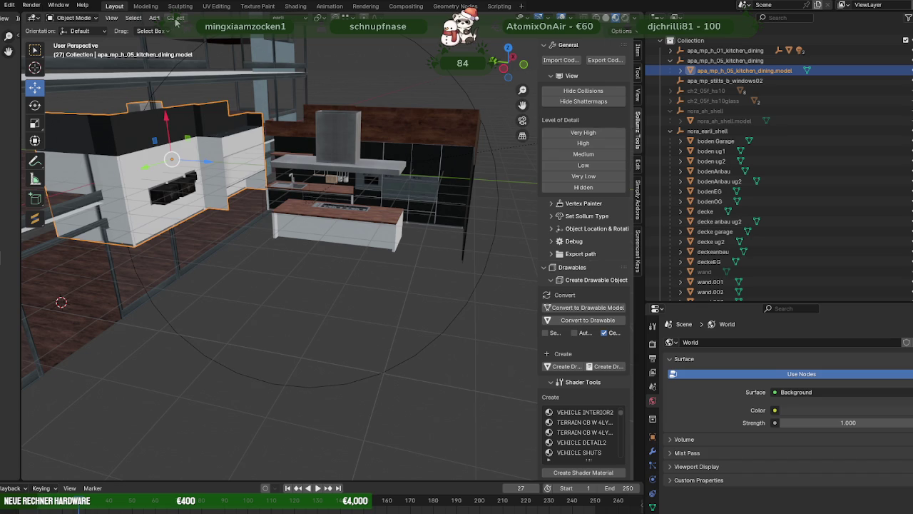
- Realign the h_05 kitchen and rotate it around Y until it stands level
left_click(175, 19)
left_click(299, 131)
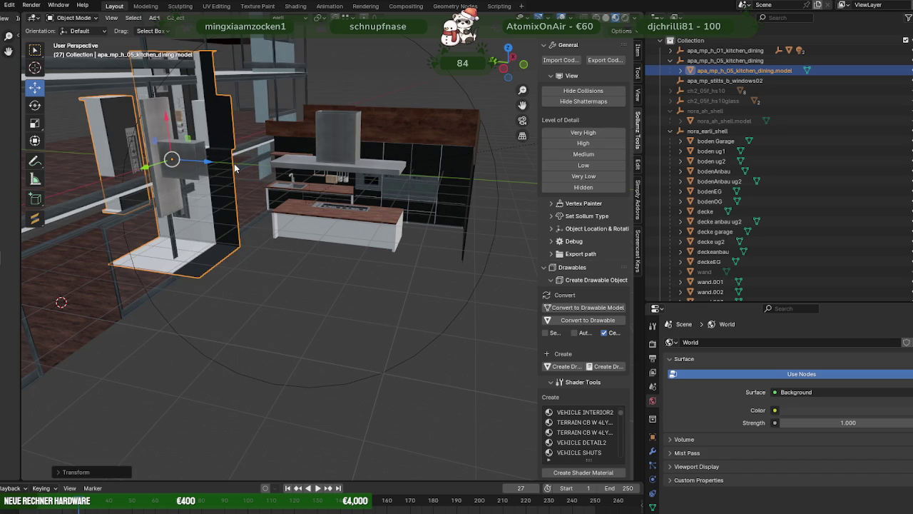
key("shift+space")
key("r")
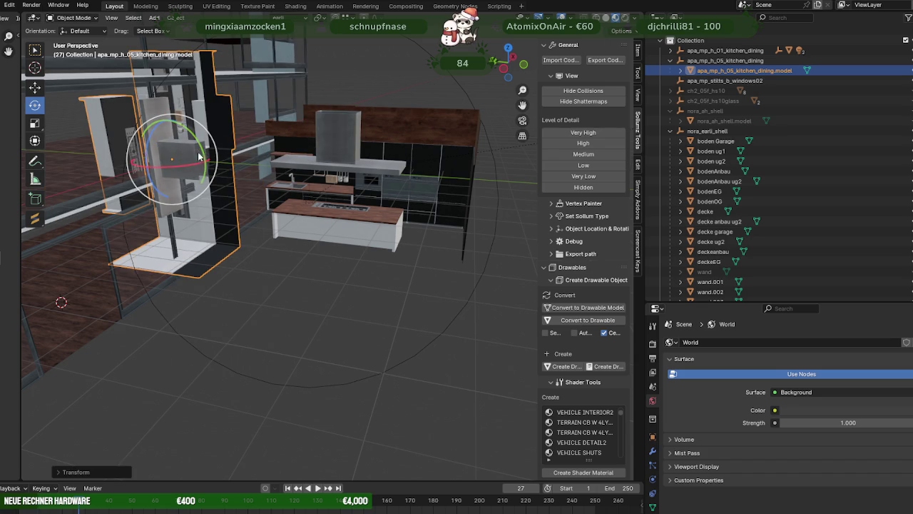
left_click_drag(200, 147, 186, 134)
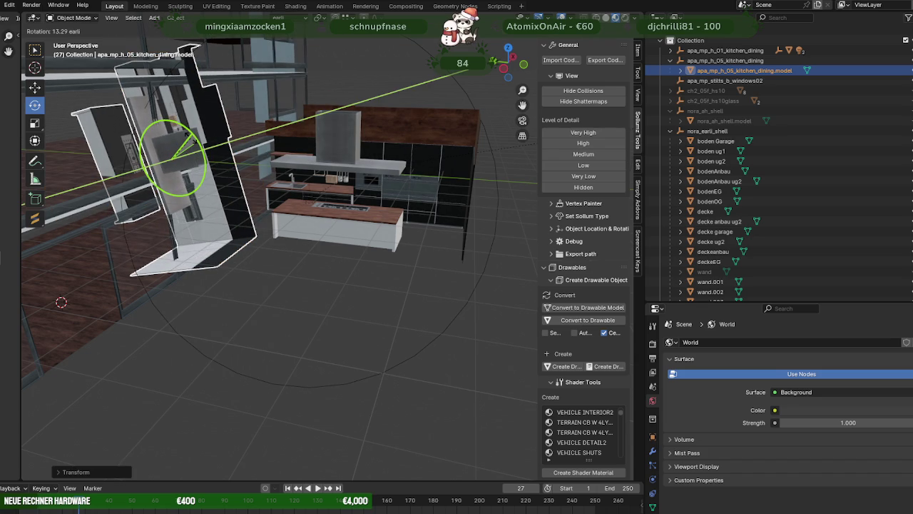
type("90")
left_click_drag(187, 134, 191, 143)
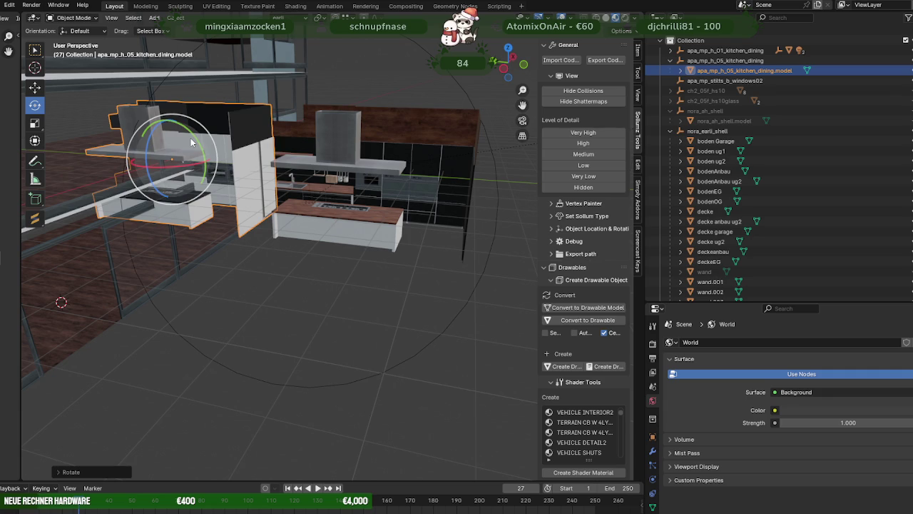
key("shift+space")
left_click(191, 143)
- Move the h_05 kitchen to the right of the h_01 kitchen, then select h_01
key("shift+space")
key("g")
middle_click_drag(191, 143, 243, 215)
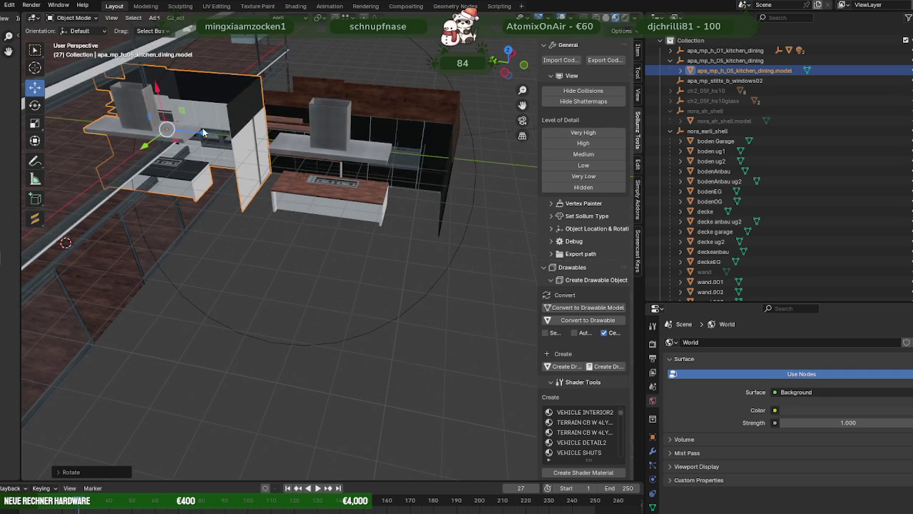
key("g")
key("Escape")
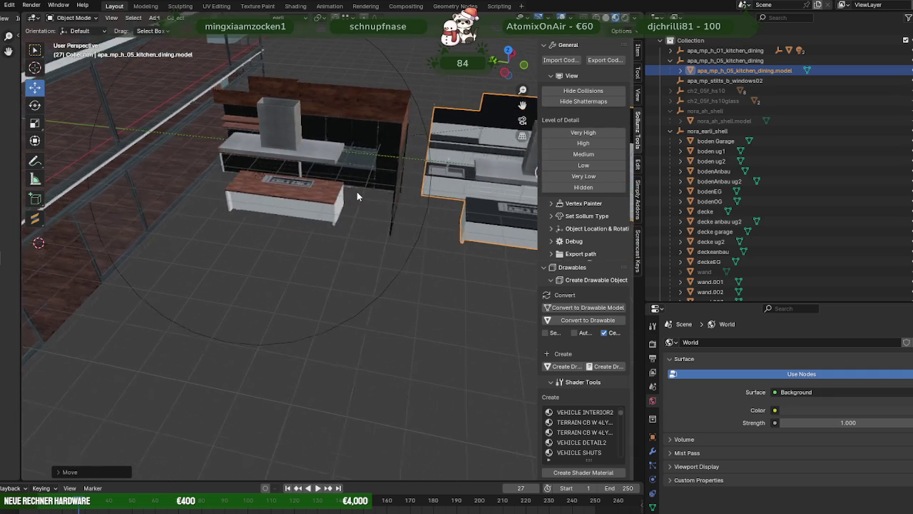
left_click(276, 197)
left_click(672, 60)
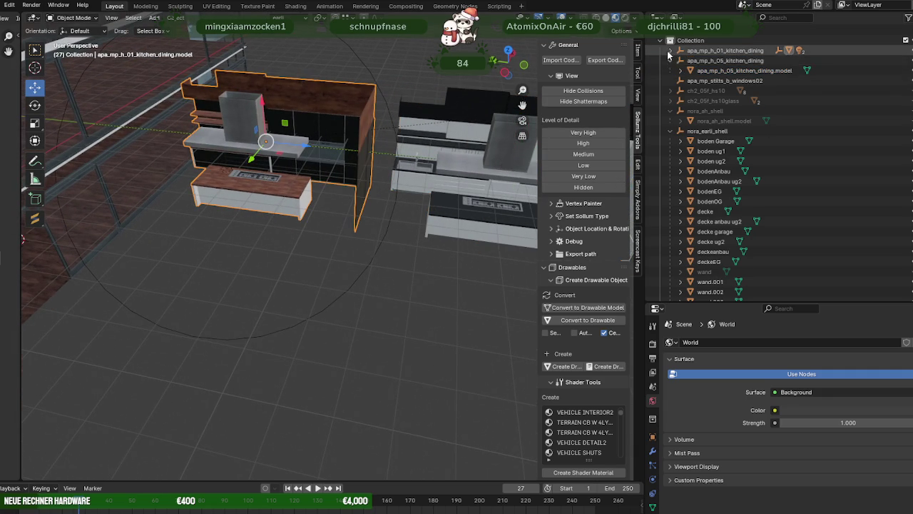
- Delete the Lights object from the h_01 kitchen and zoom to view both kitchens
left_click(695, 70)
right_click(686, 72)
left_click(684, 73)
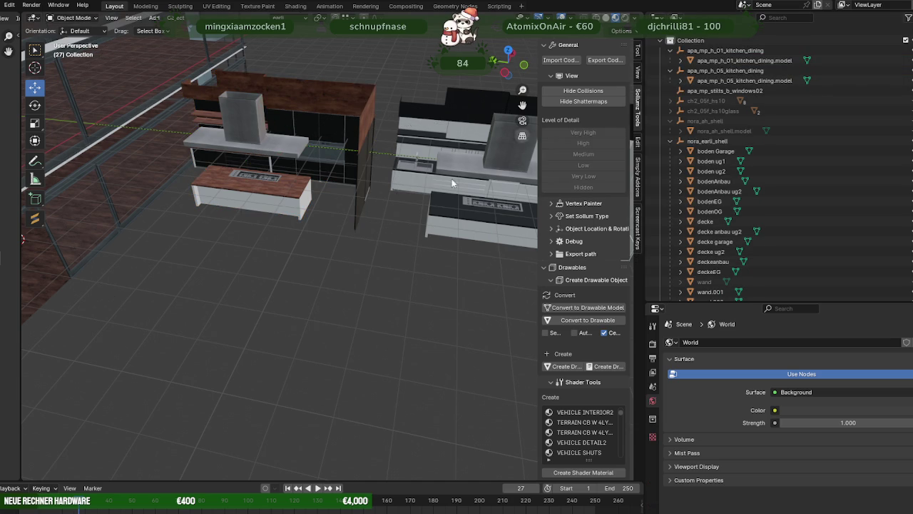
mouse_move(431, 190)
middle_mouse_down()
mouse_move(405, 262)
mouse_move(402, 232)
mouse_move(378, 277)
middle_mouse_up()
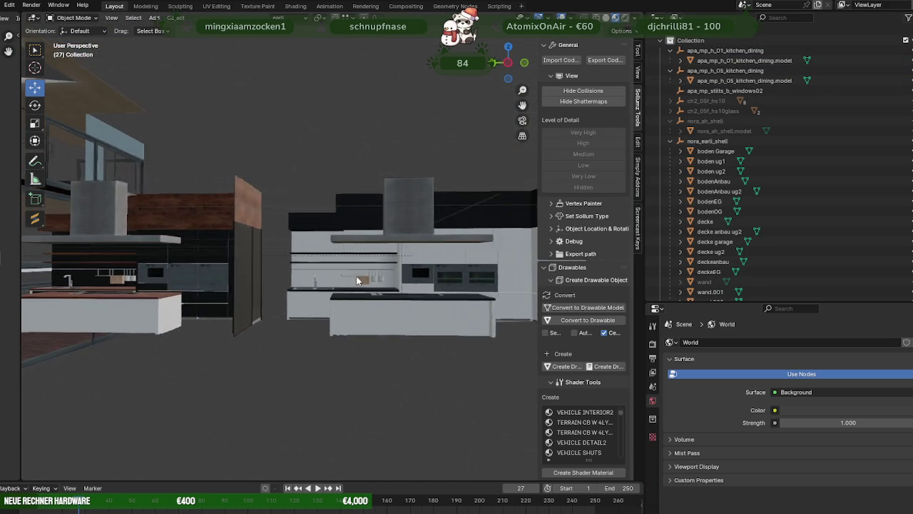
scroll(359, 276, "up", 4)
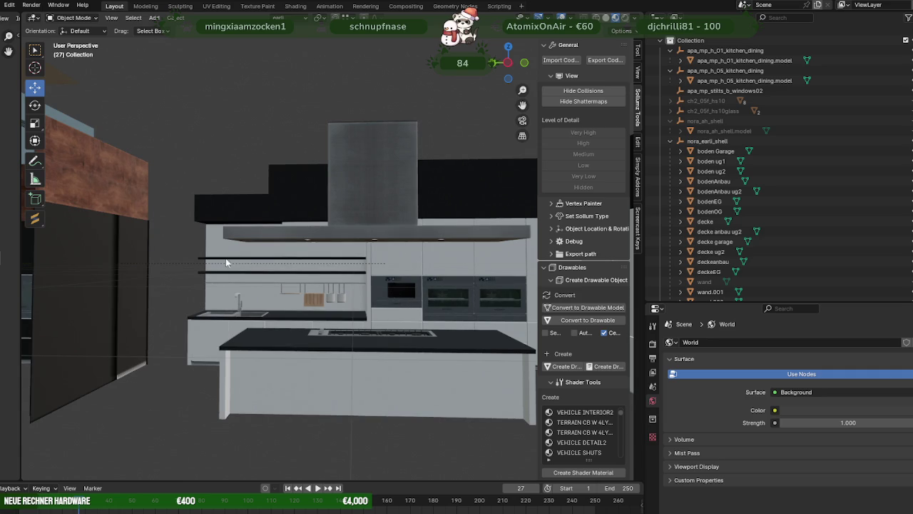
scroll(285, 305, "down", 2)
scroll(321, 311, "down", 2)
scroll(357, 313, "down", 1)
scroll(385, 316, "down", 1)
scroll(342, 306, "up", 2)
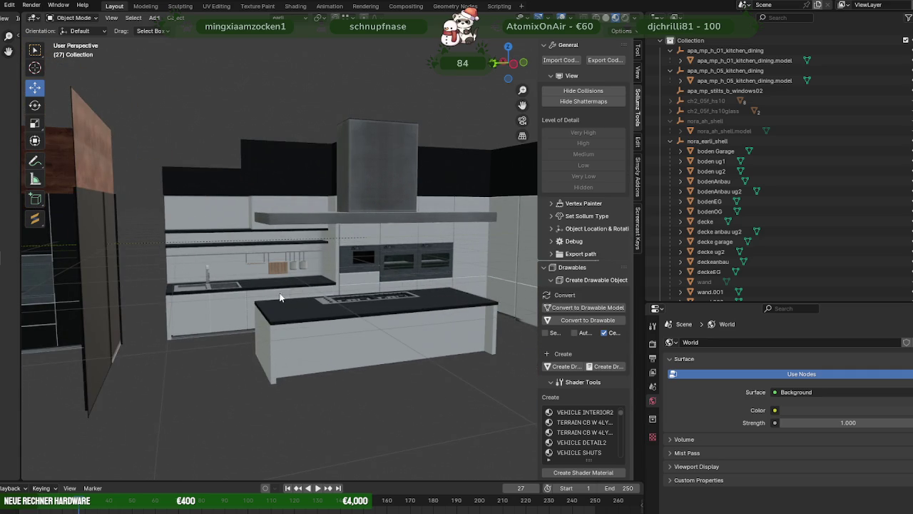
- Pan to the wood-counter h_01 kitchen and open its mesh in Edit Mode
middle_click_drag(189, 279, 387, 275, "shift")
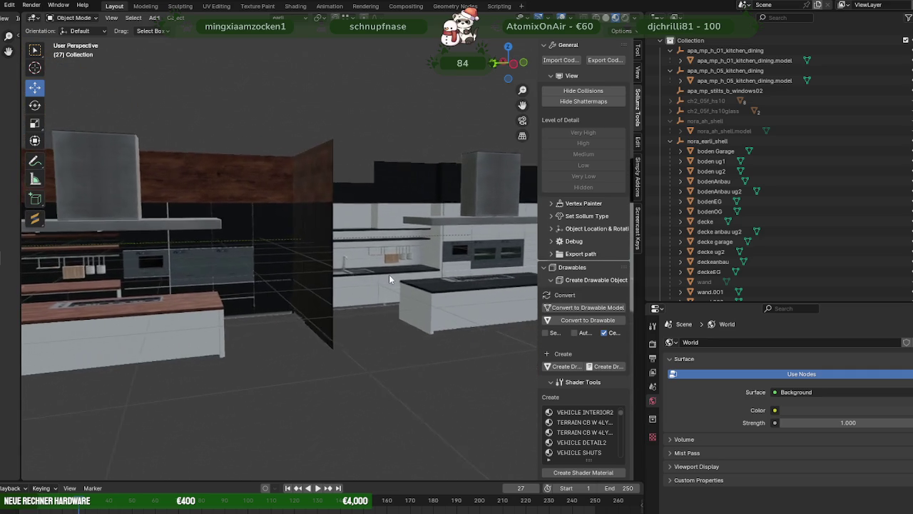
mouse_move(249, 295)
middle_mouse_down("shift")
mouse_move(356, 306)
mouse_move(279, 303)
middle_mouse_up("shift")
left_click(182, 284)
key("Tab")
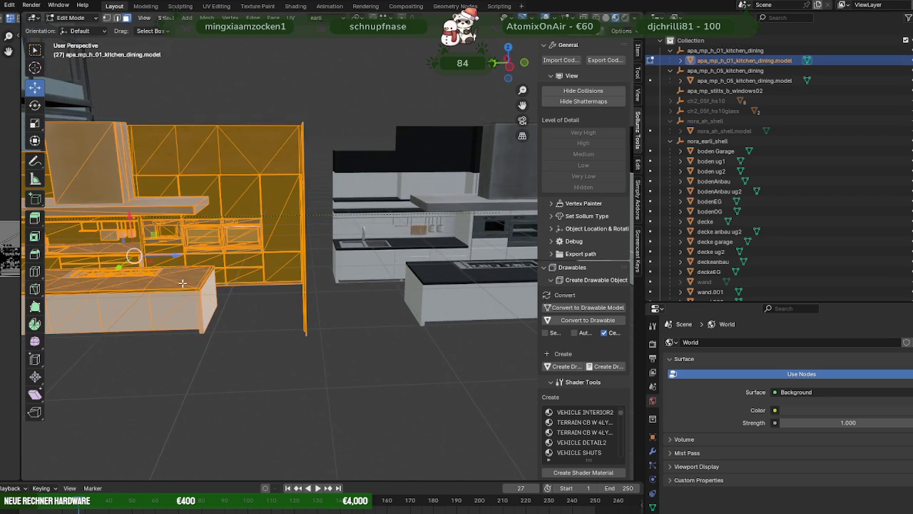
- Duplicate the selected face and separate the copy into its own object
key("alt+a")
left_click_drag(189, 283, 199, 283)
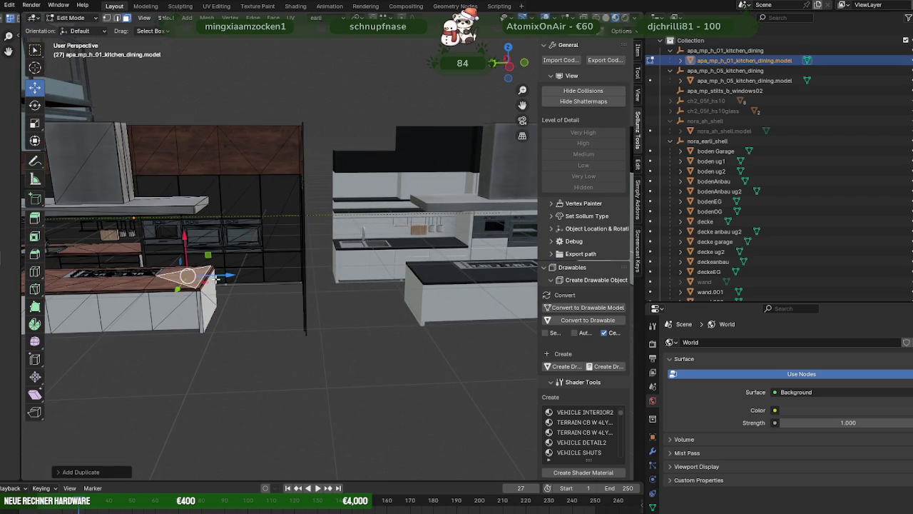
left_click(392, 283)
right_click(349, 301)
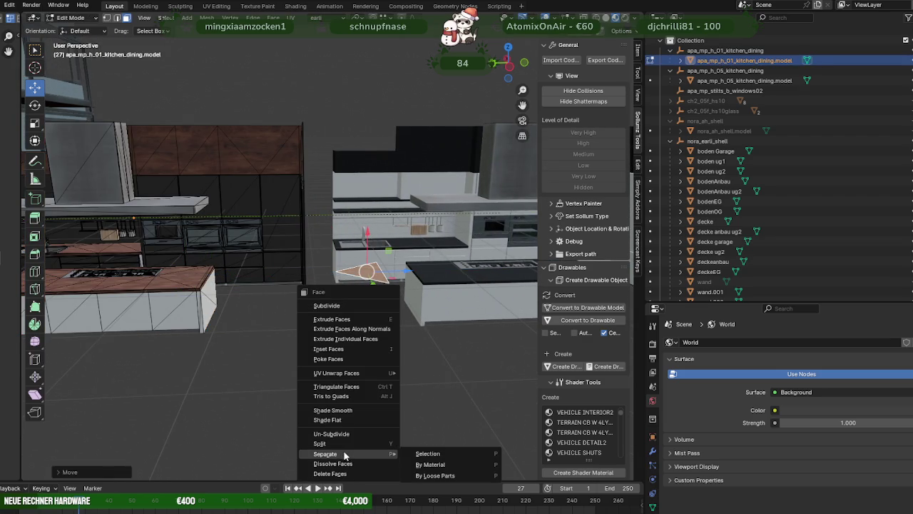
left_click(428, 453)
- Join the separated face piece into the h_05 kitchen object
key("Tab")
left_click(433, 275)
left_click(371, 276, "shift")
left_click(439, 270, "shift")
right_click(439, 271)
left_click(390, 309)
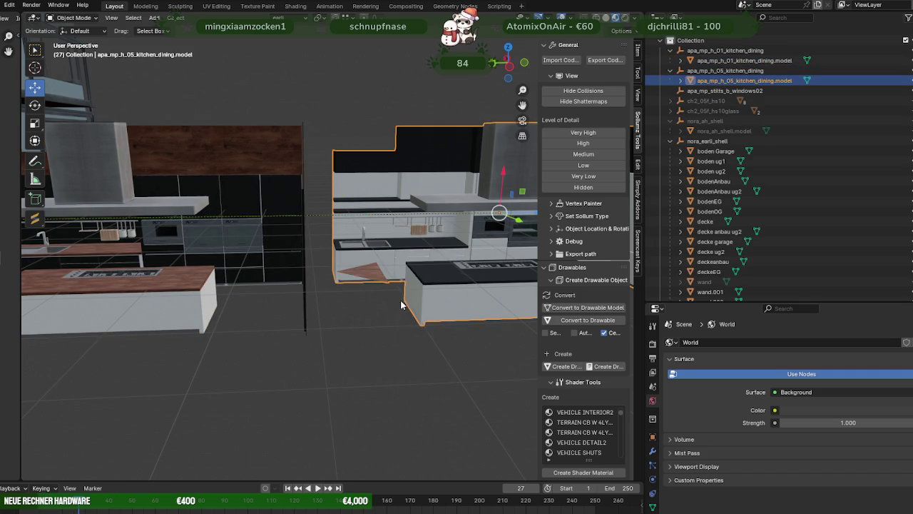
- Assign XJ_V_NEWFLOORBOARDSDLC0x1_D to the h_05 countertop faces that used gz_DLC_aph_slategray
key("Tab")
key("alt+a")
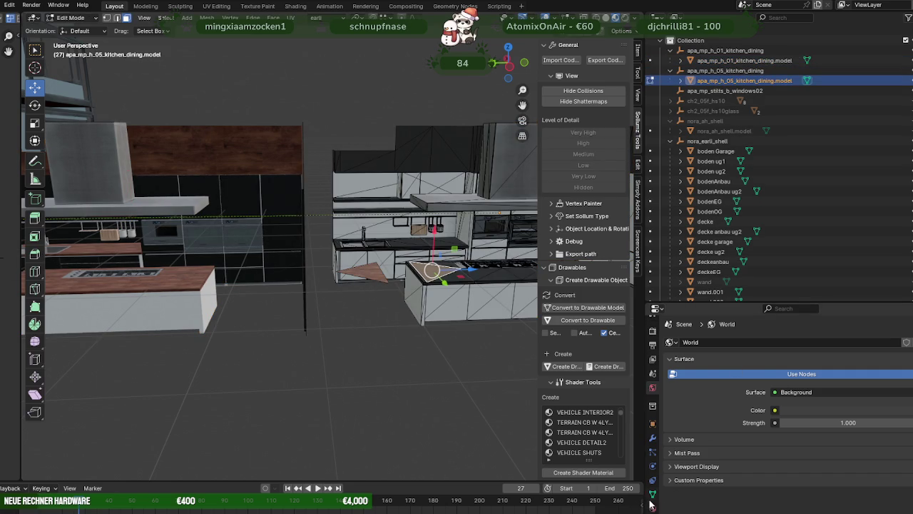
left_click(653, 508)
left_click(783, 421)
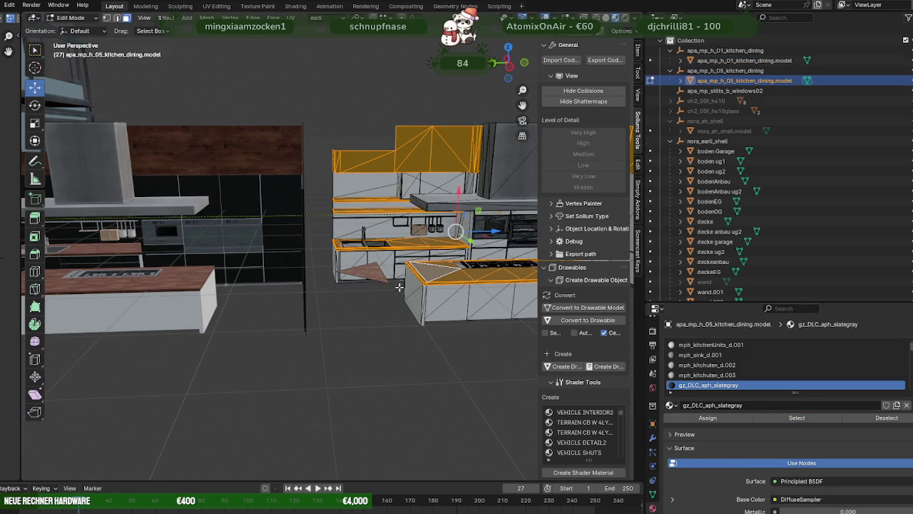
left_click(710, 422)
key("alt+a")
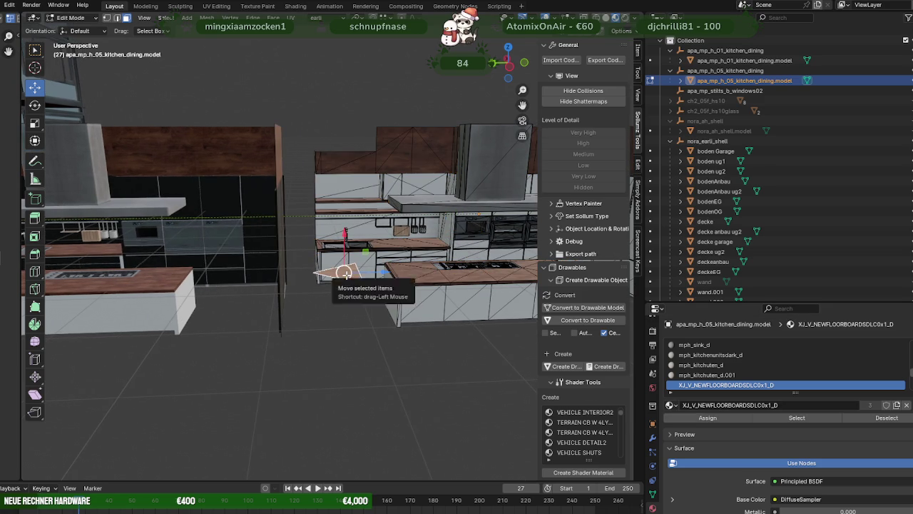
middle_click_drag(346, 275, 340, 300)
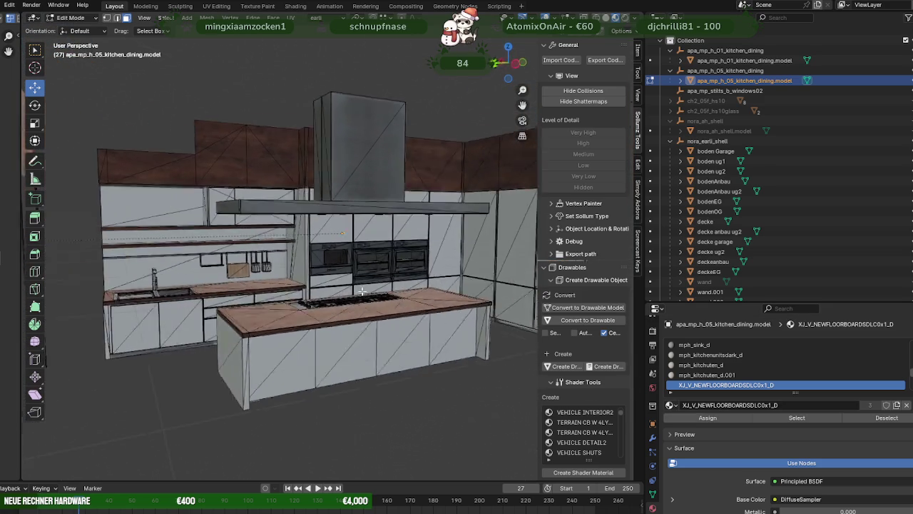
- Return to Object Mode, view both kitchens, and select the left h_01 kitchen
key("Tab")
left_click(365, 395)
mouse_move(380, 390)
middle_mouse_down()
mouse_move(311, 357)
mouse_move(368, 316)
mouse_move(379, 320)
mouse_move(362, 330)
mouse_move(257, 306)
mouse_move(396, 312)
mouse_move(354, 311)
mouse_move(336, 325)
middle_mouse_up()
scroll(316, 342, "up", 3)
scroll(321, 340, "up", 2)
scroll(321, 340, "down", 2)
scroll(321, 340, "down", 2)
middle_click_drag(322, 339, 287, 334)
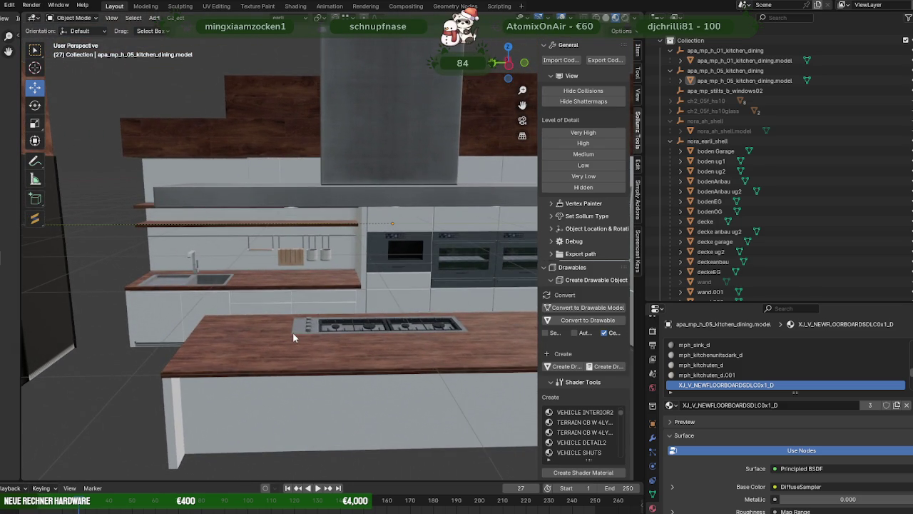
scroll(278, 311, "down", 5)
scroll(289, 303, "down", 2)
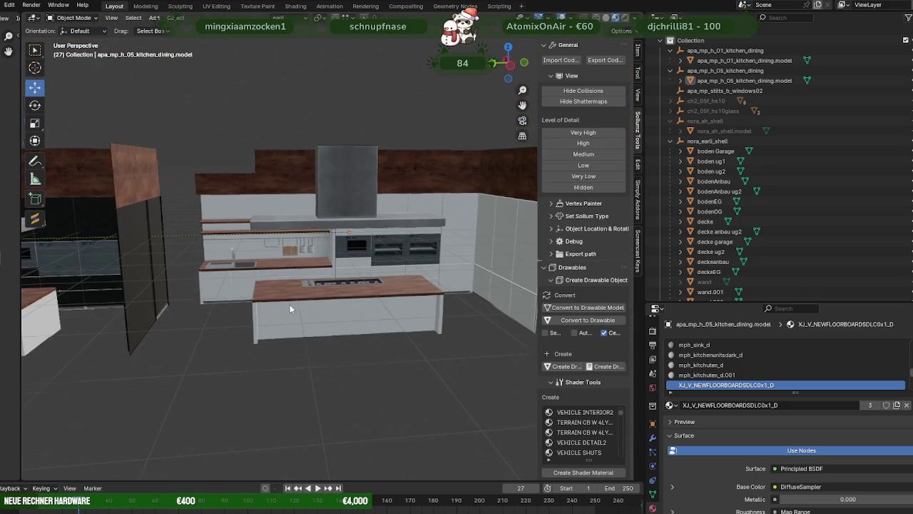
mouse_move(290, 304)
middle_mouse_down()
mouse_move(185, 313)
mouse_move(190, 301)
middle_mouse_up()
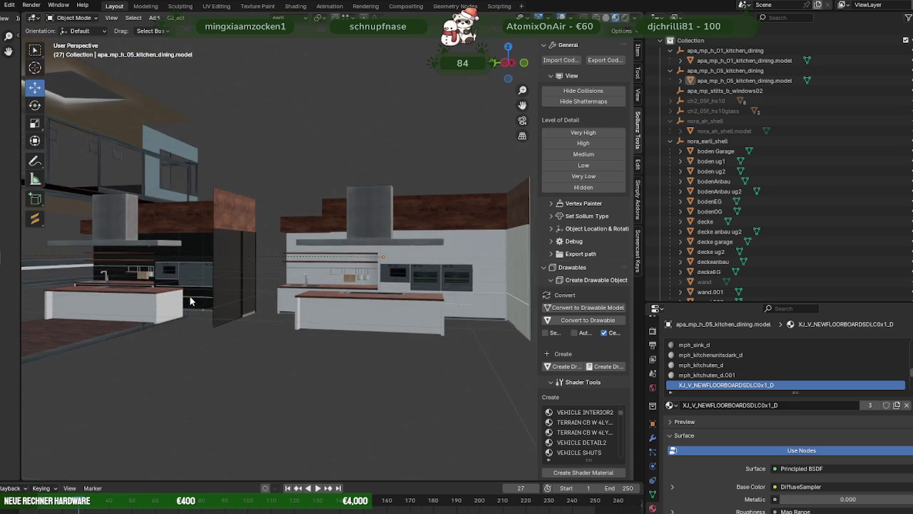
left_click(219, 295)
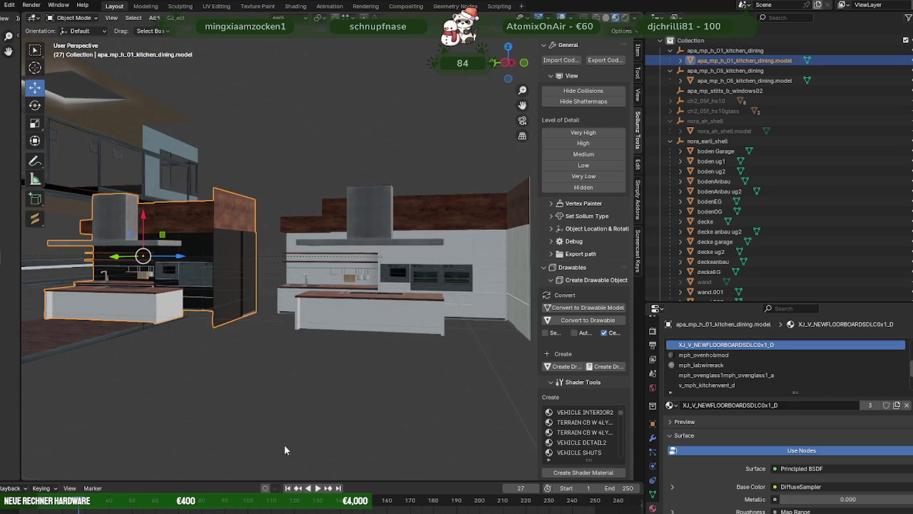
- Delete the h_01 kitchen collection from the Outliner and select the h_05 kitchen
right_click(747, 53)
left_click(711, 87)
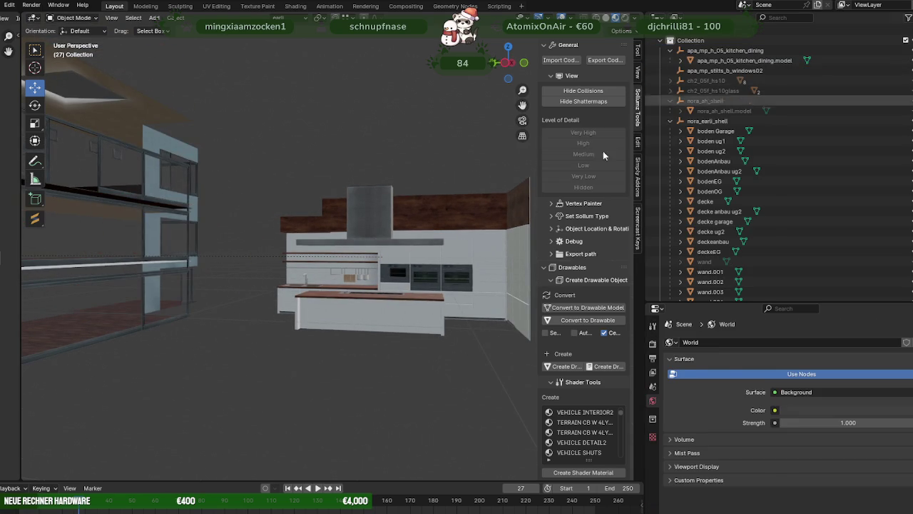
left_click(381, 298)
scroll(381, 298, "down", 3)
middle_click_drag(382, 299, 403, 322)
- Select all h_05 geometry and move it toward the house shell's upper floor
key("Tab")
key("a")
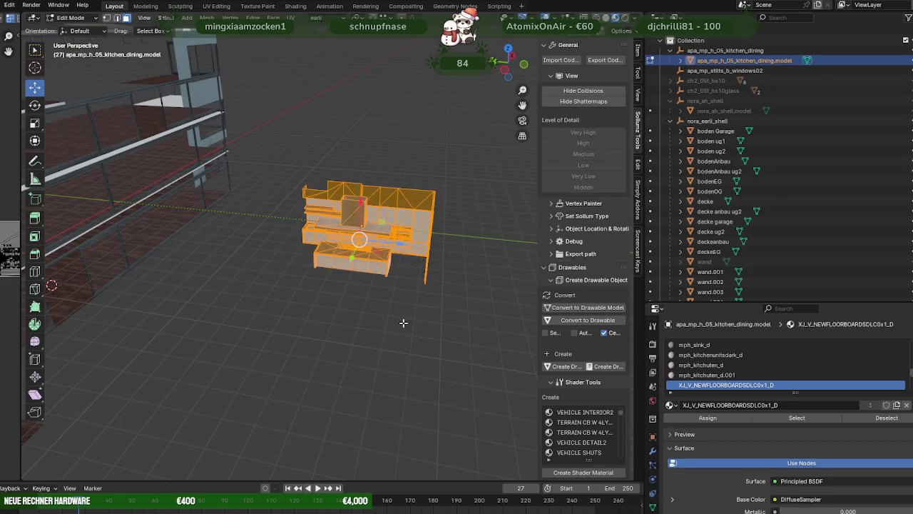
left_click_drag(392, 242, 186, 207)
mouse_move(186, 206)
middle_mouse_down()
mouse_move(314, 239)
mouse_move(326, 276)
mouse_move(402, 292)
mouse_move(387, 301)
mouse_move(273, 305)
mouse_move(389, 239)
middle_mouse_up()
scroll(314, 239, "up", 2)
left_click_drag(398, 241, 398, 140)
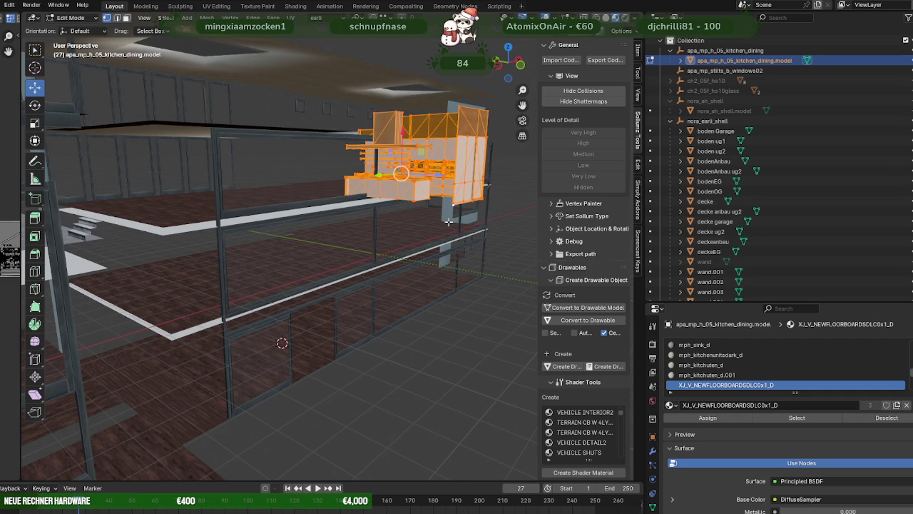
- Lower the kitchen mesh slightly and check it against the railing and walls
key("KP_Decimal")
middle_click_drag(448, 222, 448, 294)
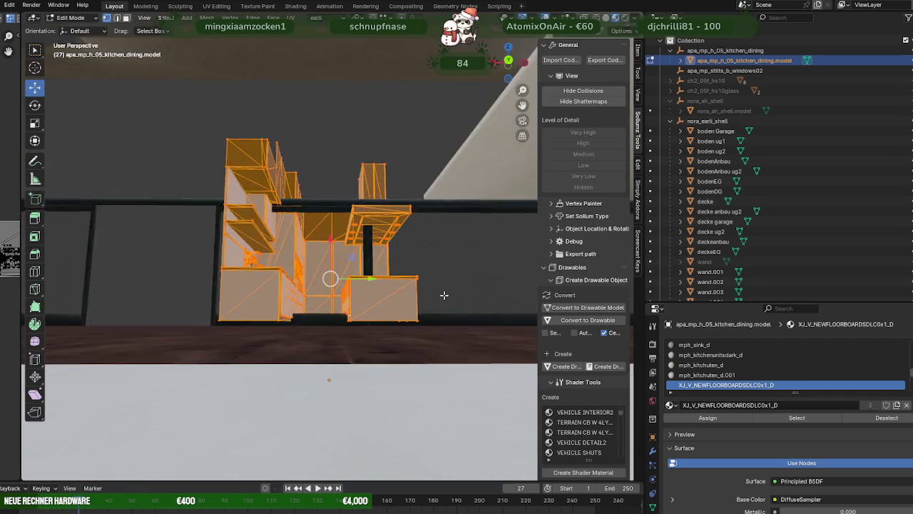
scroll(428, 303, "down", 5)
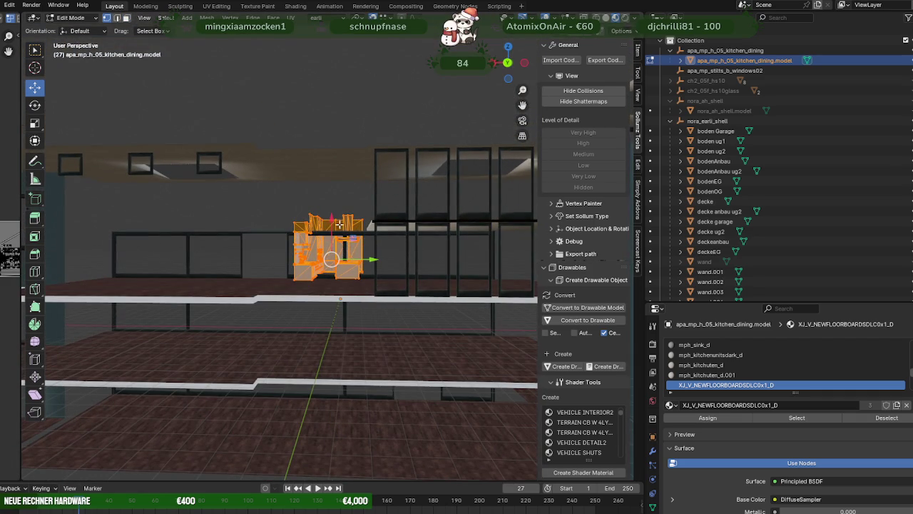
left_click_drag(331, 221, 257, 291)
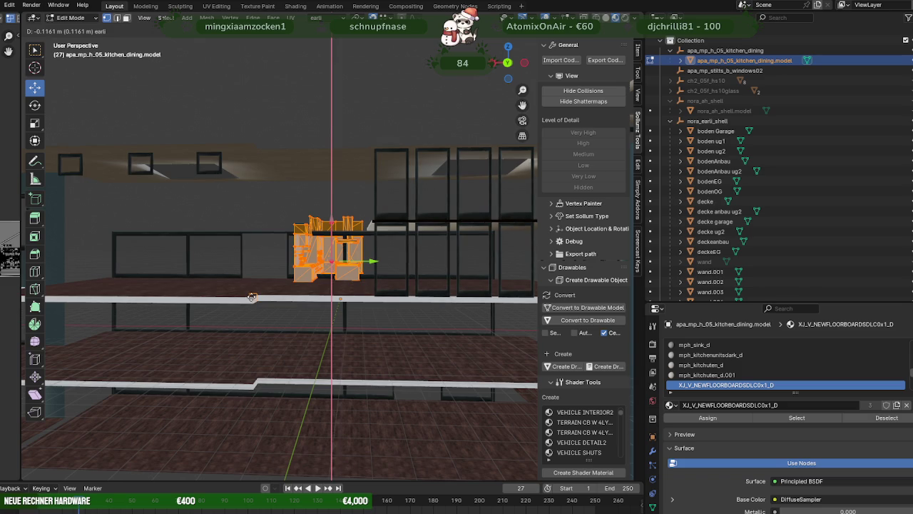
middle_click_drag(316, 275, 314, 286)
scroll(314, 285, "up", 4)
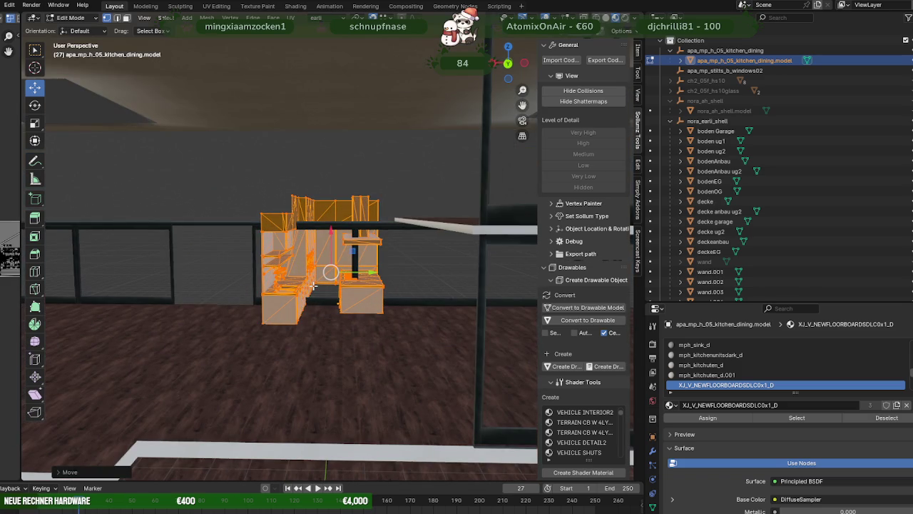
middle_click_drag(372, 274, 349, 295)
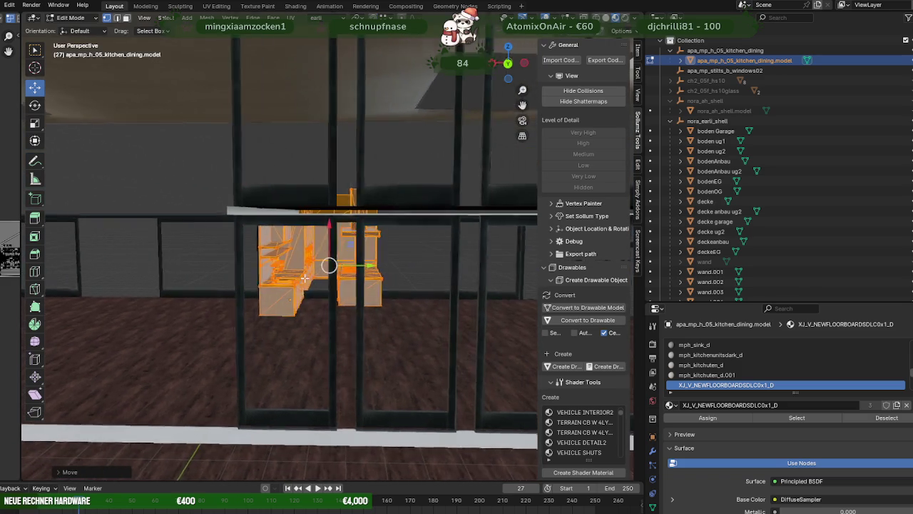
scroll(349, 296, "down", 3)
mouse_move(349, 296)
middle_mouse_down()
mouse_move(441, 260)
mouse_move(377, 294)
middle_mouse_up()
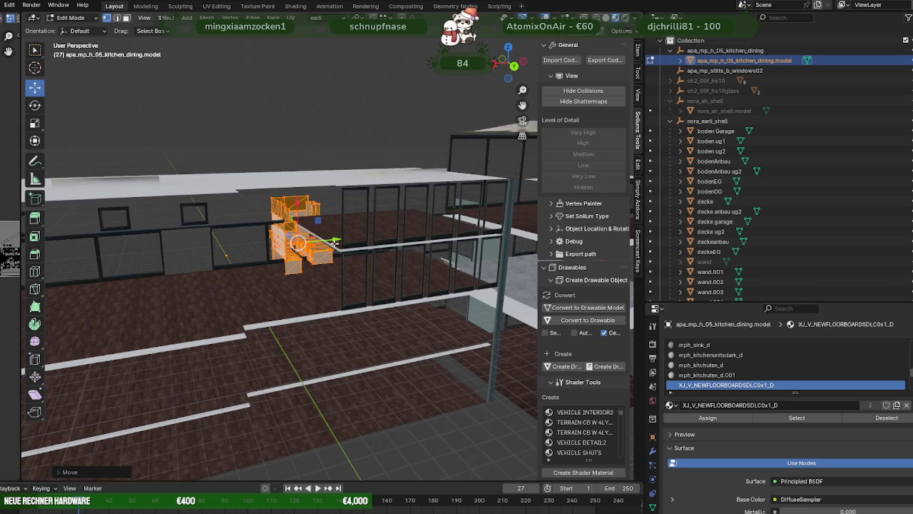
- Rotate the h_05 kitchen mesh about 29 degrees
middle_click_drag(334, 245, 312, 298)
key("KP_Decimal")
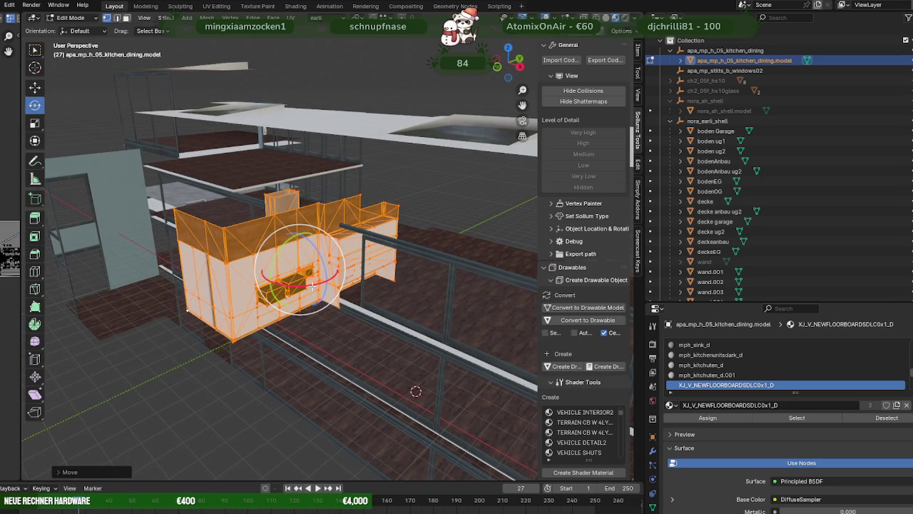
left_click_drag(314, 282, 358, 273)
- Slide the kitchen mesh about 7.4 m along the Y axis toward the glazed wall
key("shift+space")
key("g")
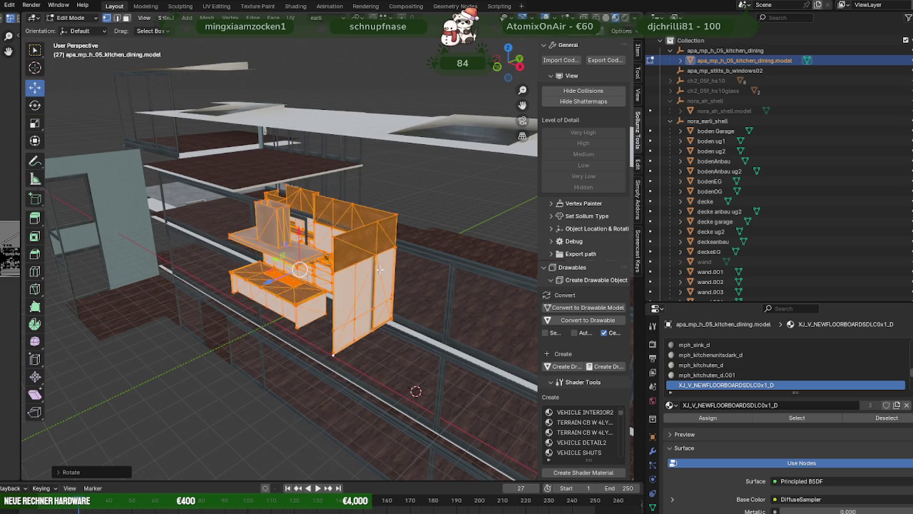
middle_click_drag(358, 274, 255, 262)
left_click_drag(253, 261, 362, 235)
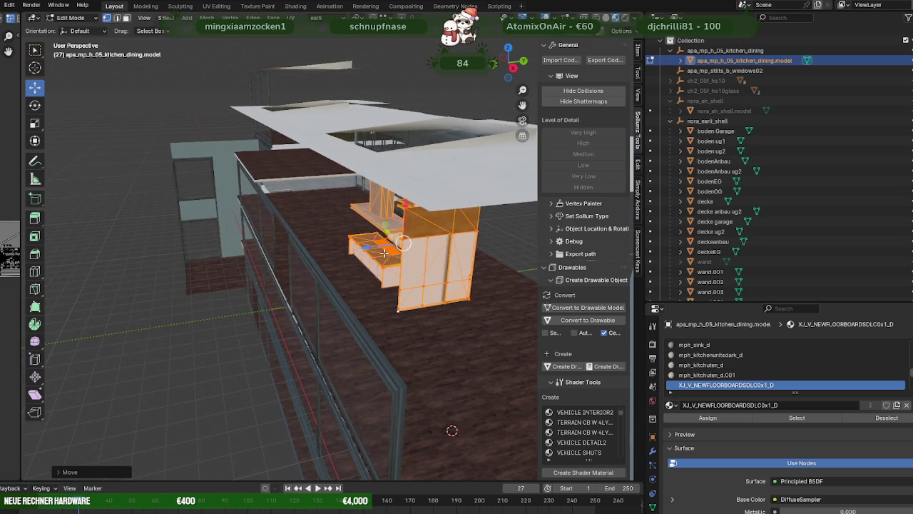
mouse_move(362, 236)
middle_mouse_down()
mouse_move(302, 271)
mouse_move(308, 310)
mouse_move(303, 292)
middle_mouse_up()
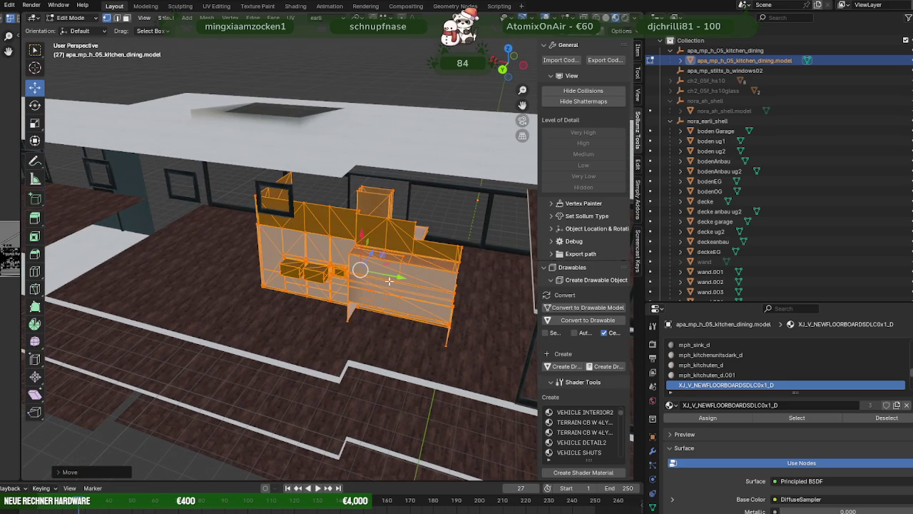
key("g")
key("y")
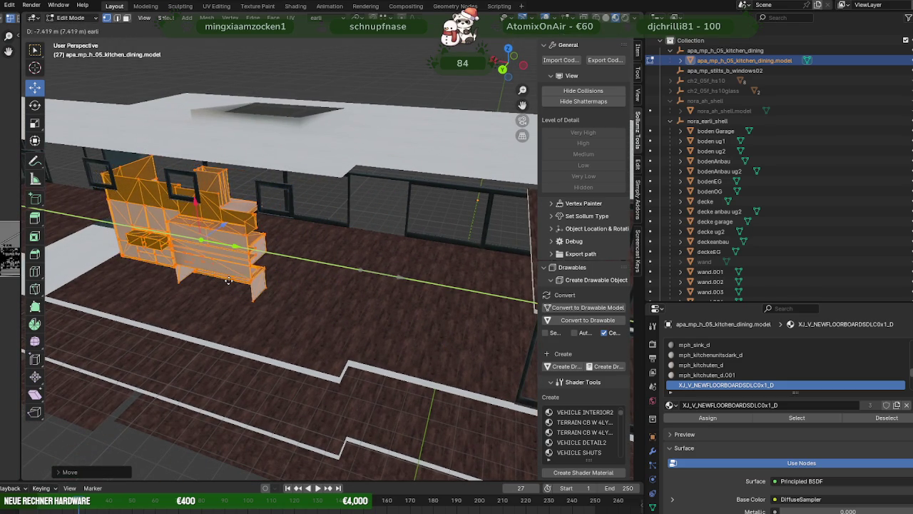
left_click(238, 280)
- Shift the kitchen mesh about 0.93 m further along the Y axis
key("KP_Decimal")
mouse_move(300, 285)
middle_mouse_down()
mouse_move(372, 294)
mouse_move(403, 284)
mouse_move(357, 326)
mouse_move(370, 327)
mouse_move(393, 294)
middle_mouse_up()
scroll(406, 280, "up", 2)
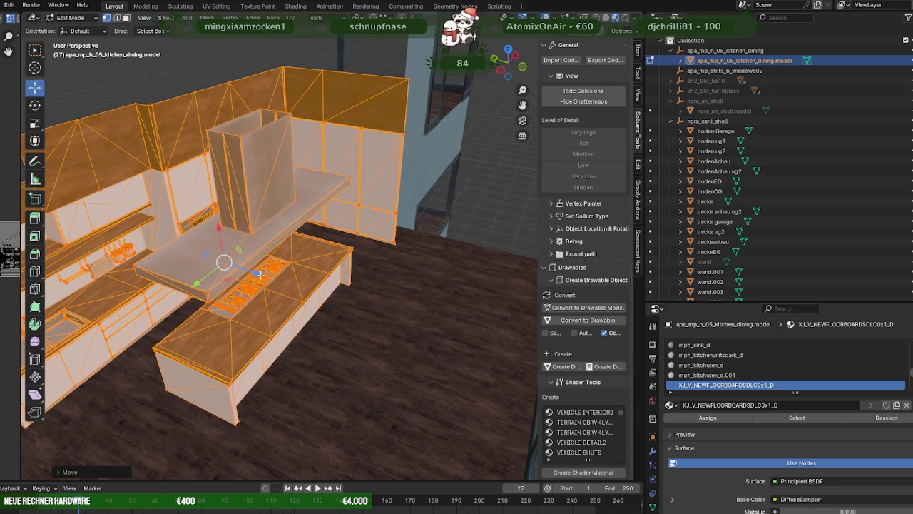
middle_click_drag(261, 274, 234, 246)
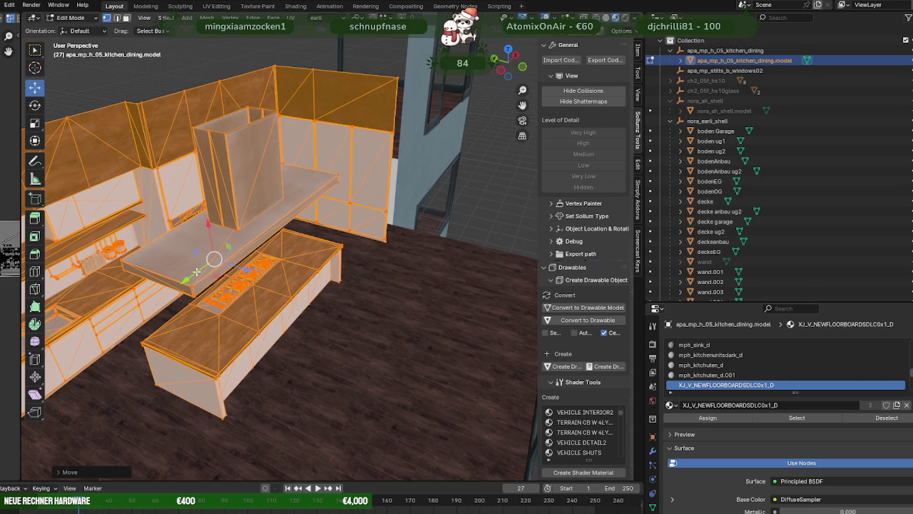
key("g")
key("y")
left_click(224, 243)
- Orbit around the kitchen to check its fit on the upper floor
mouse_move(224, 243)
middle_mouse_down()
mouse_move(357, 247)
mouse_move(301, 256)
middle_mouse_up()
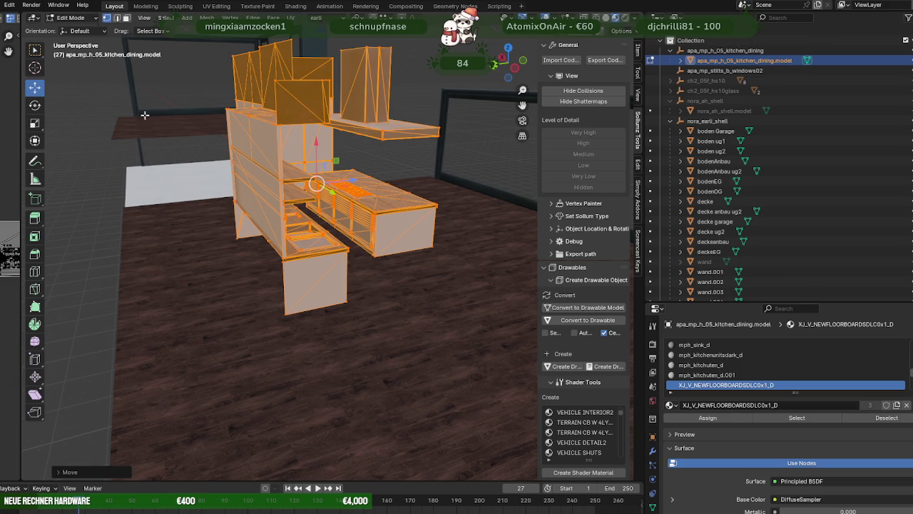
mouse_move(153, 111)
middle_mouse_down()
mouse_move(331, 269)
mouse_move(274, 264)
mouse_move(404, 265)
mouse_move(202, 267)
mouse_move(286, 268)
mouse_move(292, 259)
mouse_move(204, 259)
mouse_move(396, 312)
middle_mouse_up()
scroll(404, 265, "down", 3)
scroll(285, 273, "up", 3)
scroll(306, 273, "up", 2)
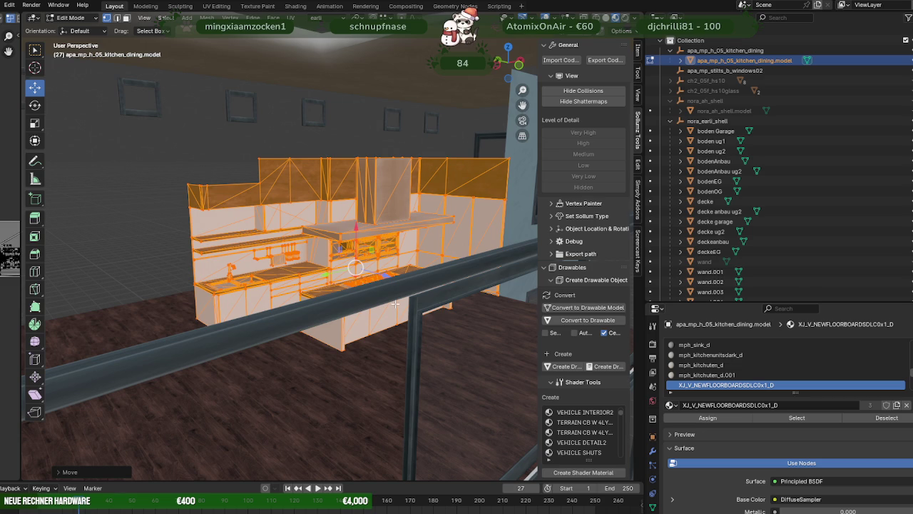
mouse_move(396, 297)
middle_mouse_down()
mouse_move(428, 301)
mouse_move(417, 292)
mouse_move(361, 297)
middle_mouse_up()
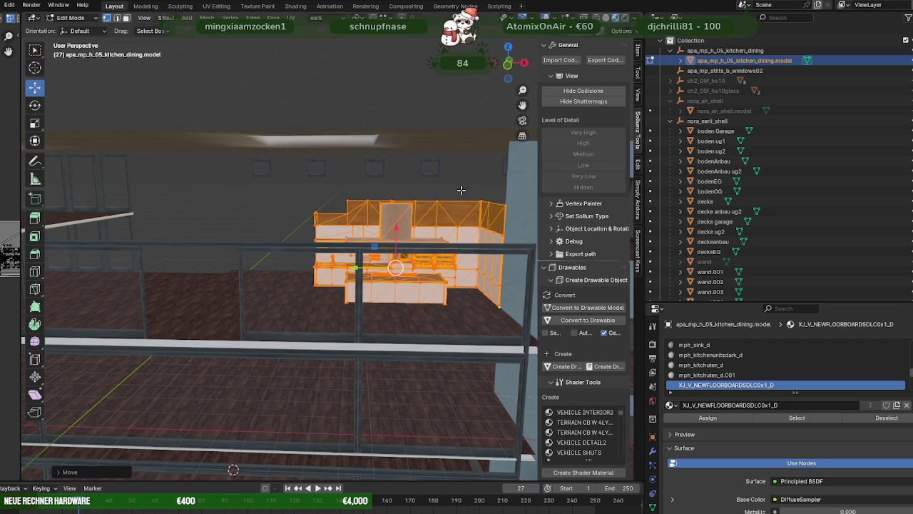
- Orbit and zoom around the kitchen model to inspect it
middle_click_drag(430, 214, 452, 217)
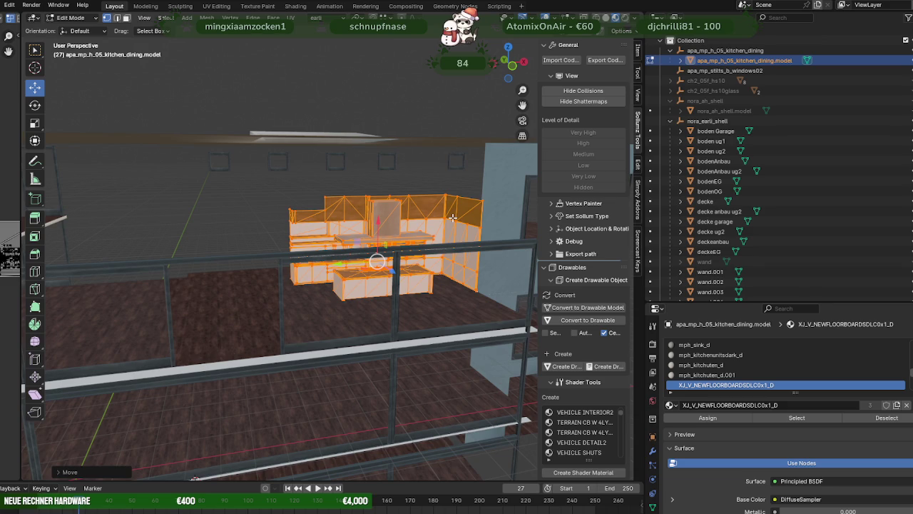
scroll(453, 217, "up", 2)
scroll(454, 207, "up", 2)
scroll(457, 184, "up", 3)
scroll(457, 184, "down", 3)
scroll(452, 190, "up", 3)
scroll(452, 189, "down", 3)
scroll(372, 223, "up", 2)
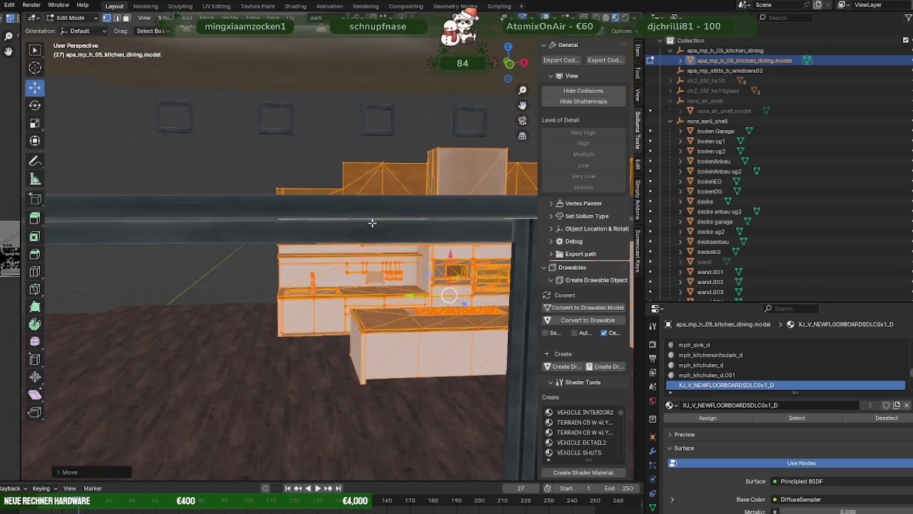
scroll(371, 224, "down", 2)
scroll(372, 223, "down", 2)
- Switch editing to the bodenEG floor and select its edge along the railing
mouse_move(372, 223)
middle_mouse_down()
mouse_move(373, 235)
mouse_move(388, 240)
middle_mouse_up()
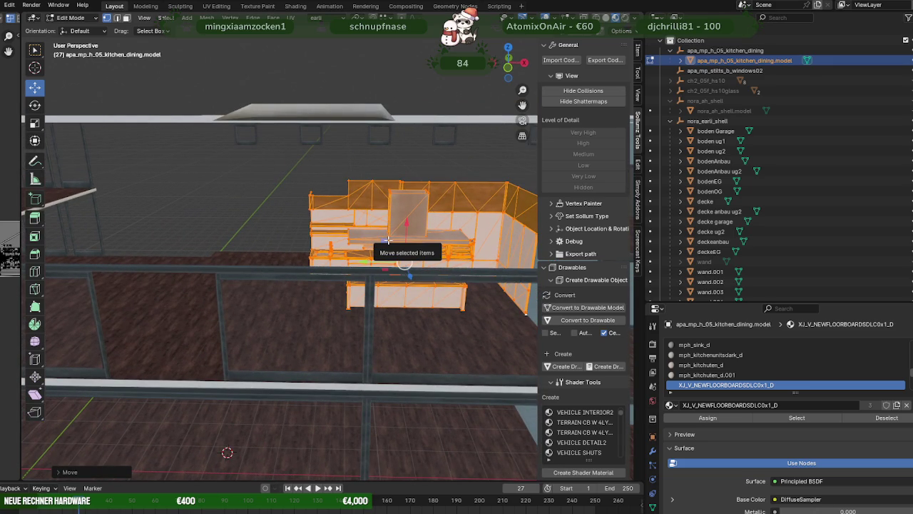
mouse_move(341, 227)
middle_mouse_down()
mouse_move(430, 222)
mouse_move(393, 212)
mouse_move(421, 218)
mouse_move(361, 220)
mouse_move(388, 262)
middle_mouse_up()
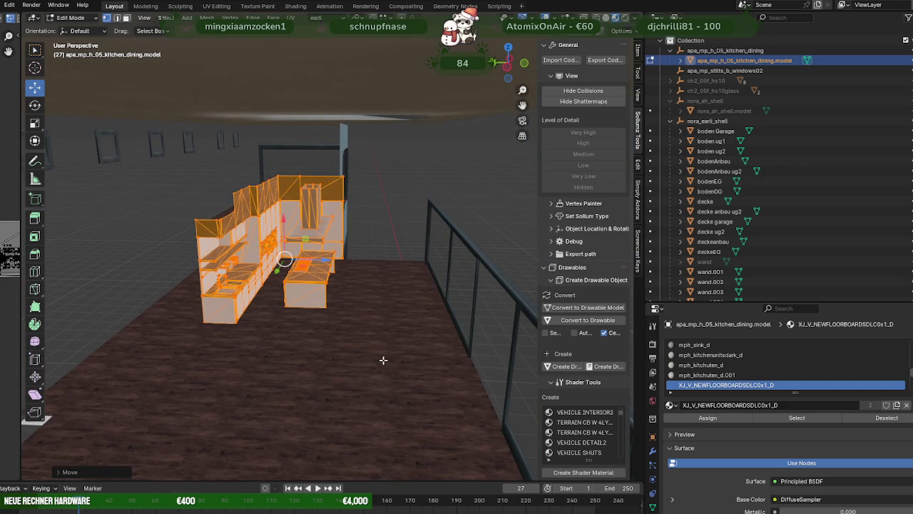
mouse_move(430, 327)
middle_mouse_down()
mouse_move(409, 316)
mouse_move(209, 300)
mouse_move(316, 316)
mouse_move(440, 314)
mouse_move(394, 333)
middle_mouse_up()
middle_click_drag(326, 359, 403, 316)
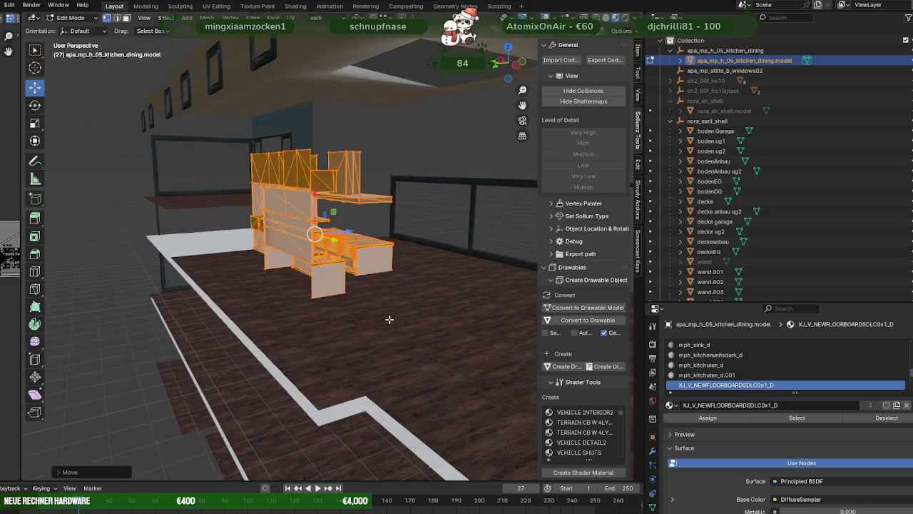
left_click(268, 335)
left_click(255, 339)
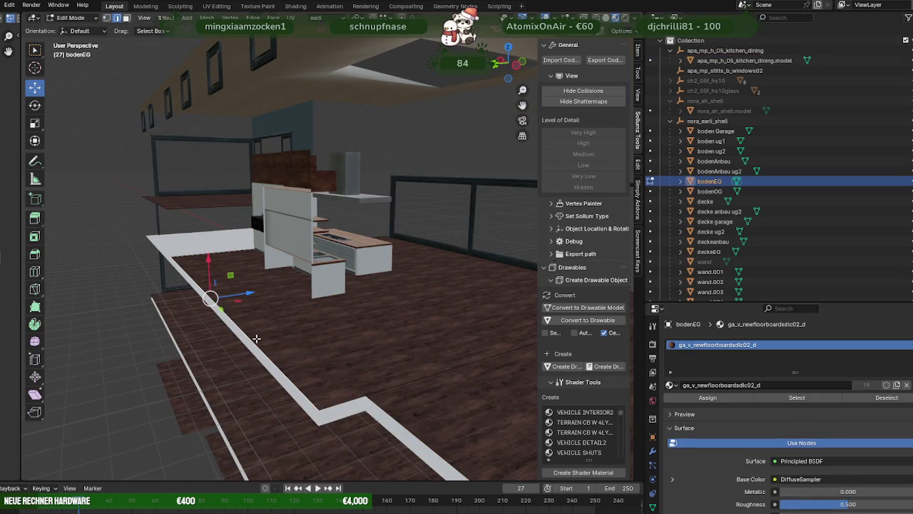
- Extrude the picked floor edge upward into a wall about 2 m tall
key("e")
right_click(255, 320)
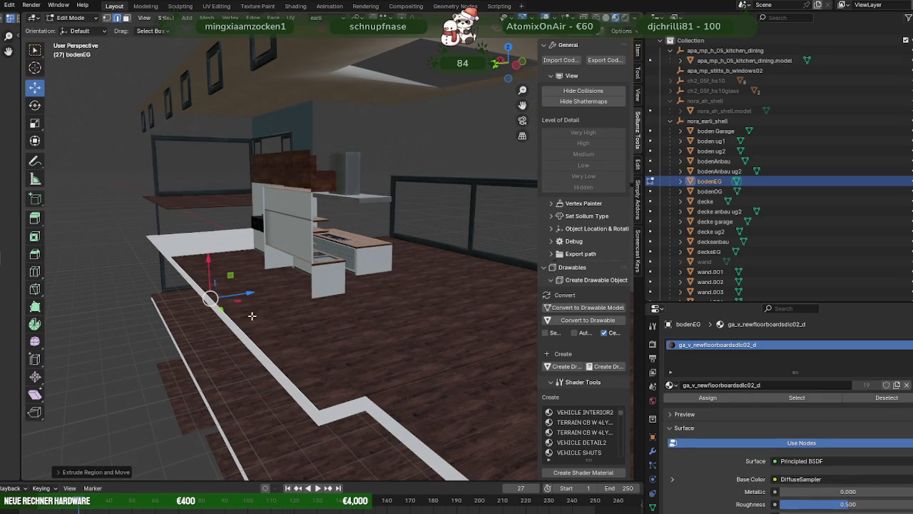
key("e")
left_click(171, 171)
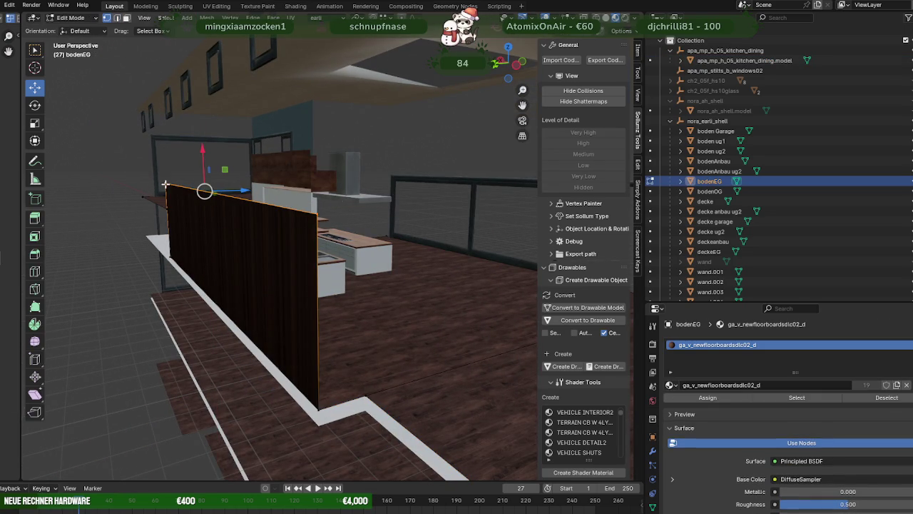
middle_click_drag(244, 206, 245, 230)
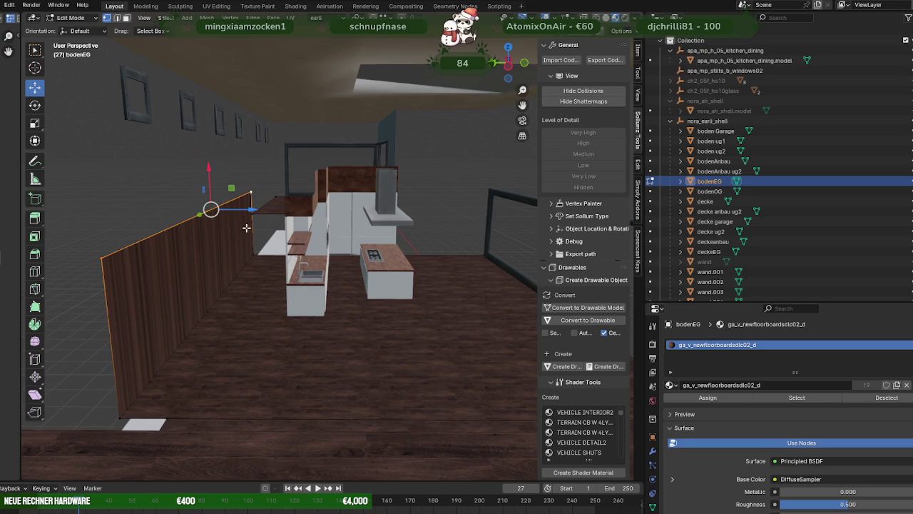
left_click_drag(209, 169, 207, 146)
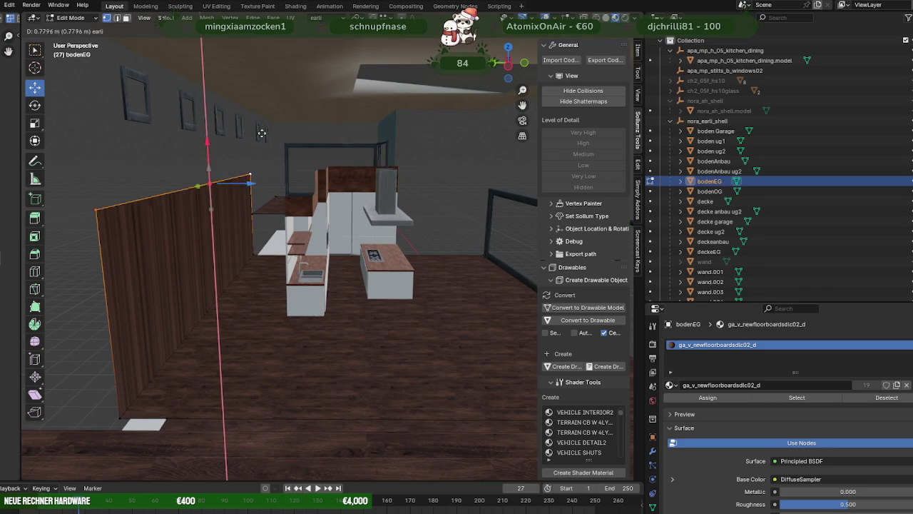
mouse_move(207, 146)
middle_mouse_down()
mouse_move(279, 144)
mouse_move(265, 161)
middle_mouse_up()
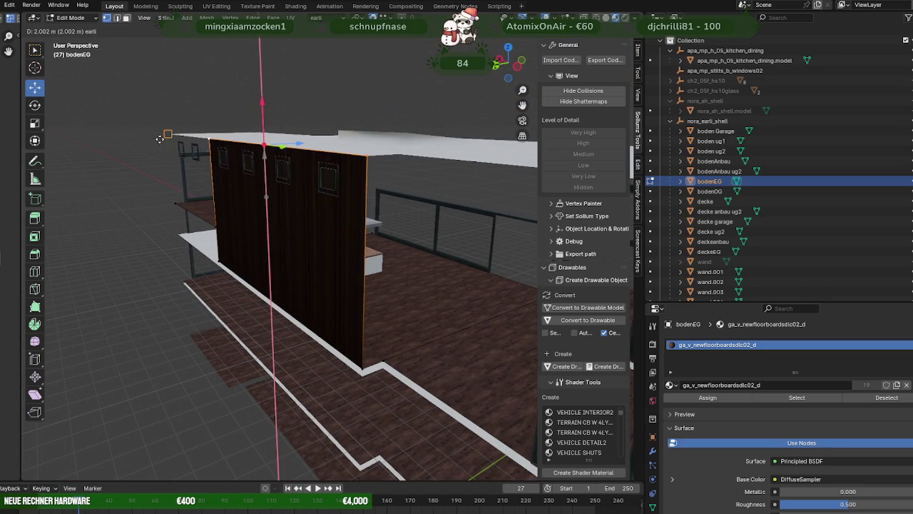
left_click_drag(265, 158, 167, 133)
mouse_move(330, 190)
middle_mouse_down()
mouse_move(351, 229)
mouse_move(386, 221)
middle_mouse_up()
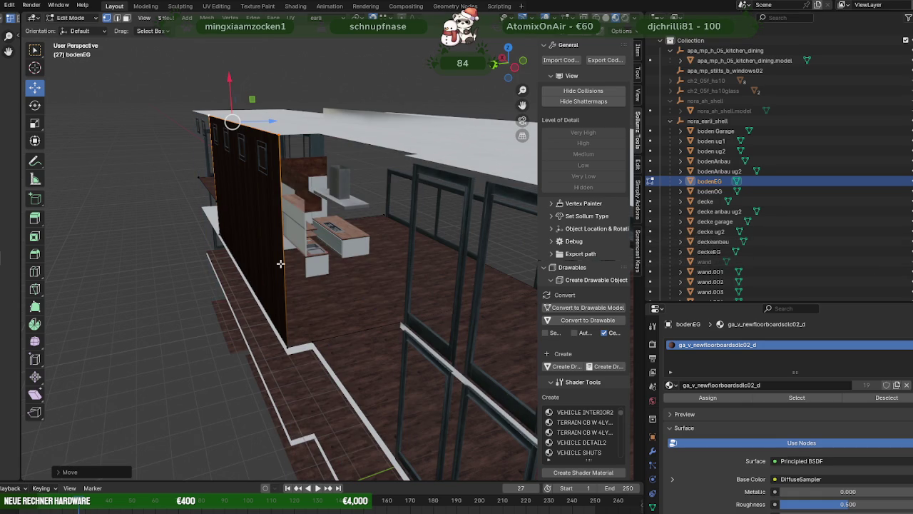
- Delete the new wall face, unhide the wand object and switch editing to it
key("3")
left_click(263, 249)
key("Delete")
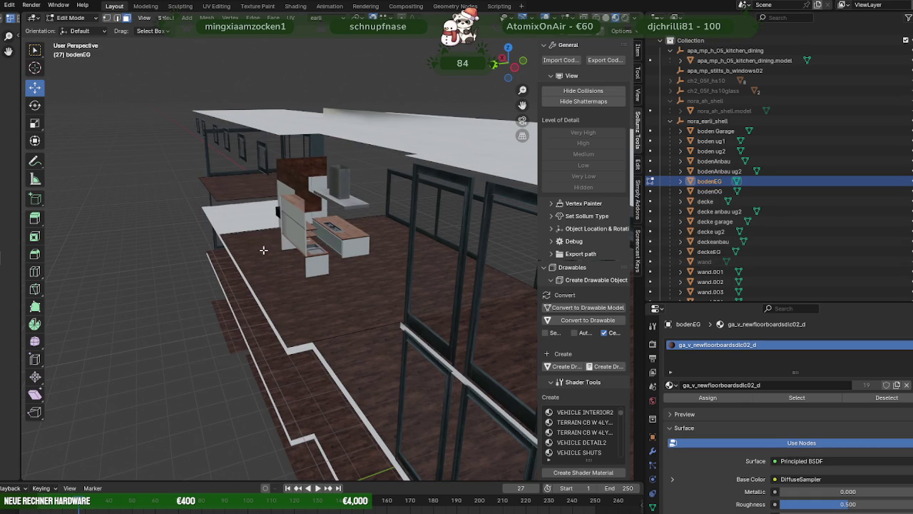
left_click(897, 261)
middle_click_drag(346, 280, 369, 269)
key("alt+q")
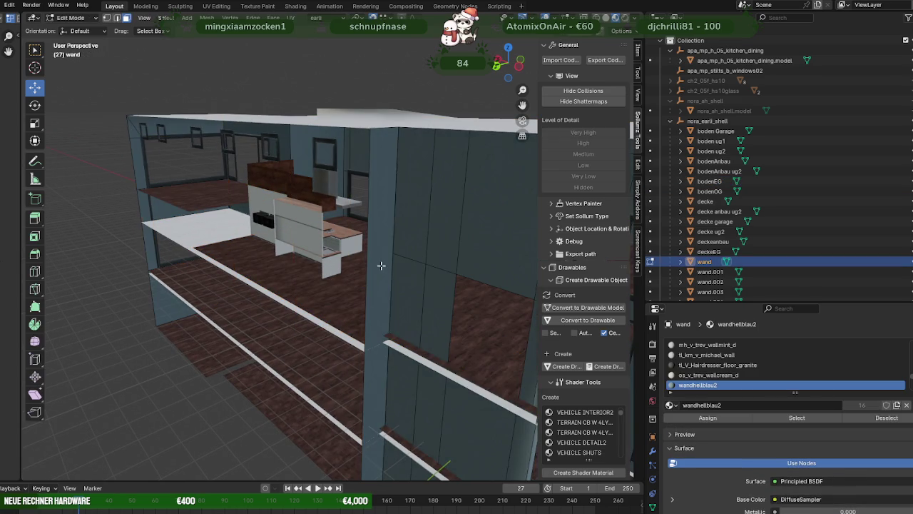
- Select the smaller wand wall face and subdivide it
left_click(377, 265)
left_click(398, 262)
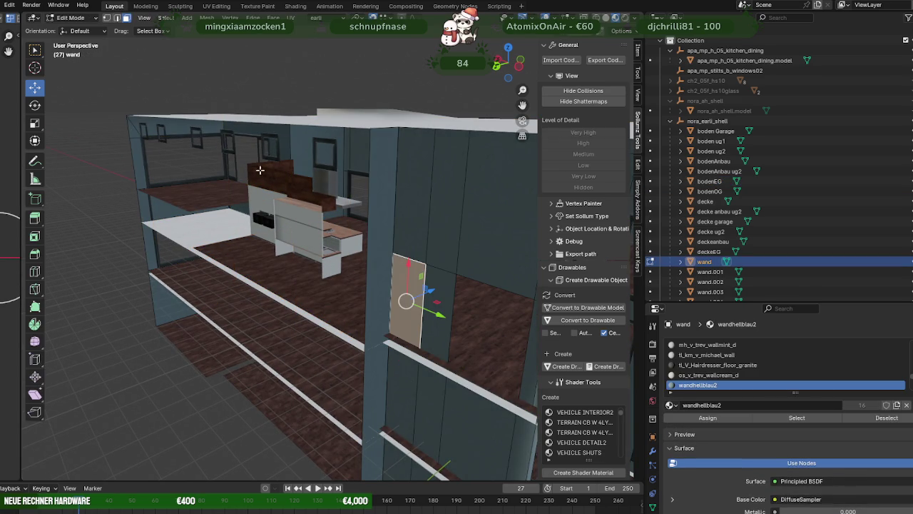
mouse_move(291, 144)
middle_mouse_down()
mouse_move(302, 189)
mouse_move(173, 191)
mouse_move(310, 216)
mouse_move(417, 193)
mouse_move(287, 195)
mouse_move(314, 226)
middle_mouse_up()
scroll(173, 191, "up", 5)
scroll(417, 193, "down", 5)
right_click(336, 229)
mouse_move(299, 229)
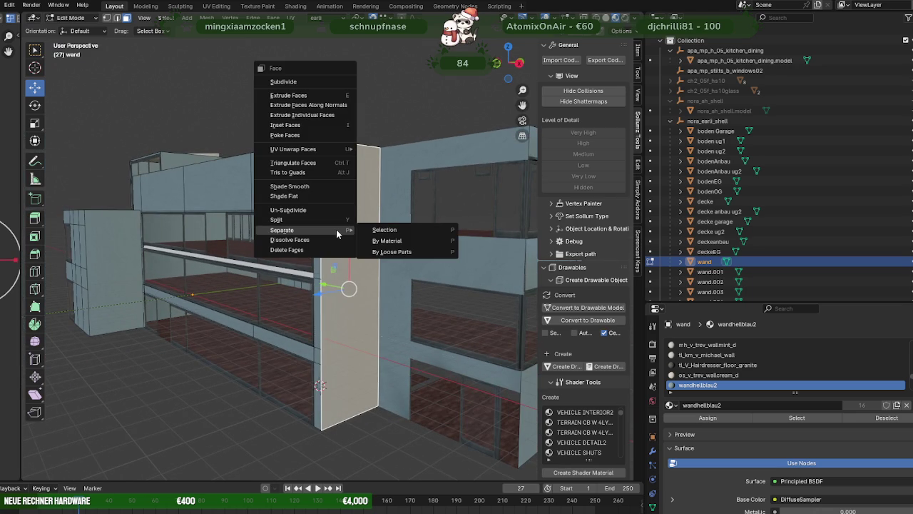
left_click(287, 81)
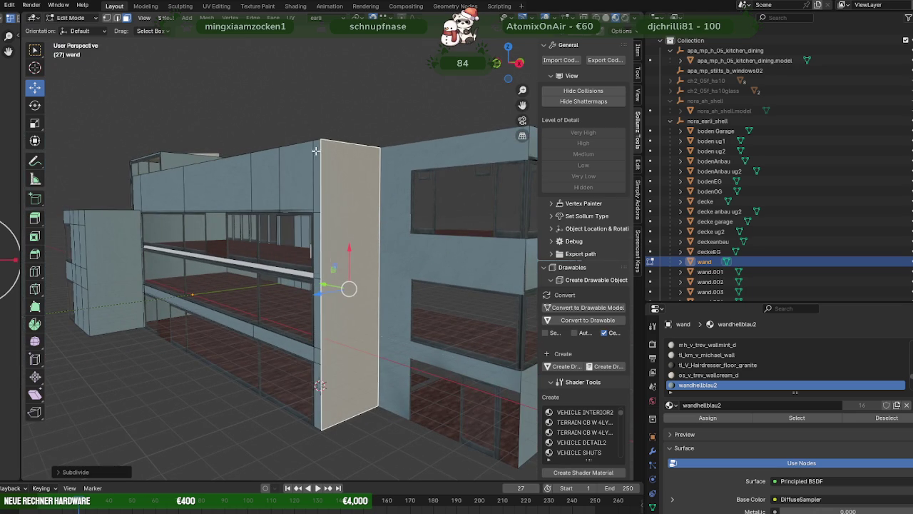
- Duplicate the wall face and rotate the copy 90°
mouse_move(356, 244)
middle_mouse_down()
mouse_move(374, 284)
mouse_move(419, 300)
middle_mouse_up()
key("shift+d")
key("g")
key("y")
key("shift+space")
left_click(419, 301)
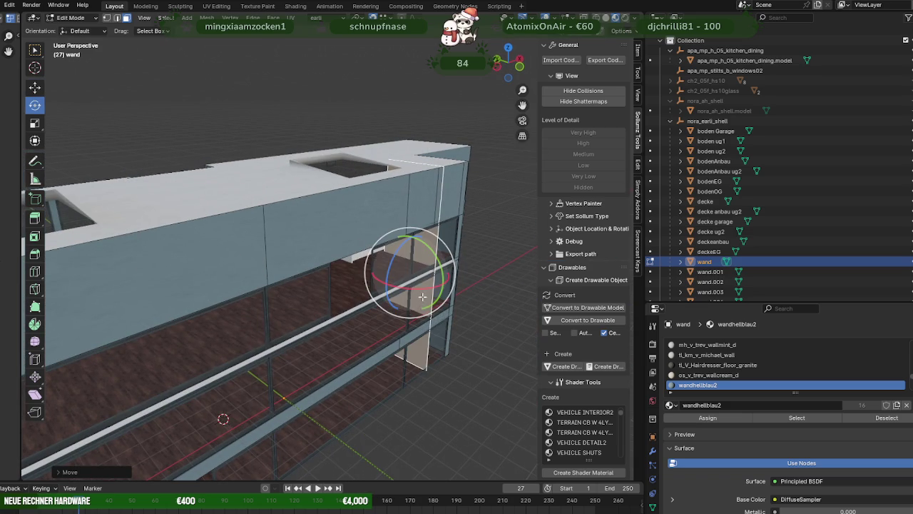
left_click_drag(429, 289, 448, 286)
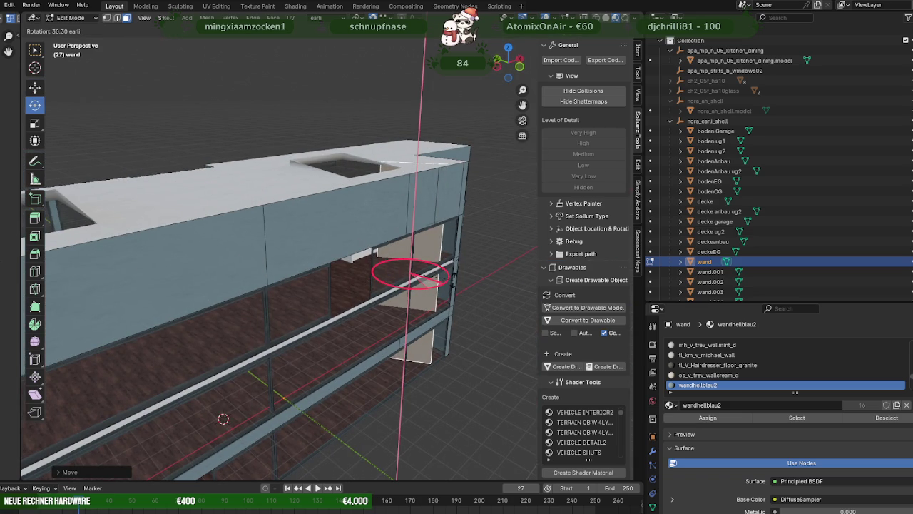
type("90")
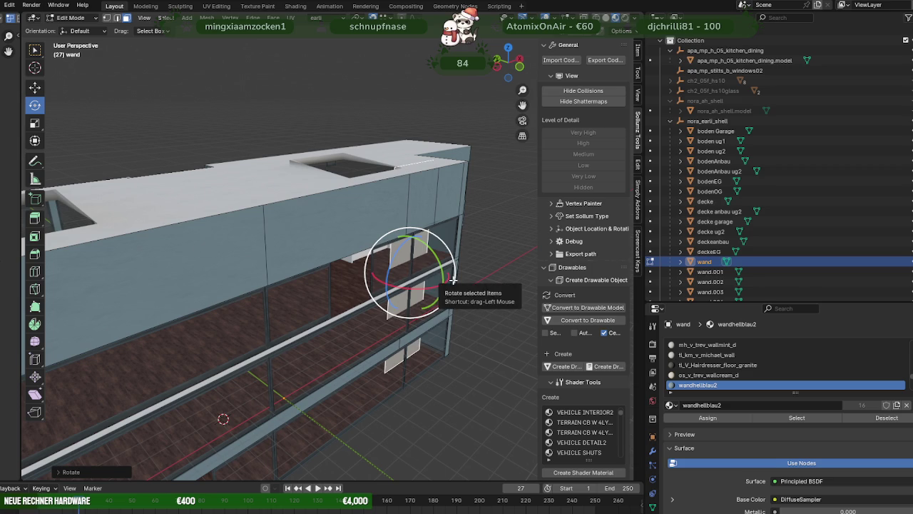
- Slide the rotated panel about 5 m into place beside the kitchen
key("shift+space")
key("g")
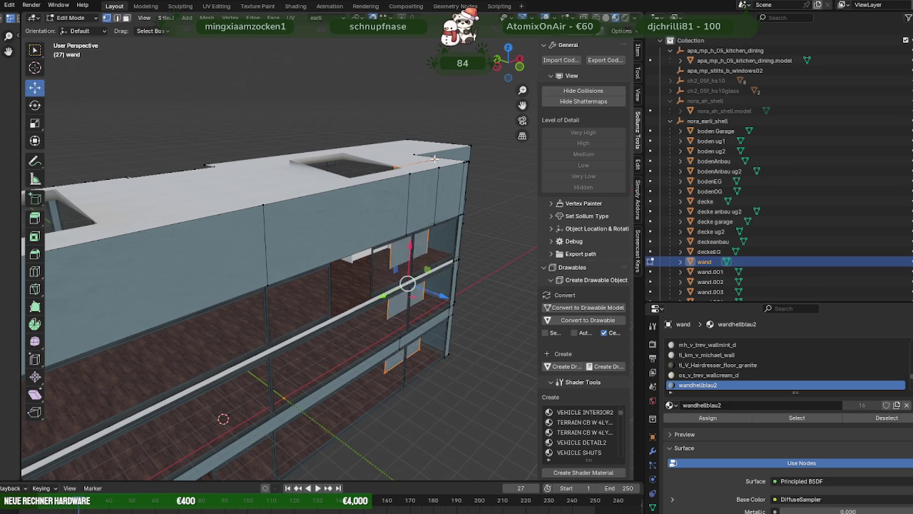
middle_click_drag(434, 158, 427, 257)
left_click_drag(427, 257, 330, 202)
mouse_move(328, 204)
middle_mouse_down()
mouse_move(357, 300)
mouse_move(351, 272)
middle_mouse_up()
scroll(356, 303, "up", 2)
scroll(358, 307, "up", 2)
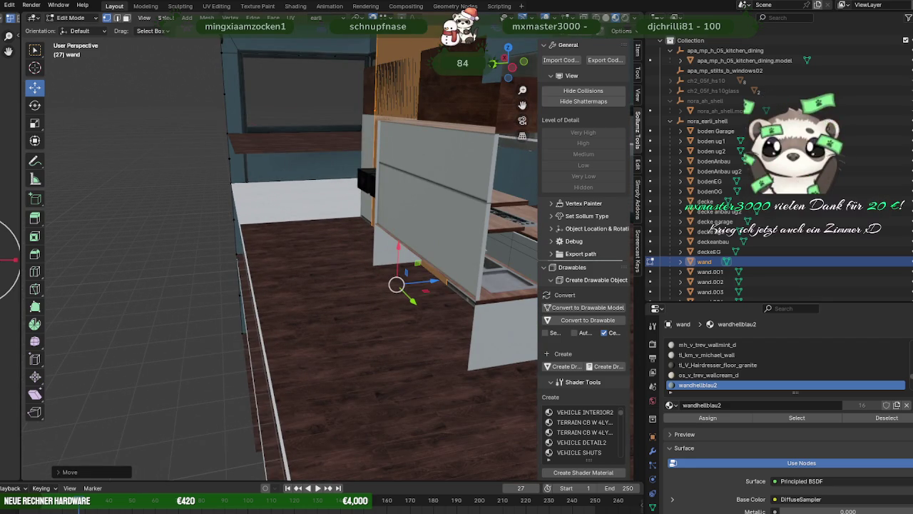
- Shift the partition's edge -1.044 m sideways to line up with the counter
scroll(410, 238, "up", 2)
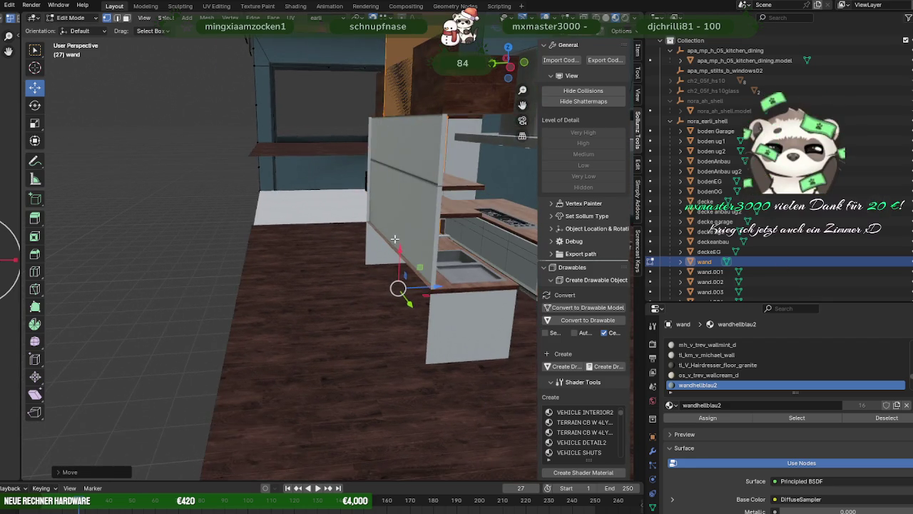
scroll(400, 237, "up", 2)
scroll(412, 255, "up", 2)
left_click_drag(435, 298, 349, 378)
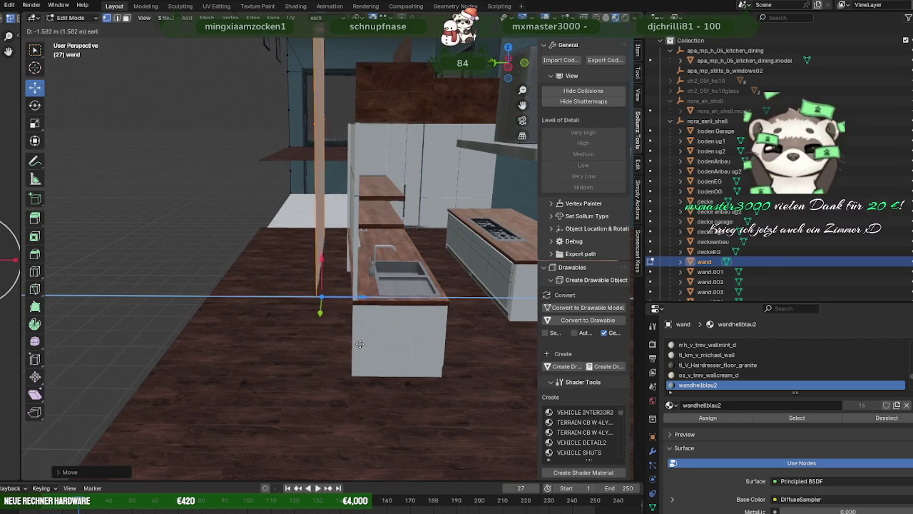
middle_click_drag(315, 272, 397, 279)
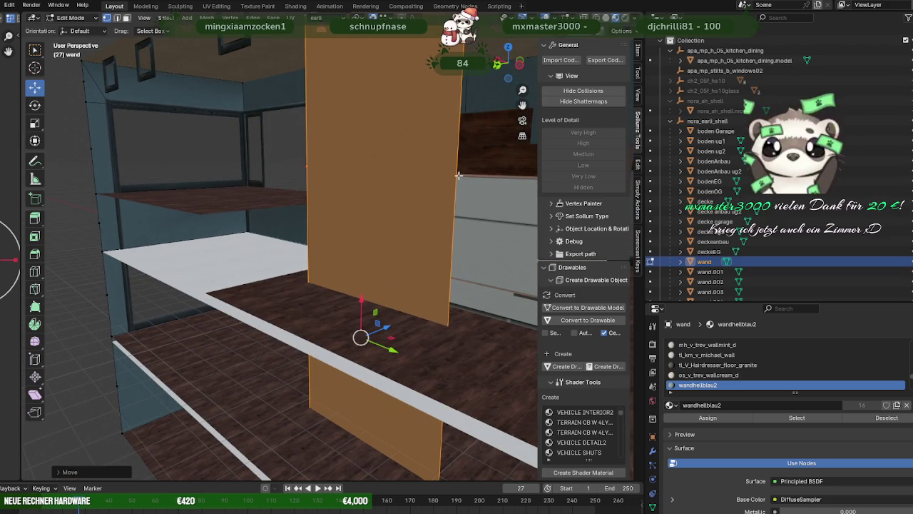
- Select both side edges of the partition and bring up the Vertex menu
left_click(459, 174)
left_click(313, 161, "shift")
middle_click_drag(313, 162, 426, 256)
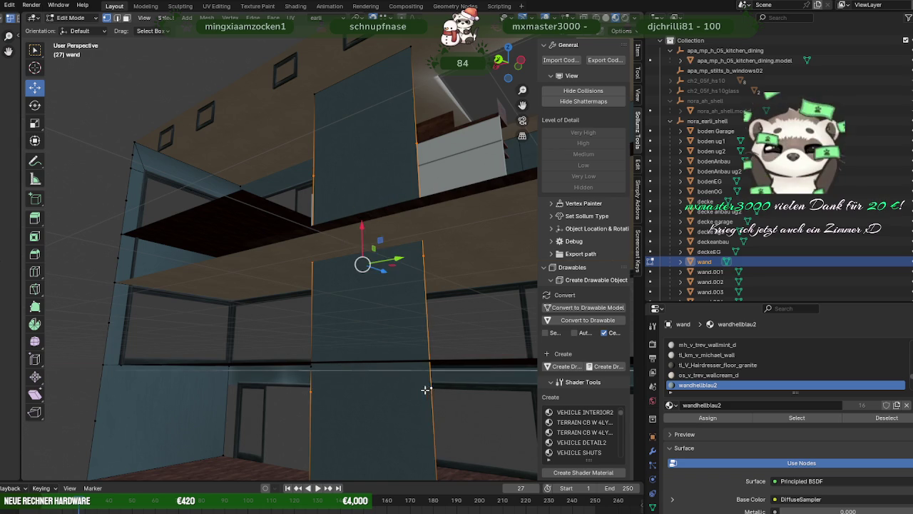
middle_click_drag(429, 389, 353, 356)
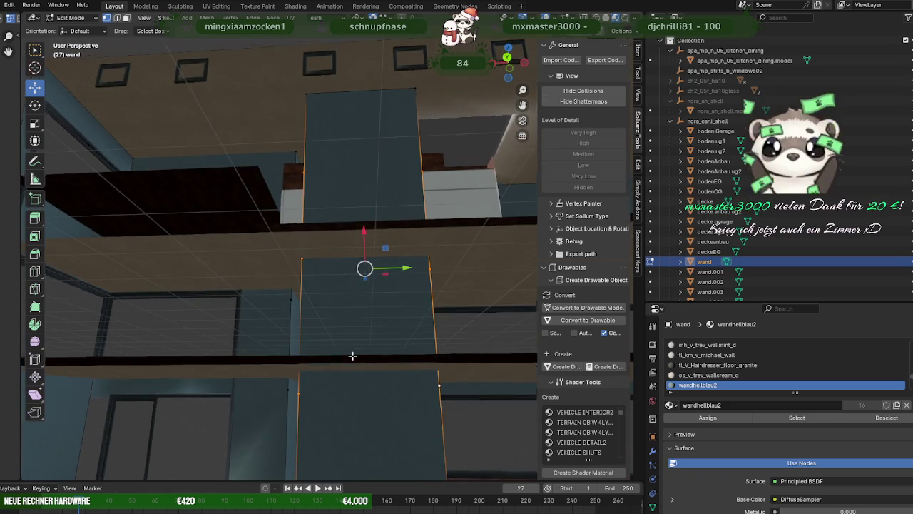
scroll(371, 371, "down", 5)
mouse_move(353, 383)
middle_mouse_down()
mouse_move(381, 388)
mouse_move(381, 328)
mouse_move(363, 303)
middle_mouse_up()
right_click(363, 302)
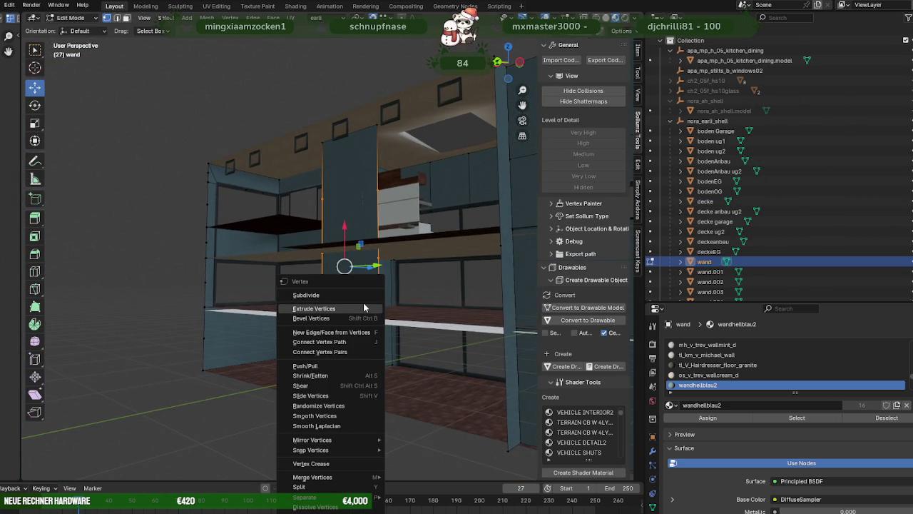
- Dissolve the selected wall vertices and raise the remaining geometry about 8 m
key("d")
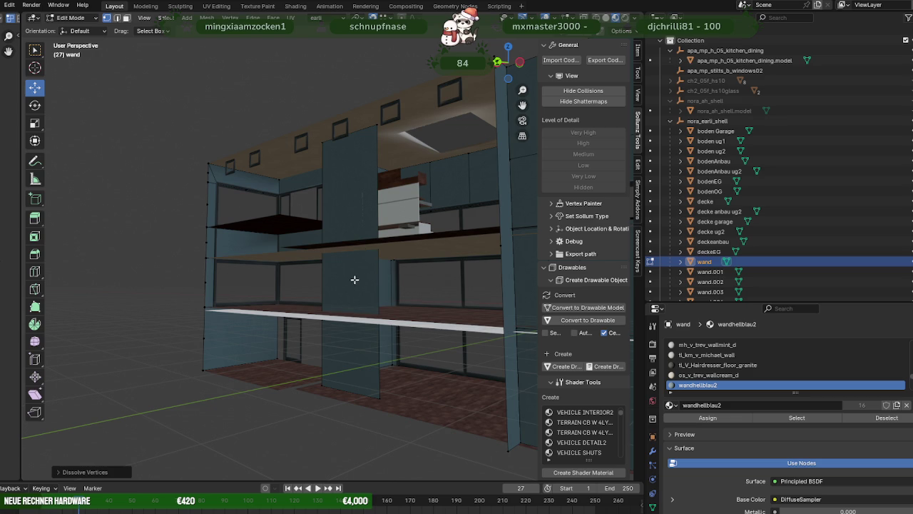
left_click_drag(346, 355, 403, 233)
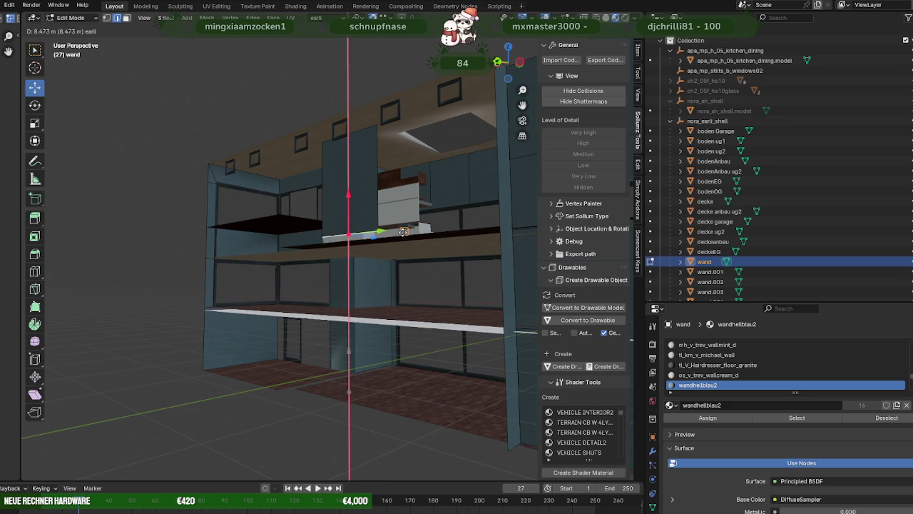
left_click(282, 247)
middle_click_drag(281, 247, 322, 274)
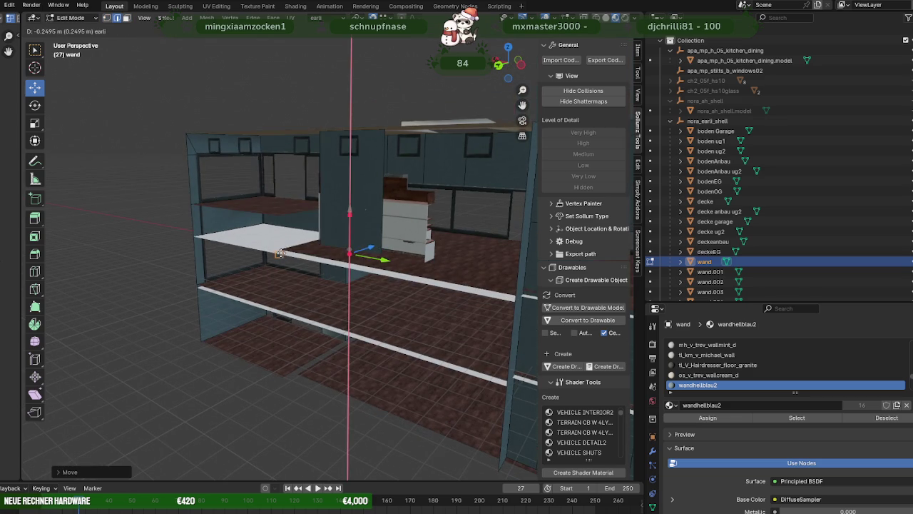
middle_click_drag(282, 247, 321, 250)
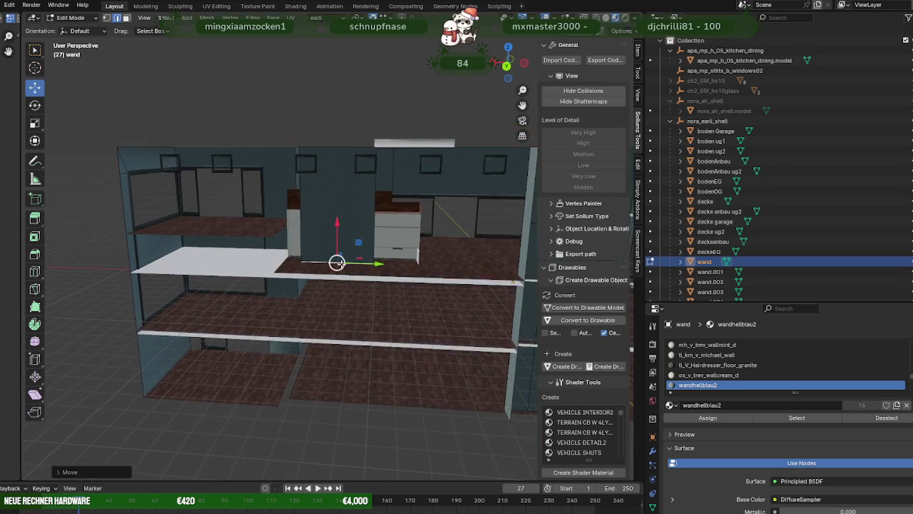
scroll(342, 246, "up", 3)
scroll(376, 245, "up", 2)
middle_click_drag(375, 245, 297, 178)
- Slide the wall edge along Y to the drawer cabinet and extrude it in place
key("g")
key("y")
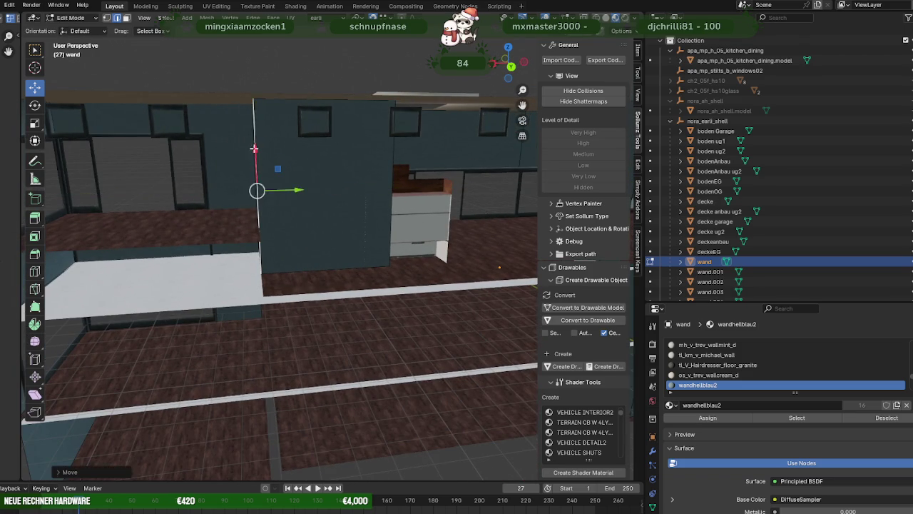
scroll(253, 147, "down", 3)
mouse_move(302, 159)
middle_mouse_down()
mouse_move(259, 197)
mouse_move(326, 159)
middle_mouse_up()
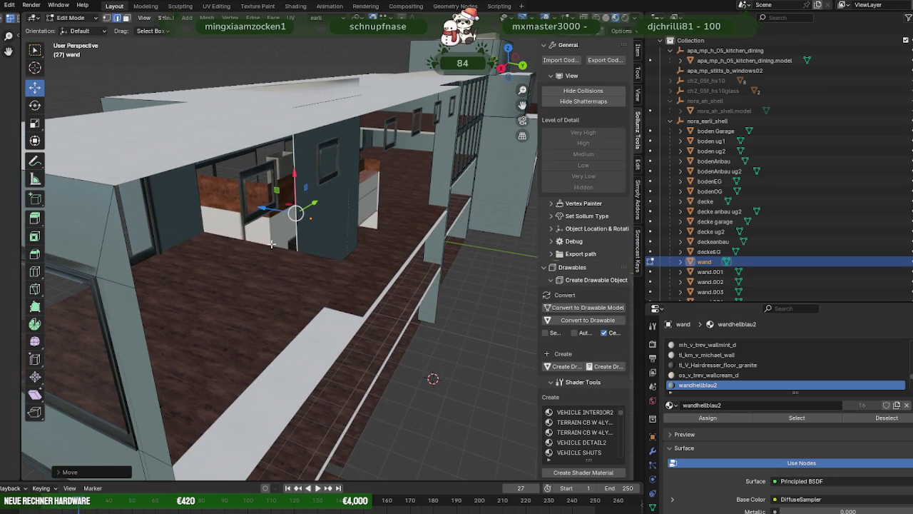
key("e")
left_click(245, 227)
key("e")
right_click(201, 219)
middle_click_drag(201, 220, 271, 236)
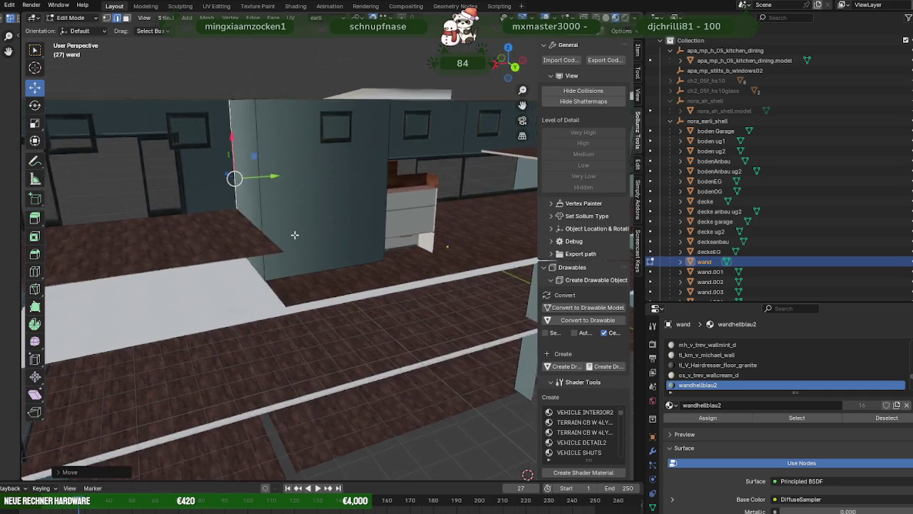
mouse_move(335, 225)
middle_mouse_down()
mouse_move(316, 235)
mouse_move(332, 196)
mouse_move(302, 218)
mouse_move(266, 220)
middle_mouse_up()
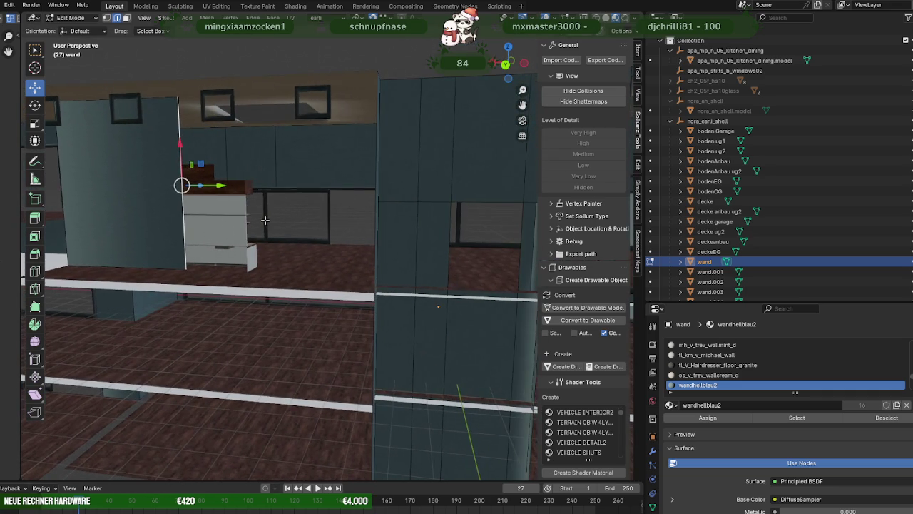
- Move the wall edge along Y and extrude a first new wall section
key("g")
key("y")
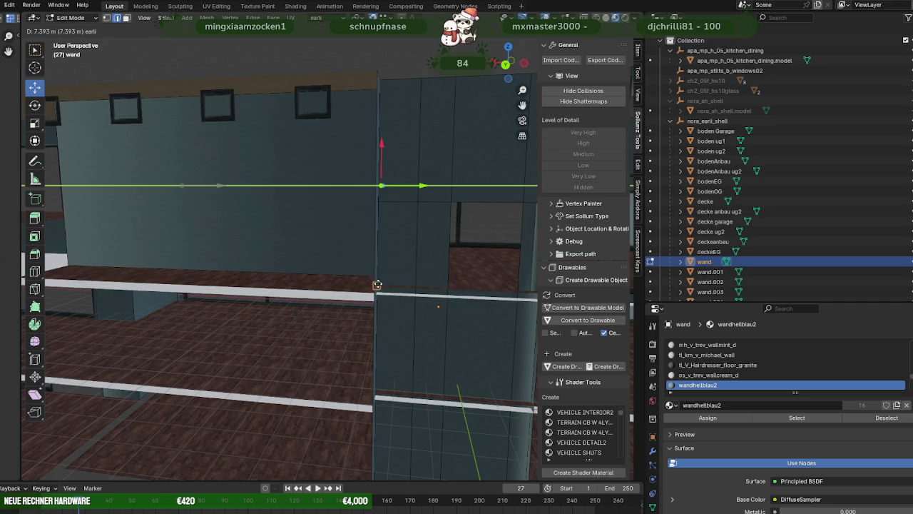
mouse_move(328, 259)
middle_mouse_down()
mouse_move(385, 271)
mouse_move(349, 271)
mouse_move(426, 204)
middle_mouse_up()
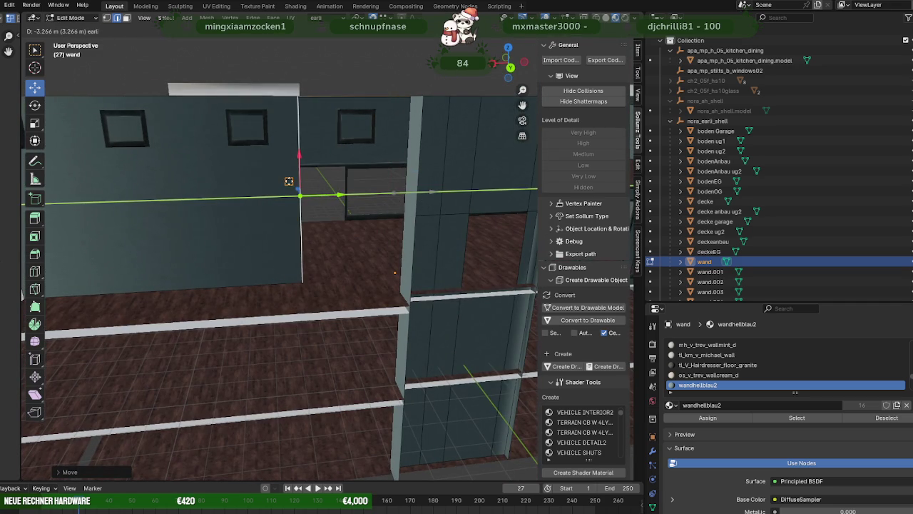
mouse_move(371, 249)
middle_mouse_down()
mouse_move(285, 259)
mouse_move(298, 274)
mouse_move(322, 271)
mouse_move(350, 249)
mouse_move(408, 252)
middle_mouse_up()
middle_click_drag(338, 263, 369, 271)
key("e")
key("e")
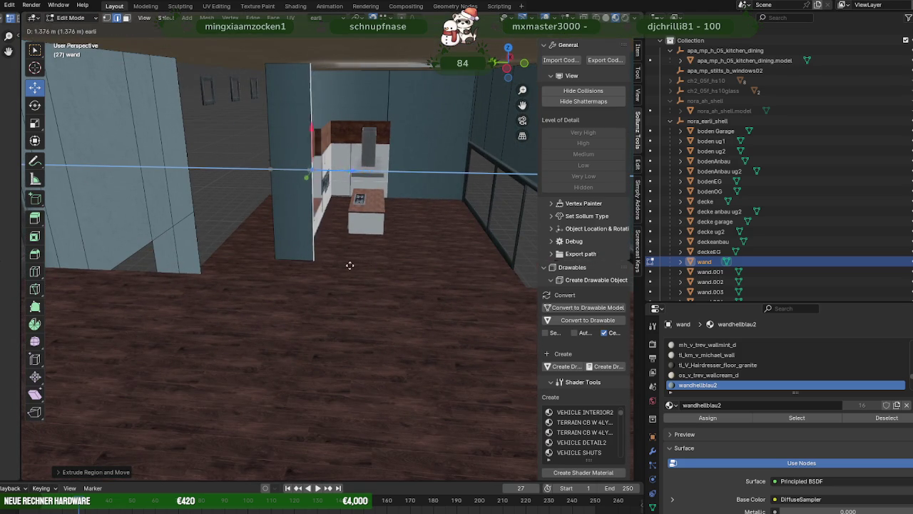
left_click(357, 265)
mouse_move(357, 266)
middle_mouse_down()
mouse_move(391, 284)
mouse_move(459, 281)
mouse_move(310, 252)
mouse_move(321, 278)
mouse_move(360, 105)
middle_mouse_up()
- Extend the wall with another section and reposition its edge near the glass wall
key("e")
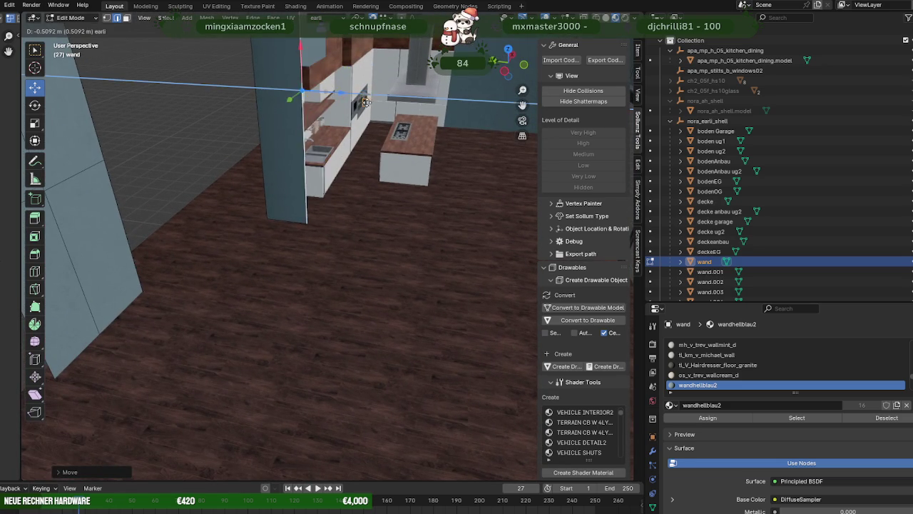
left_click(356, 228)
mouse_move(285, 246)
middle_mouse_down()
mouse_move(233, 253)
mouse_move(247, 261)
mouse_move(300, 253)
mouse_move(261, 256)
mouse_move(286, 264)
mouse_move(347, 332)
mouse_move(271, 338)
mouse_move(279, 320)
mouse_move(243, 255)
middle_mouse_up()
key("g")
left_click(242, 258)
mouse_move(403, 214)
middle_mouse_down()
mouse_move(193, 159)
mouse_move(193, 212)
mouse_move(252, 220)
middle_mouse_up()
- Extrude the wall end and stretch it along the floor toward the corner
key("e")
left_click(210, 250)
left_click_drag(384, 296, 93, 226)
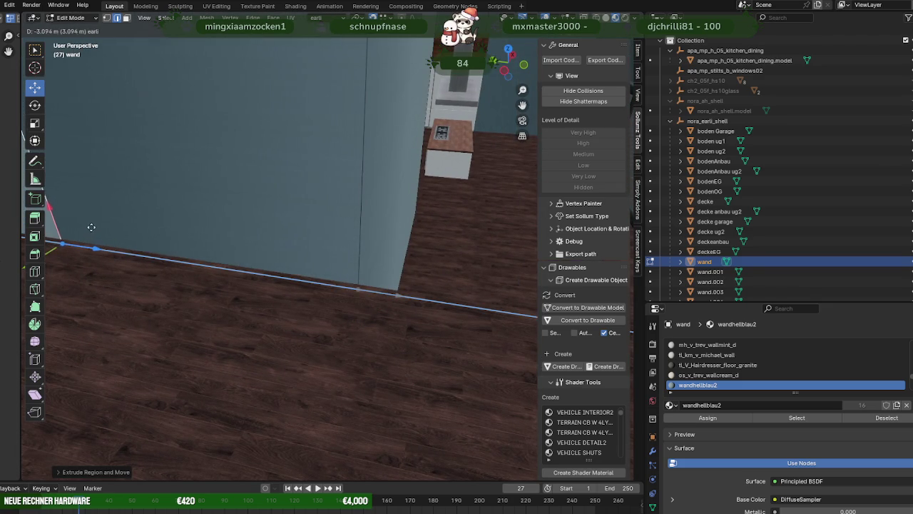
middle_click_drag(119, 237, 268, 281)
left_click_drag(323, 319, 279, 304)
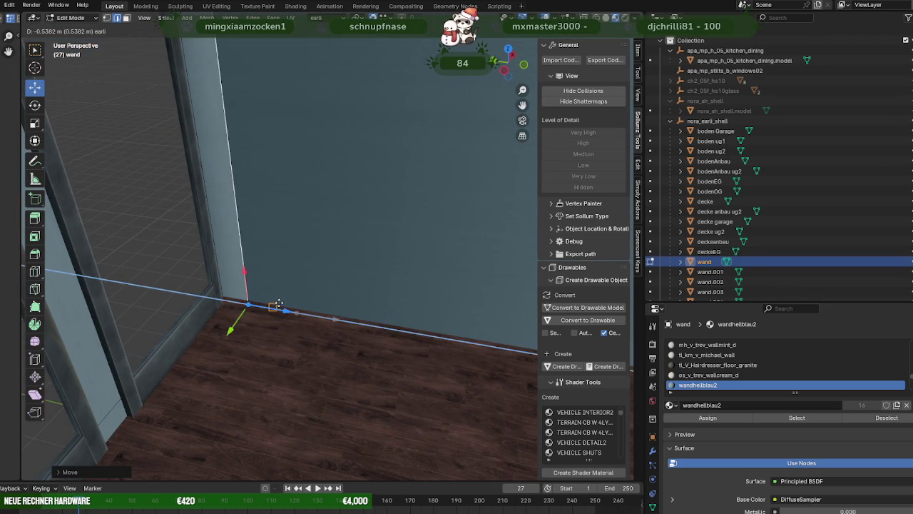
left_click_drag(274, 244, 316, 273)
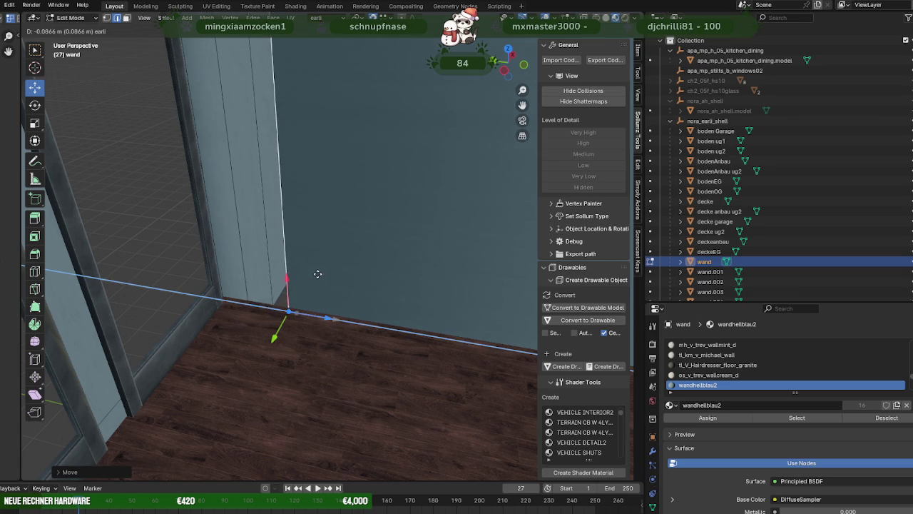
mouse_move(305, 266)
middle_mouse_down()
mouse_move(295, 335)
mouse_move(316, 308)
mouse_move(321, 326)
mouse_move(336, 330)
mouse_move(239, 292)
mouse_move(338, 325)
mouse_move(298, 322)
mouse_move(273, 262)
middle_mouse_up()
- In wireframe view, slide the wall edge to meet the corner, then return to Object Mode
key("shift+z")
key("shift+z")
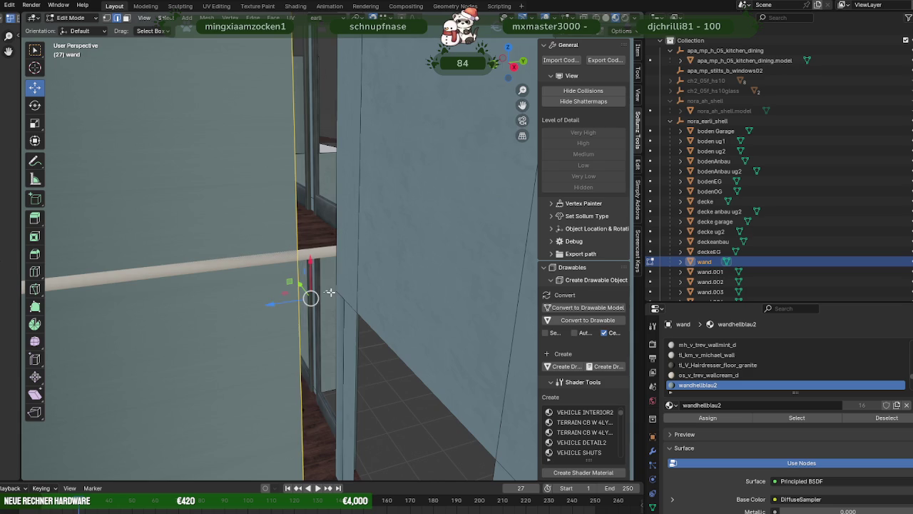
mouse_move(270, 301)
left_mouse_down()
mouse_move(344, 298)
mouse_move(338, 293)
left_mouse_up()
middle_click_drag(338, 294, 333, 376)
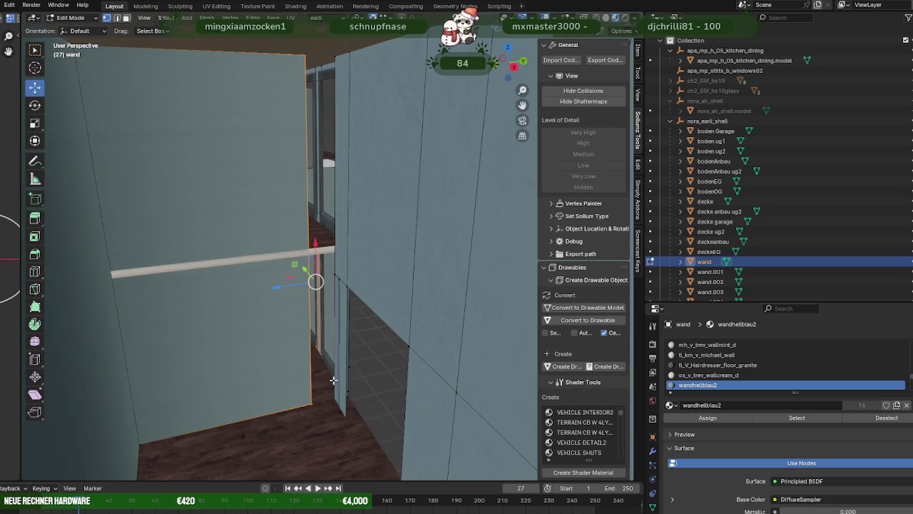
left_click_drag(289, 287, 333, 273)
mouse_move(333, 274)
middle_mouse_down()
mouse_move(271, 292)
mouse_move(320, 275)
mouse_move(345, 293)
middle_mouse_up()
mouse_move(287, 302)
middle_mouse_down()
mouse_move(269, 302)
mouse_move(245, 195)
mouse_move(314, 287)
mouse_move(321, 311)
mouse_move(281, 316)
mouse_move(316, 342)
mouse_move(356, 347)
mouse_move(339, 362)
mouse_move(257, 290)
mouse_move(294, 306)
mouse_move(332, 298)
mouse_move(368, 309)
mouse_move(292, 289)
mouse_move(330, 295)
mouse_move(300, 312)
mouse_move(348, 315)
mouse_move(182, 315)
mouse_move(375, 309)
mouse_move(187, 321)
mouse_move(147, 314)
mouse_move(220, 311)
mouse_move(281, 322)
mouse_move(242, 328)
mouse_move(198, 321)
mouse_move(284, 323)
mouse_move(477, 289)
mouse_move(451, 307)
mouse_move(421, 288)
middle_mouse_up()
key("Tab")
- Enter Edit Mode on wand and select the standalone wall panel face
scroll(271, 317, "up", 3)
key("Tab")
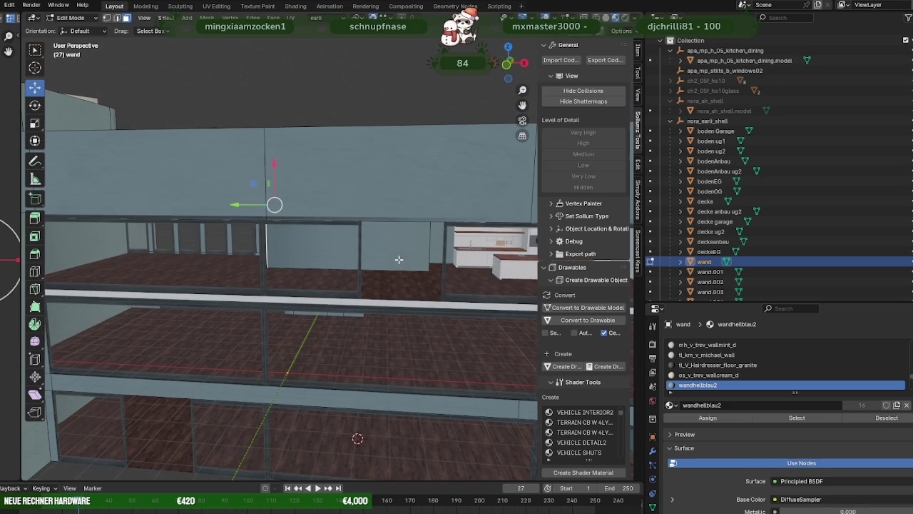
mouse_move(397, 255)
middle_mouse_down()
mouse_move(312, 249)
mouse_move(399, 267)
mouse_move(373, 255)
mouse_move(321, 258)
mouse_move(371, 307)
mouse_move(328, 289)
middle_mouse_up()
right_click(357, 259)
left_click(357, 260)
scroll(316, 259, "up", 3)
left_click(272, 271)
- Slide the wall panel about 0.76 m left along its length
mouse_move(272, 271)
middle_mouse_down()
mouse_move(333, 283)
mouse_move(224, 271)
mouse_move(232, 247)
mouse_move(136, 253)
mouse_move(214, 263)
mouse_move(109, 255)
middle_mouse_up()
scroll(233, 247, "up", 2)
middle_click_drag(118, 256, 147, 255)
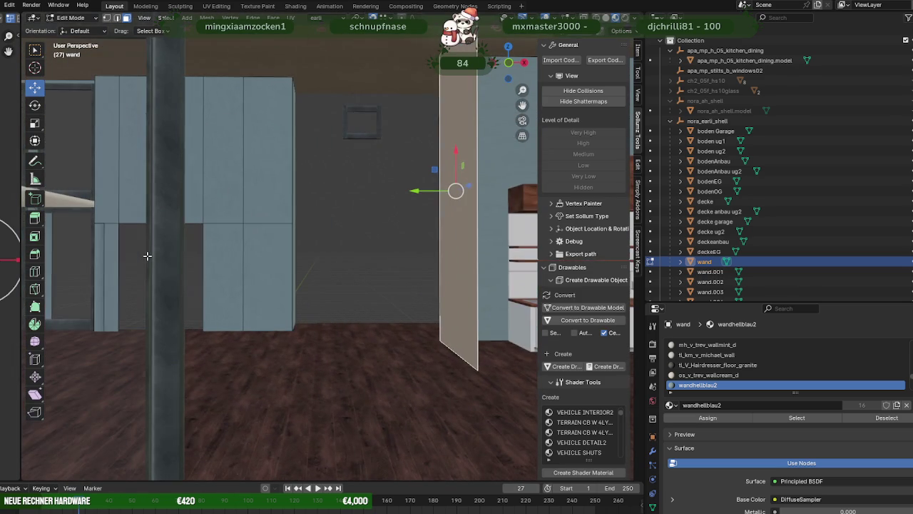
left_click_drag(420, 190, 337, 190)
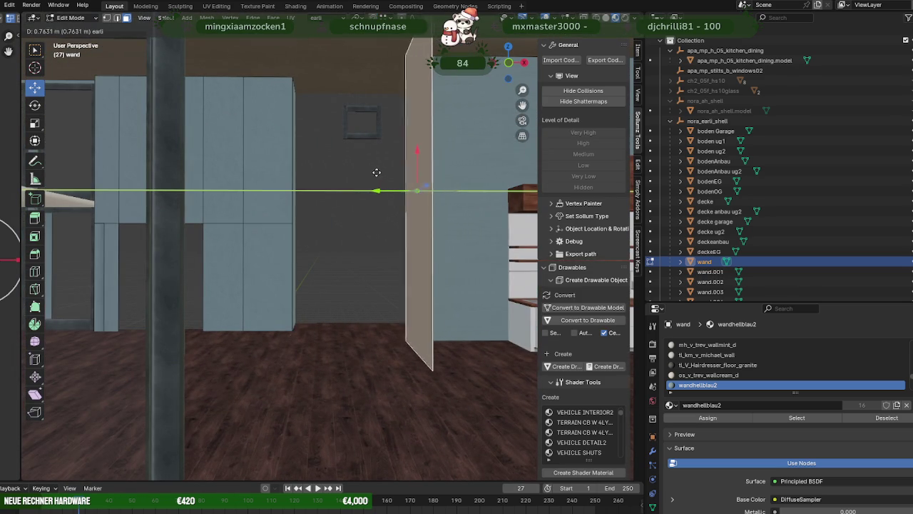
mouse_move(322, 267)
middle_mouse_down()
mouse_move(364, 283)
mouse_move(239, 320)
mouse_move(316, 355)
middle_mouse_up()
scroll(316, 354, "up", 3)
scroll(236, 329, "up", 2)
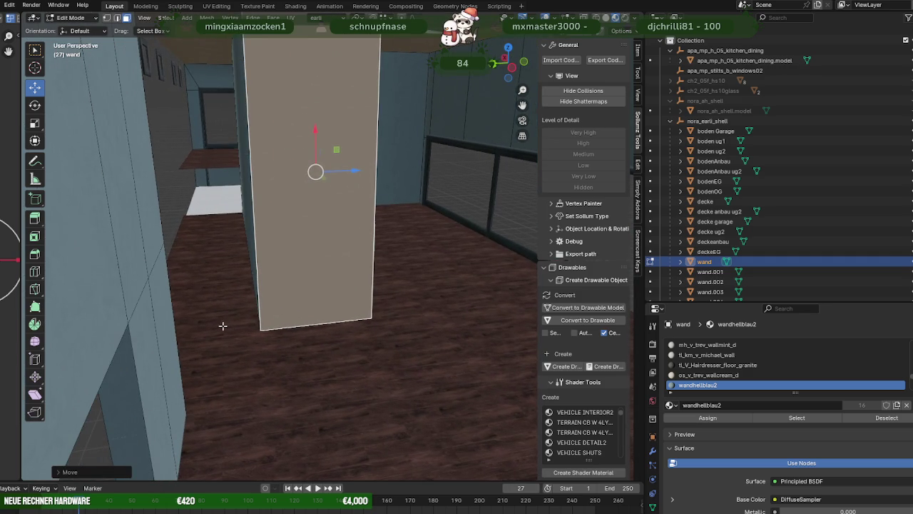
middle_click_drag(420, 338, 438, 319)
scroll(783, 292, "down", 5)
scroll(781, 285, "down", 2)
- Select Realistic_White_Female_Low_Poly.001 in the Outliner
scroll(778, 278, "up", 2)
scroll(776, 273, "up", 4)
scroll(775, 268, "up", 2)
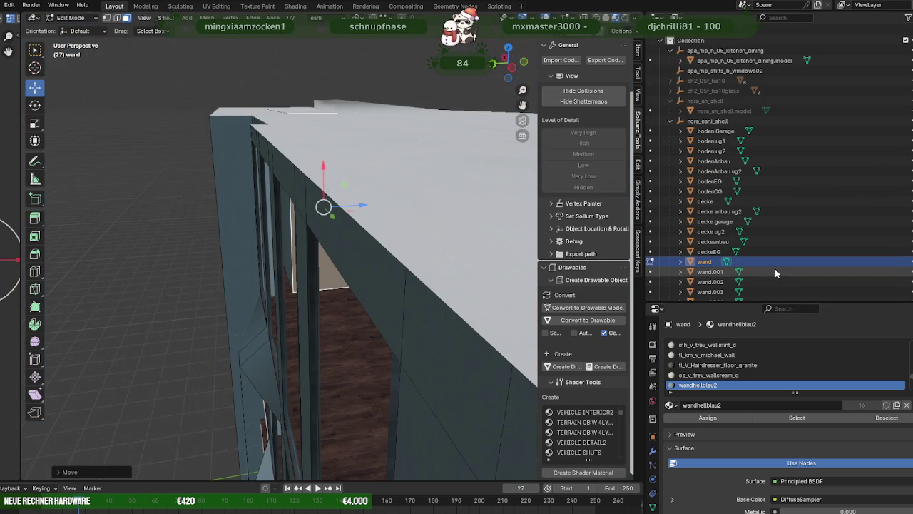
scroll(734, 141, "down", 5)
scroll(728, 153, "down", 2)
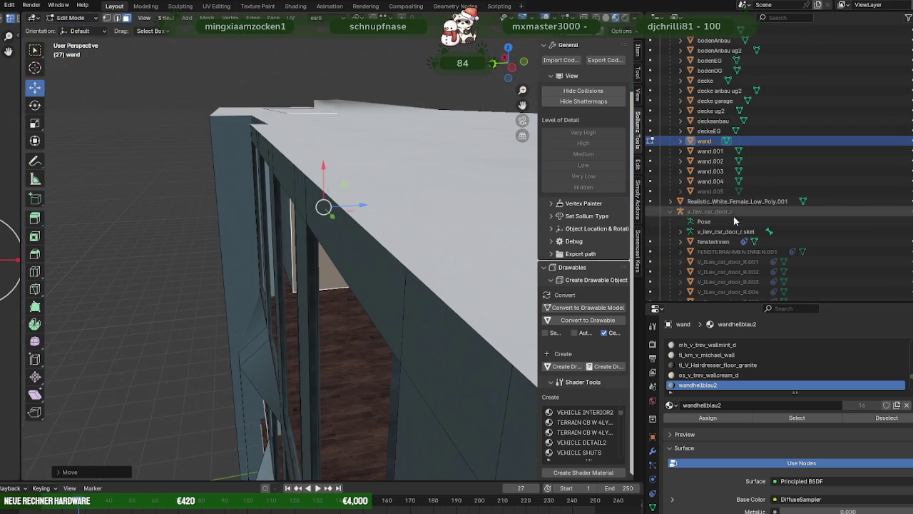
scroll(715, 172, "down", 3)
left_click(713, 171)
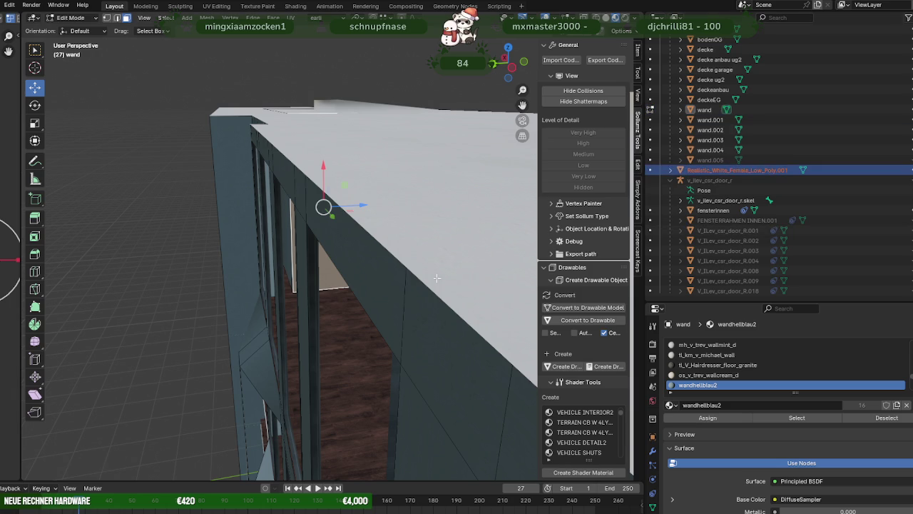
- Frame the female figure and move it along Y into the building
key("KP_Decimal")
left_click(706, 171)
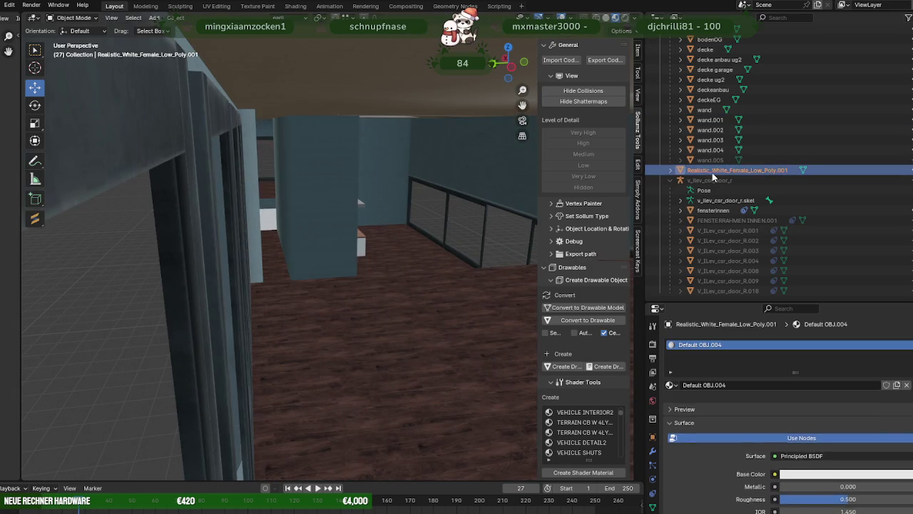
scroll(430, 244, "down", 5)
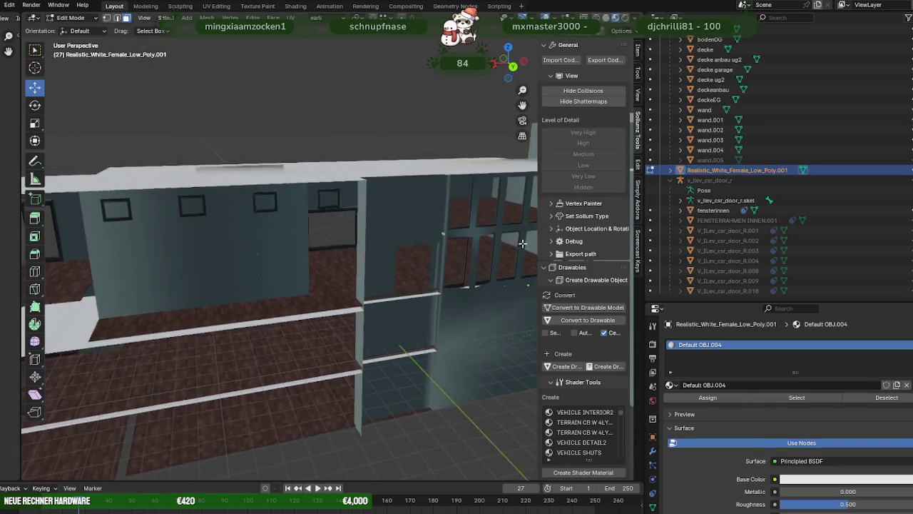
scroll(467, 250, "down", 3)
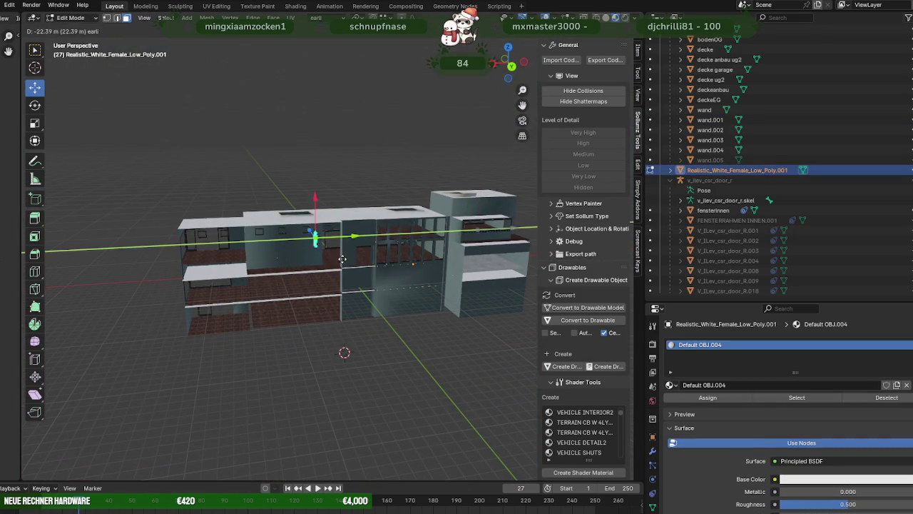
left_click(312, 243)
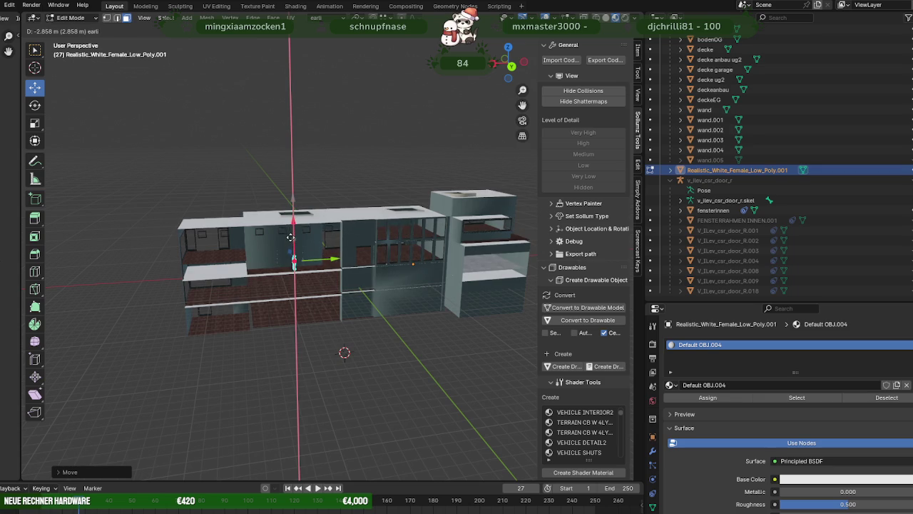
- Adjust the figure along X and Z so it stands on the wood floor beside the wall
key("KP_Decimal")
middle_click_drag(343, 292, 313, 260)
mouse_move(280, 239)
left_mouse_down()
mouse_move(185, 225)
mouse_move(212, 232)
left_mouse_up()
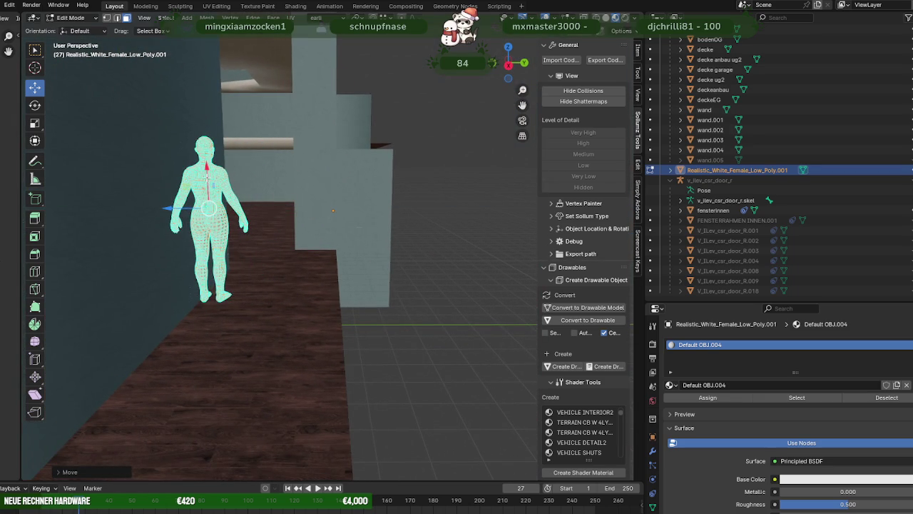
key("x")
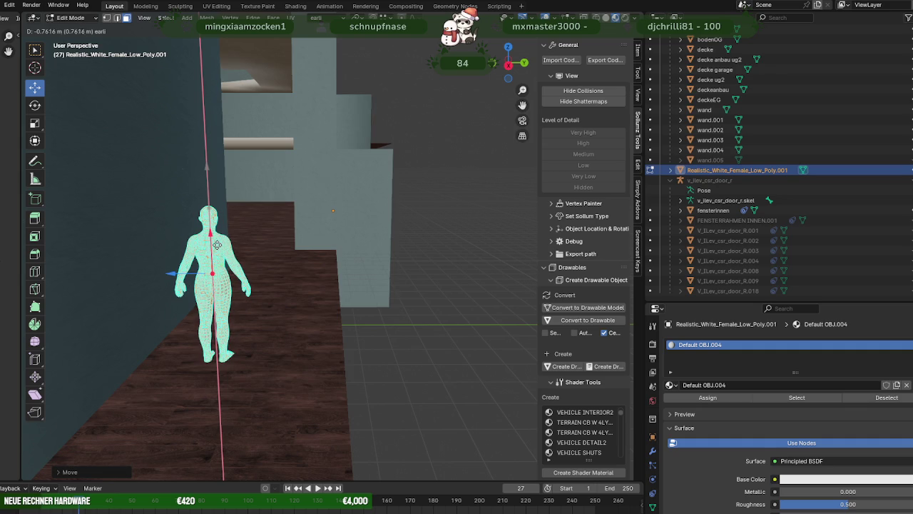
mouse_move(221, 244)
middle_mouse_down()
mouse_move(238, 259)
mouse_move(285, 263)
mouse_move(265, 247)
mouse_move(285, 221)
mouse_move(374, 243)
mouse_move(397, 260)
mouse_move(323, 249)
middle_mouse_up()
key("z")
left_click(323, 249)
- Leave the kitchen mesh and slide the blue wall's vertical edge along X
key("a")
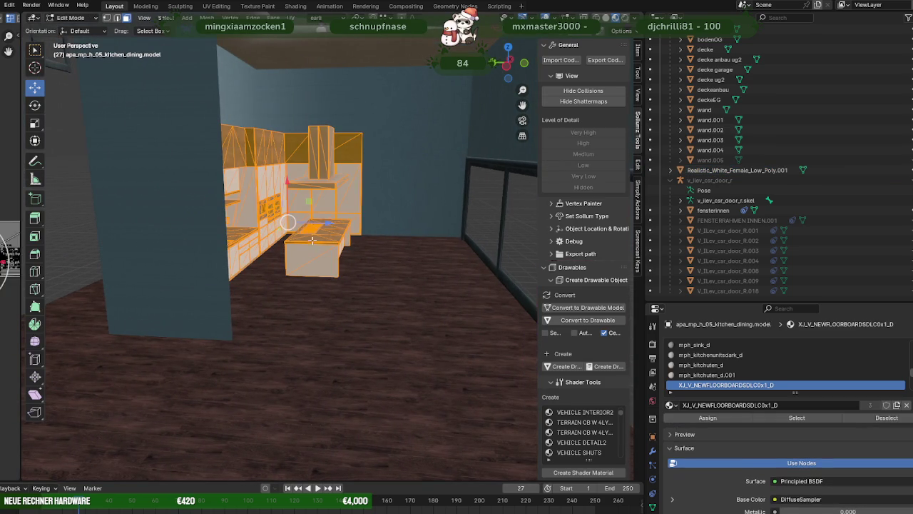
key("Tab")
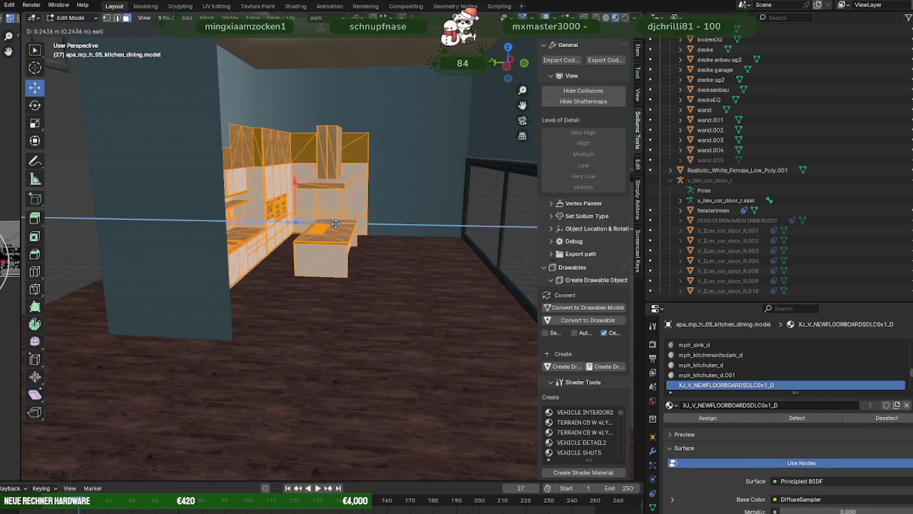
left_click(234, 114)
key("Tab")
left_click(233, 111)
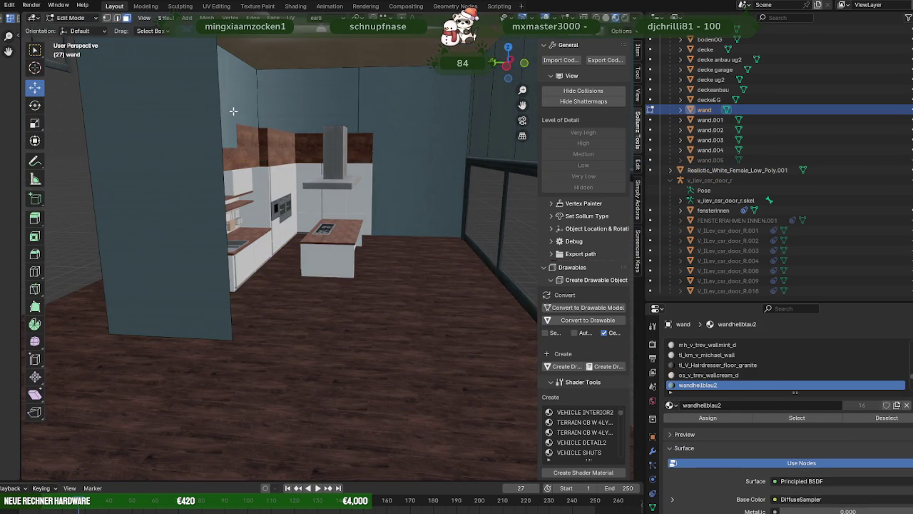
scroll(264, 146, "up", 3)
left_click_drag(220, 158, 211, 362)
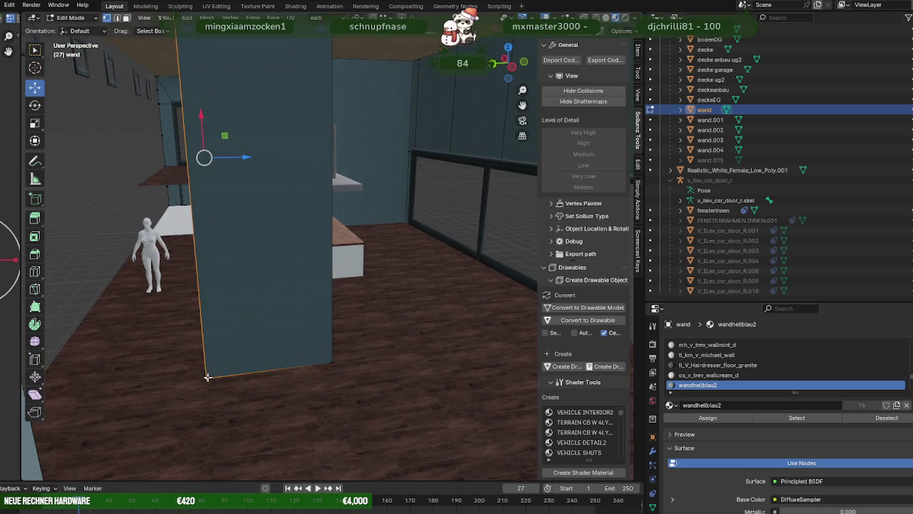
- In wireframe, push the wall face further sideways until it clears the kitchen units
key("shift+z")
middle_click_drag(207, 376, 219, 354)
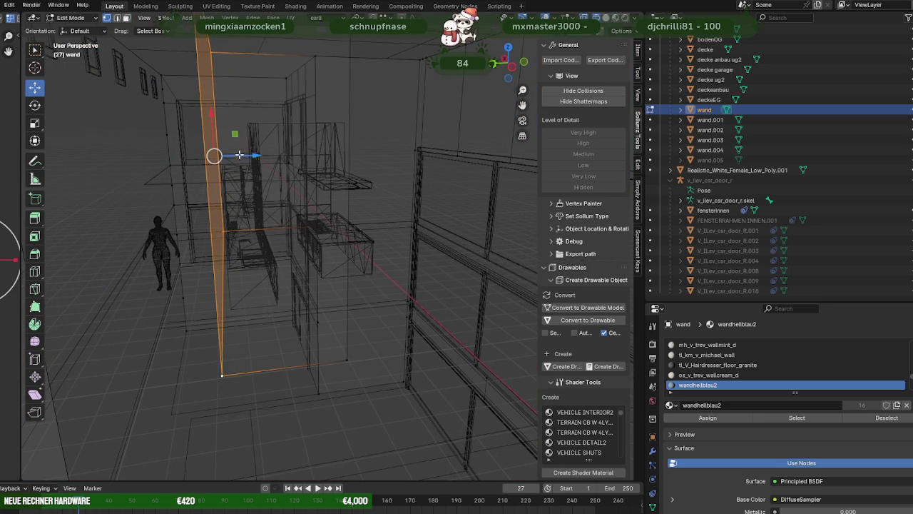
left_click_drag(245, 157, 230, 309)
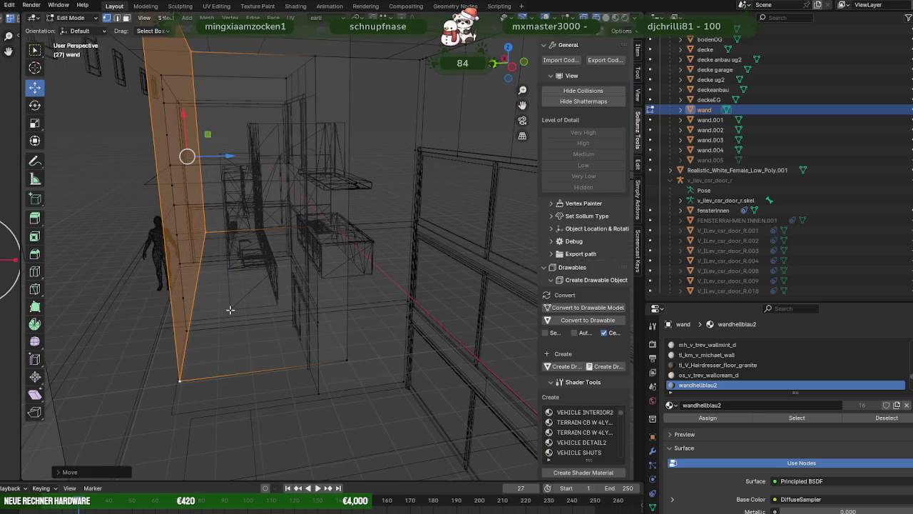
left_click_drag(233, 163, 237, 312)
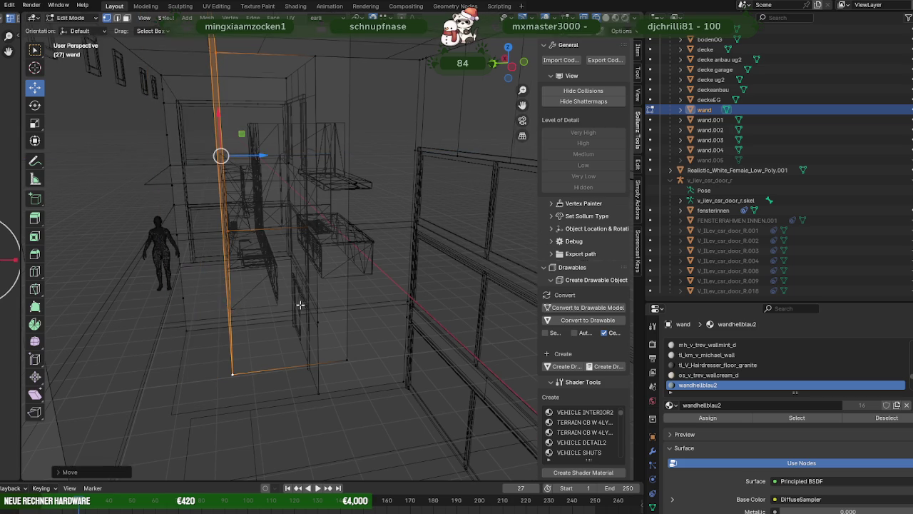
middle_click_drag(302, 305, 283, 307)
key("shift+z")
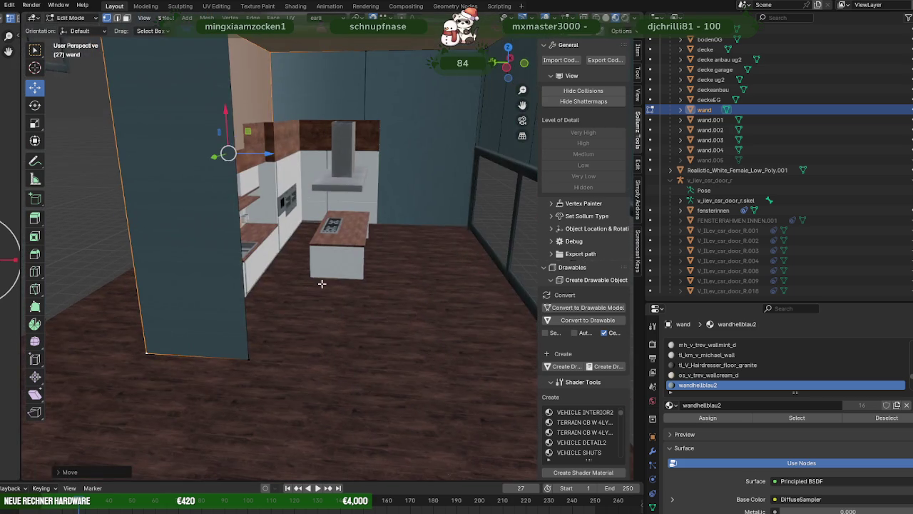
middle_click_drag(322, 281, 346, 284)
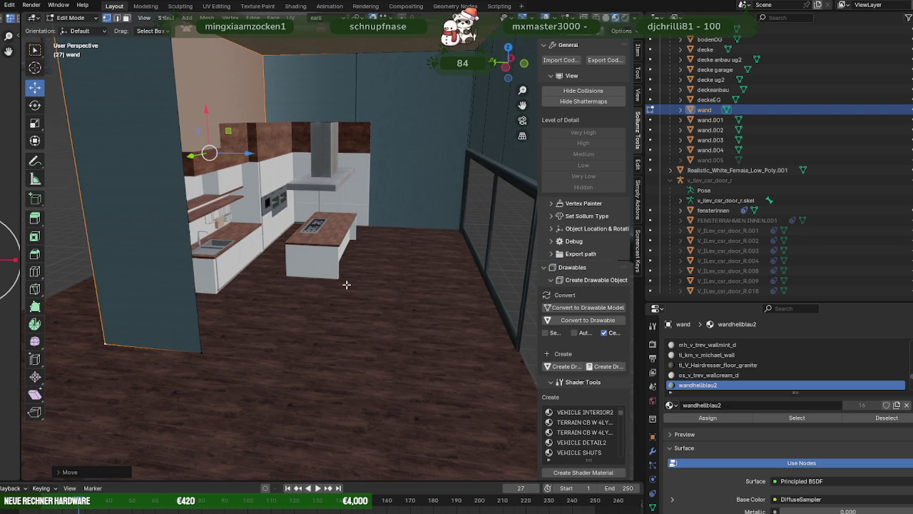
key("Tab")
- Put the kitchen model into Edit Mode with all of its geometry selected
left_click(324, 247)
key("Tab")
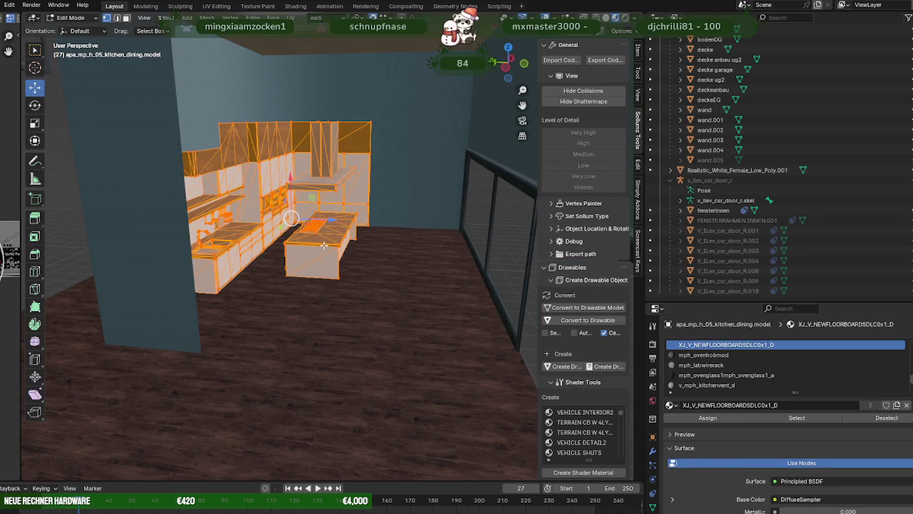
right_click(323, 246)
right_click(363, 218)
key("Escape")
- Orbit and zoom around the building to inspect the kitchen, then exit its Edit Mode
left_click_drag(364, 219, 372, 291)
middle_click_drag(372, 291, 308, 314)
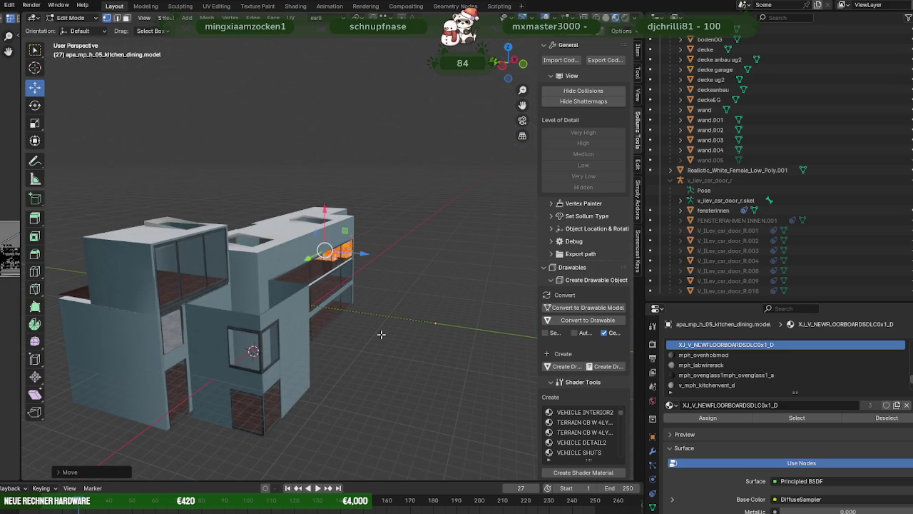
scroll(356, 328, "up", 3)
scroll(350, 322, "up", 3)
scroll(350, 314, "up", 3)
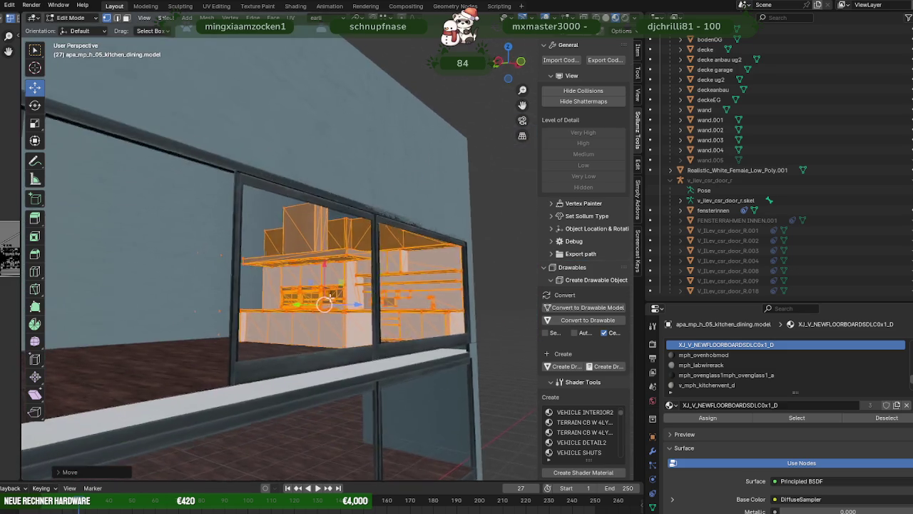
scroll(351, 293, "up", 3)
scroll(381, 293, "up", 2)
scroll(378, 293, "down", 3)
mouse_move(379, 294)
middle_mouse_down()
mouse_move(363, 308)
mouse_move(241, 306)
mouse_move(206, 328)
mouse_move(266, 322)
middle_mouse_up()
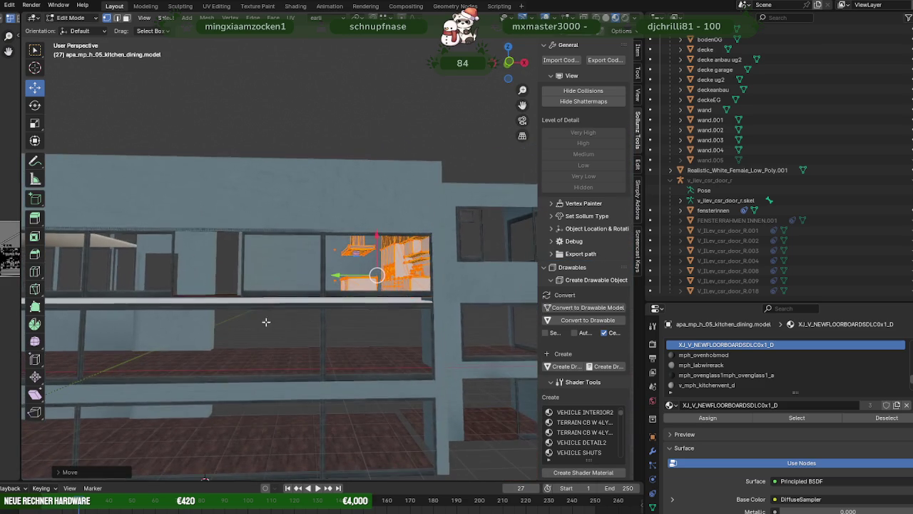
scroll(207, 319, "up", 3)
scroll(286, 321, "up", 3)
scroll(357, 325, "up", 4)
mouse_move(410, 331)
middle_mouse_down()
mouse_move(371, 316)
mouse_move(385, 309)
mouse_move(272, 306)
mouse_move(421, 316)
mouse_move(370, 316)
mouse_move(387, 320)
mouse_move(397, 367)
middle_mouse_up()
scroll(364, 316, "down", 4)
scroll(420, 316, "up", 3)
scroll(410, 316, "down", 3)
key("Tab")
- Slide the narrow wand wall strip between the glass panes about 0.45 m along Y
left_click(448, 389)
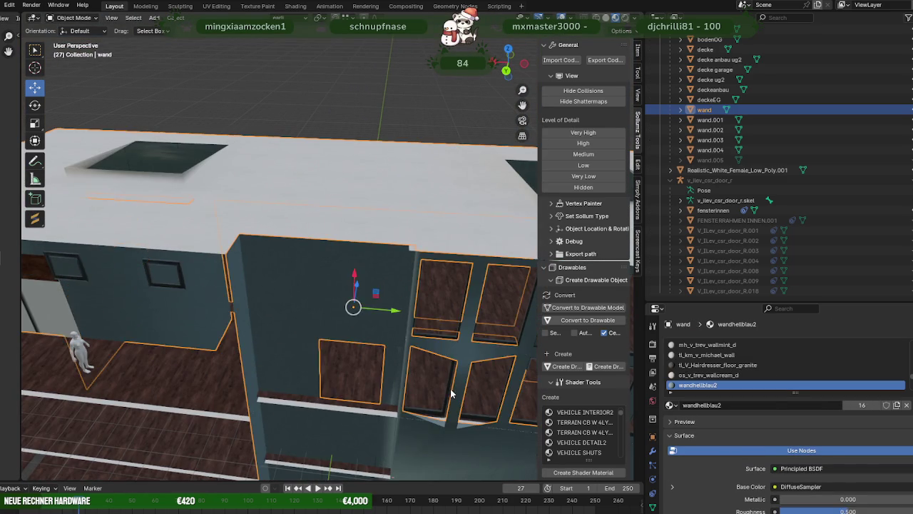
key("Tab")
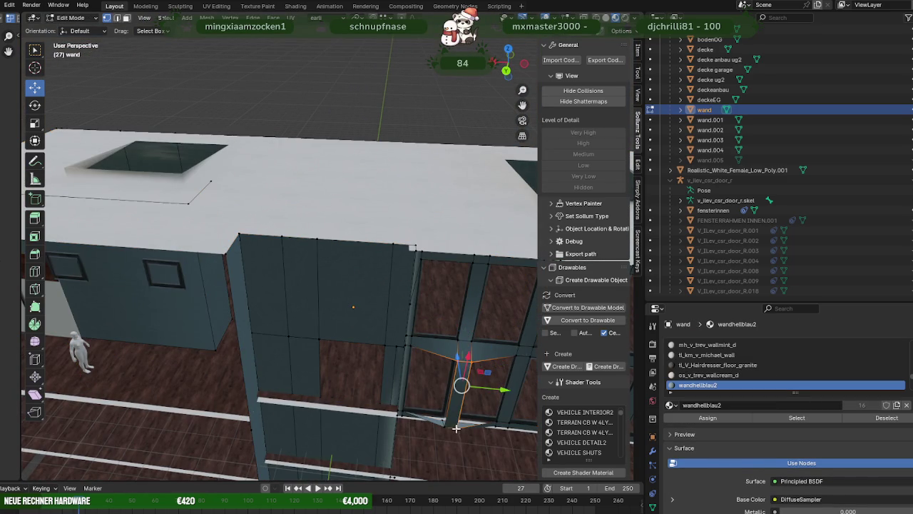
key("KP_3")
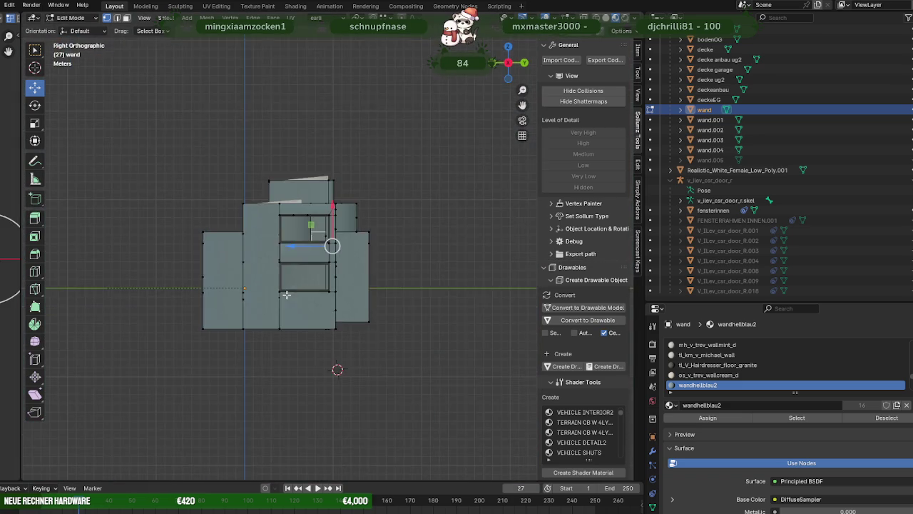
scroll(289, 294, "up", 2)
scroll(302, 293, "up", 2)
mouse_move(301, 293)
middle_mouse_down()
mouse_move(332, 292)
mouse_move(285, 312)
mouse_move(358, 376)
middle_mouse_up()
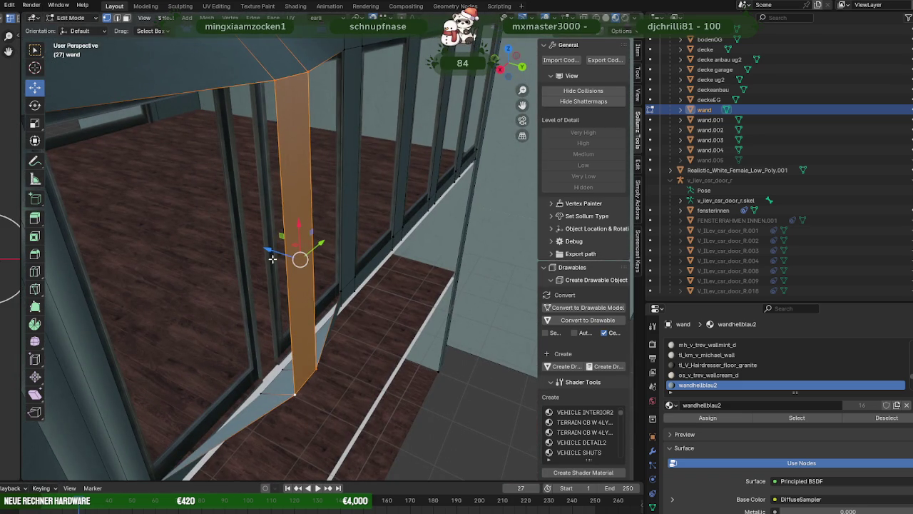
left_click_drag(274, 261, 351, 286)
mouse_move(342, 290)
middle_mouse_down()
mouse_move(305, 316)
mouse_move(342, 326)
mouse_move(342, 350)
mouse_move(401, 356)
mouse_move(376, 361)
mouse_move(400, 355)
mouse_move(403, 332)
mouse_move(365, 346)
mouse_move(337, 327)
mouse_move(303, 327)
mouse_move(358, 341)
middle_mouse_up()
key("Tab")
scroll(330, 321, "up", 5)
scroll(302, 325, "up", 5)
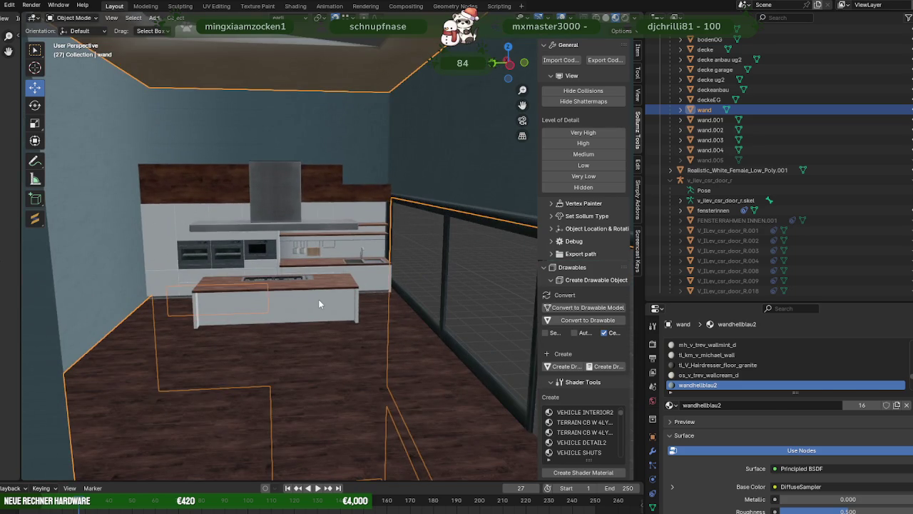
left_click(319, 299)
key("Tab")
scroll(318, 299, "up", 1)
scroll(371, 308, "up", 1)
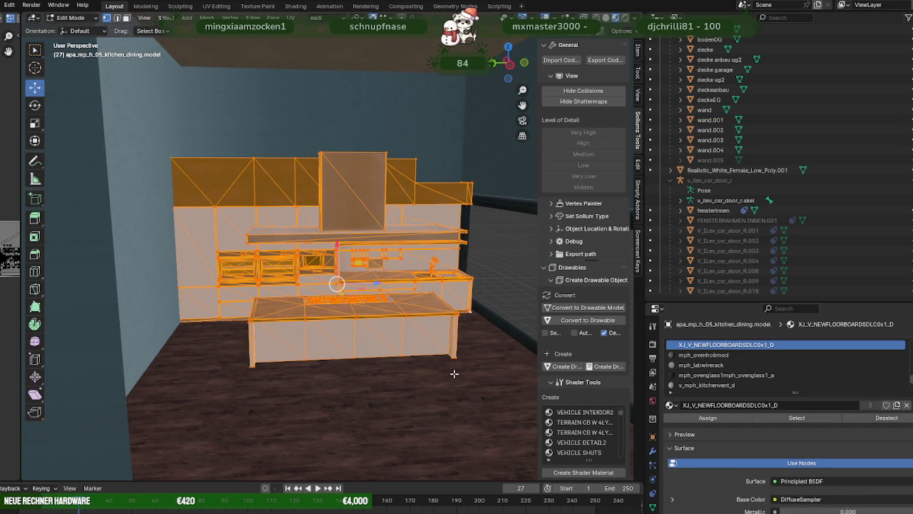
middle_click_drag(428, 319, 332, 303)
scroll(399, 314, "up", 3)
scroll(371, 308, "up", 3)
scroll(332, 302, "up", 2)
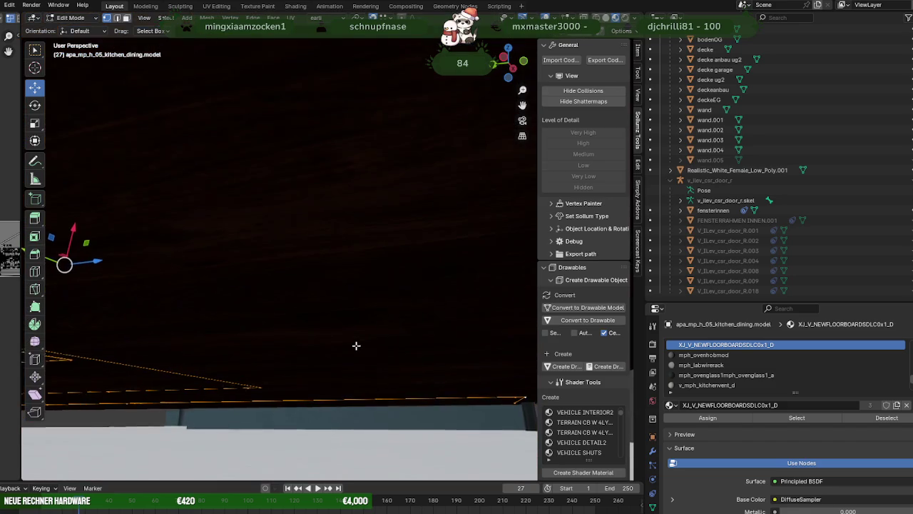
scroll(377, 350, "down", 3)
mouse_move(387, 404)
middle_mouse_down()
mouse_move(391, 394)
mouse_move(342, 358)
mouse_move(193, 309)
middle_mouse_up()
scroll(386, 372, "up", 1)
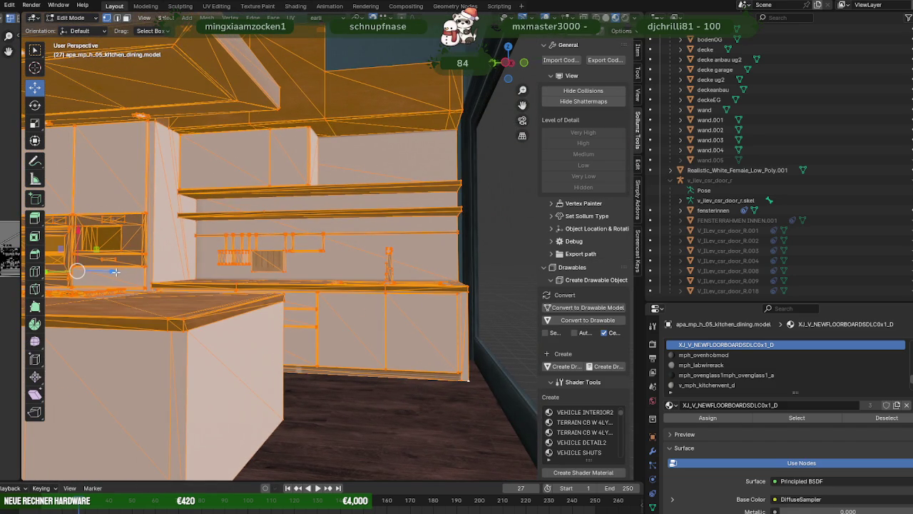
left_click_drag(116, 271, 123, 271)
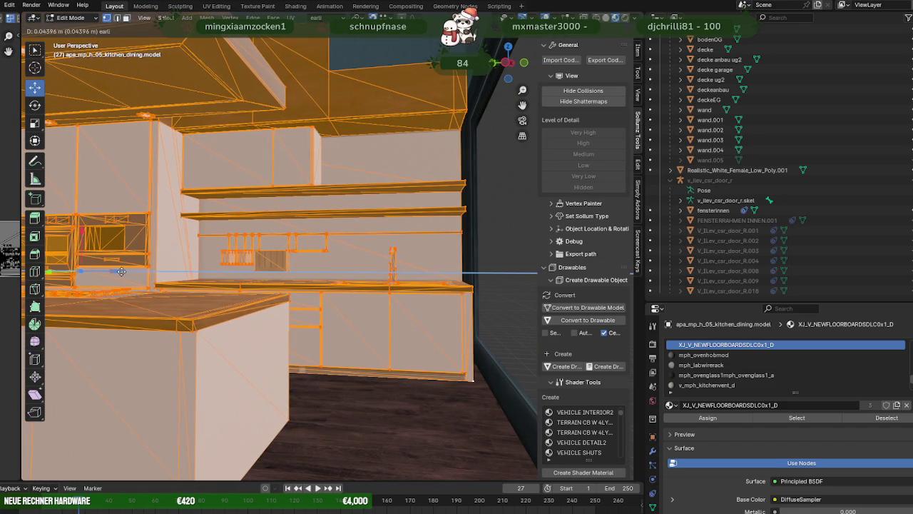
scroll(245, 307, "up", 2)
scroll(245, 308, "down", 3)
mouse_move(245, 308)
middle_mouse_down()
mouse_move(258, 324)
mouse_move(357, 326)
mouse_move(354, 278)
mouse_move(319, 296)
middle_mouse_up()
scroll(357, 326, "up", 2)
left_click_drag(100, 209, 106, 209)
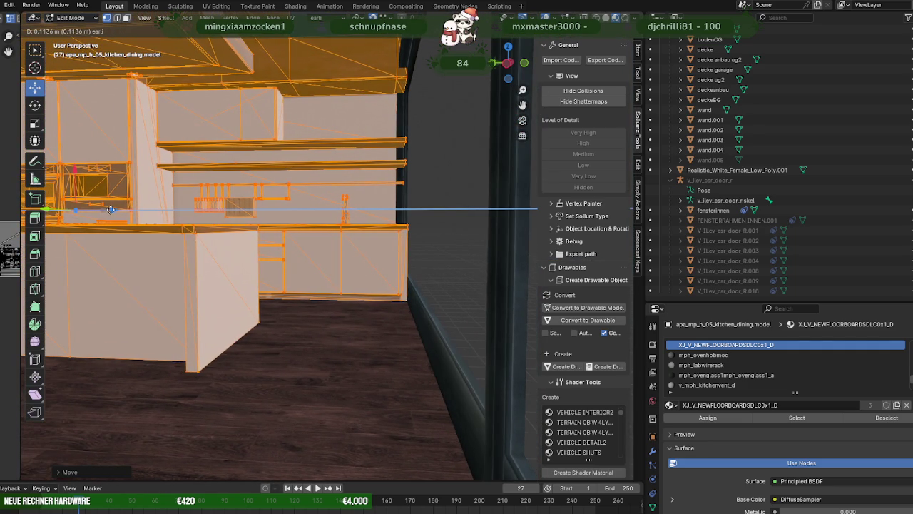
middle_click_drag(206, 231, 107, 249)
scroll(200, 235, "up", 3)
left_click_drag(86, 231, 95, 230)
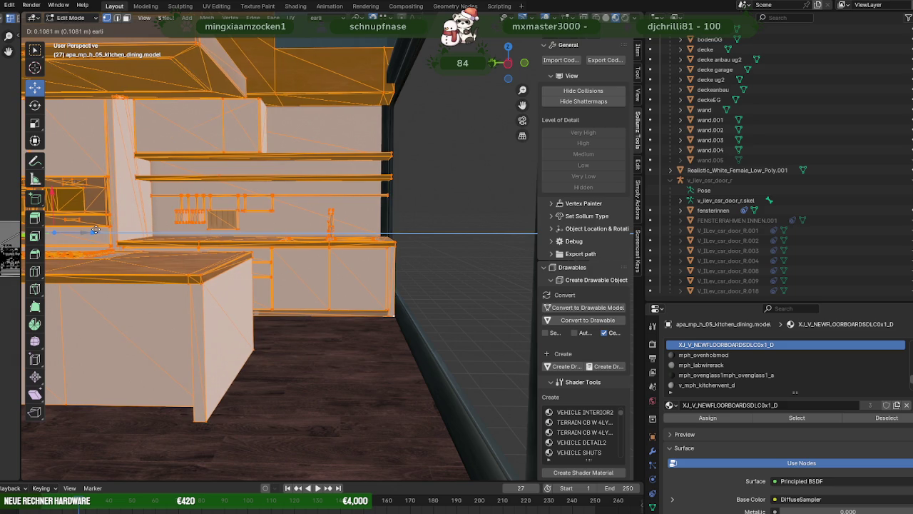
left_click(95, 231)
middle_click_drag(95, 231, 303, 237)
key("alt+z")
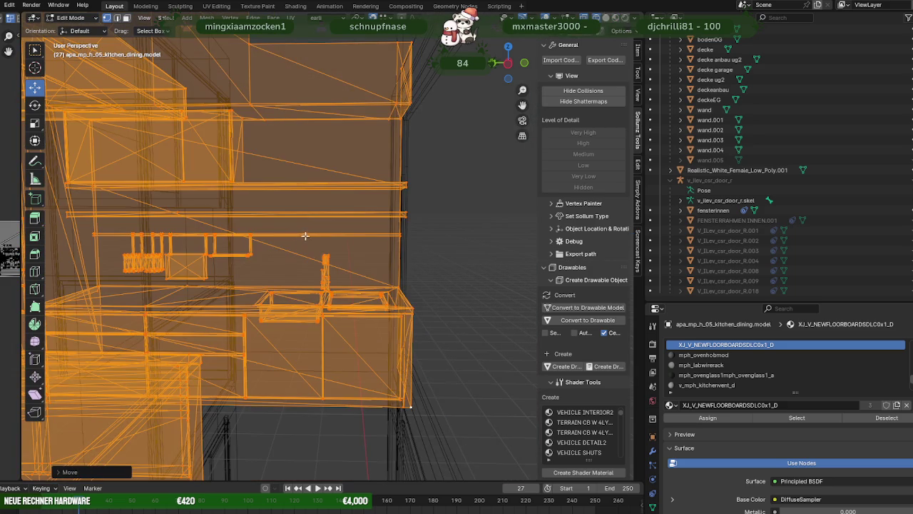
left_click_drag(382, 193, 421, 241)
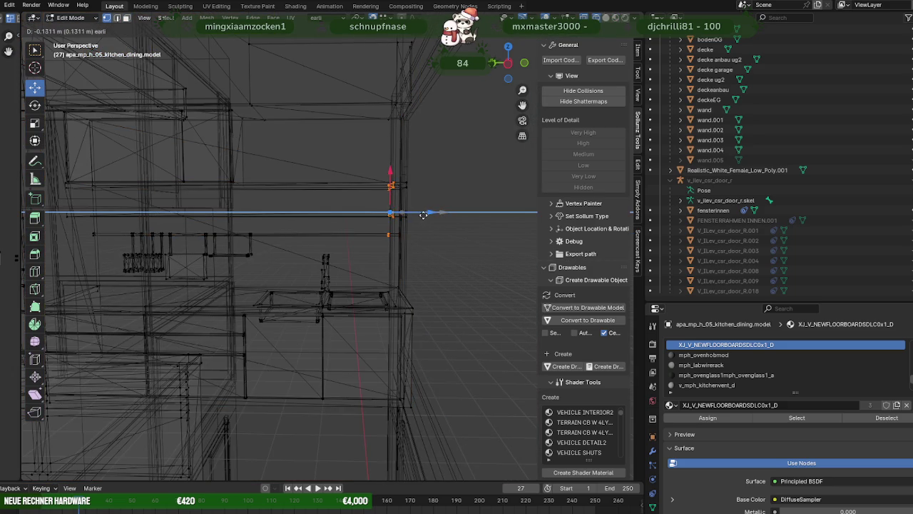
scroll(410, 200, "up", 2)
mouse_move(409, 200)
middle_mouse_down()
mouse_move(332, 249)
mouse_move(312, 218)
mouse_move(355, 242)
middle_mouse_up()
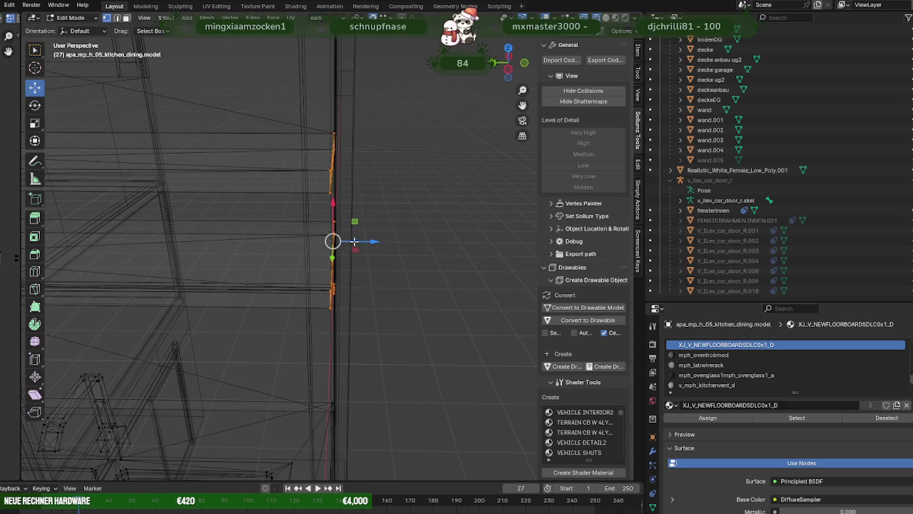
mouse_move(332, 202)
middle_mouse_down()
mouse_move(357, 302)
mouse_move(294, 301)
mouse_move(393, 293)
mouse_move(416, 310)
middle_mouse_up()
scroll(392, 293, "up", 3)
left_click(458, 188)
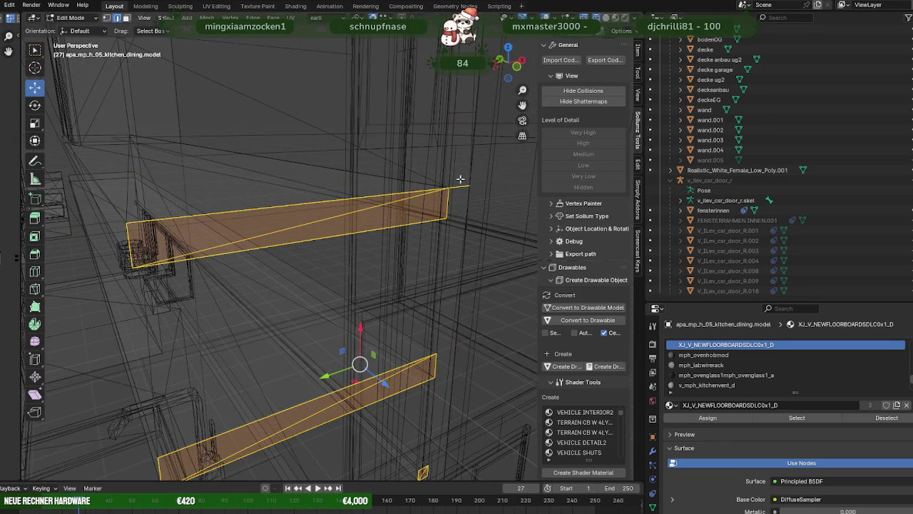
mouse_move(469, 206)
middle_mouse_down()
mouse_move(438, 302)
mouse_move(418, 339)
mouse_move(394, 351)
mouse_move(431, 342)
middle_mouse_up()
mouse_move(414, 386)
middle_mouse_down()
mouse_move(414, 363)
mouse_move(402, 362)
middle_mouse_up()
key("shift+z")
key("shift+z")
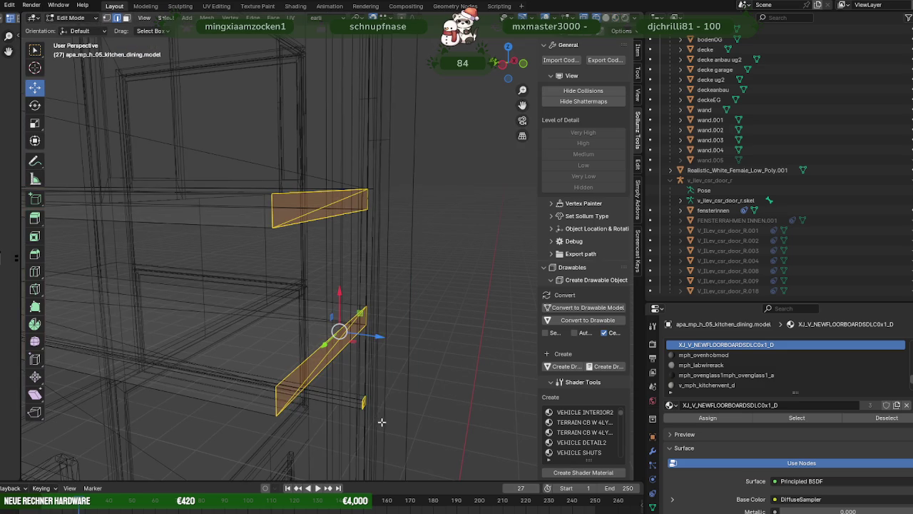
key("shift+z")
scroll(352, 383, "up", 3)
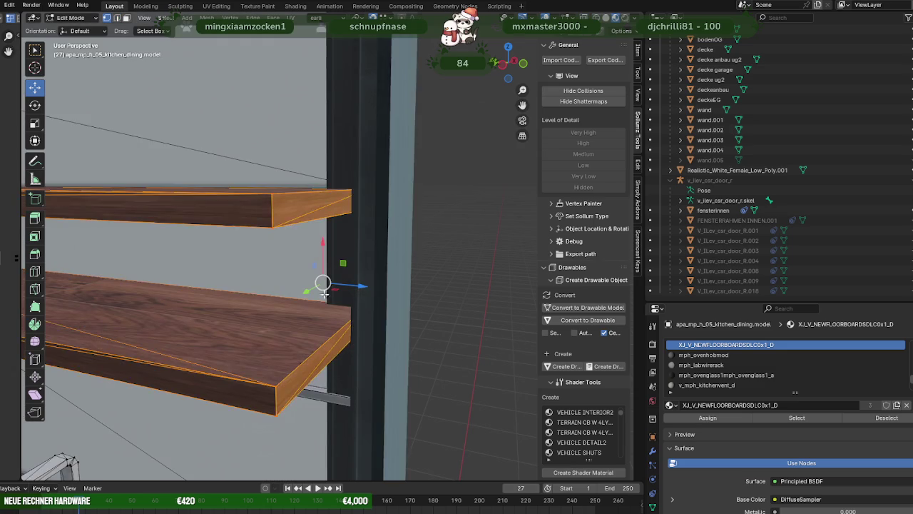
scroll(336, 285, "up", 2)
scroll(360, 286, "up", 1)
left_click_drag(360, 285, 298, 286)
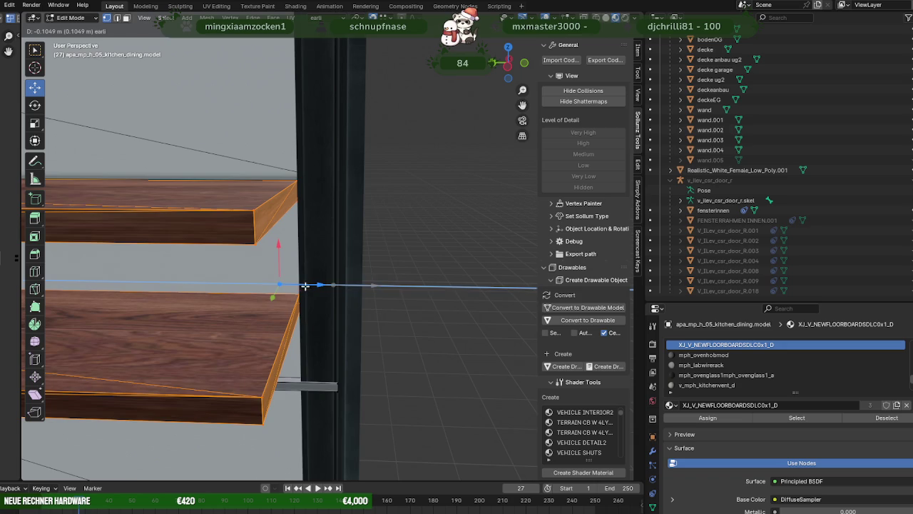
left_click_drag(305, 285, 304, 285)
scroll(345, 282, "down", 3, "shift")
scroll(345, 283, "down", 3, "shift")
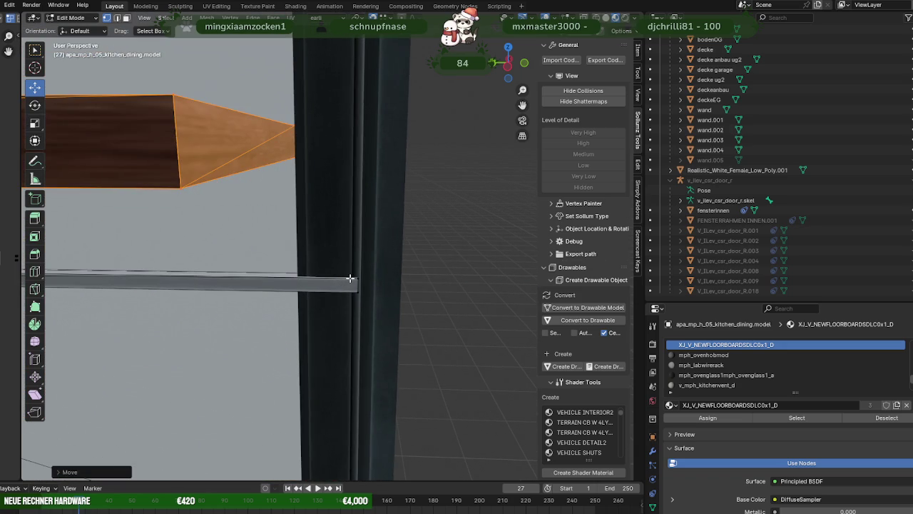
key("shift+z")
left_click_drag(347, 265, 376, 313)
key("shift+z")
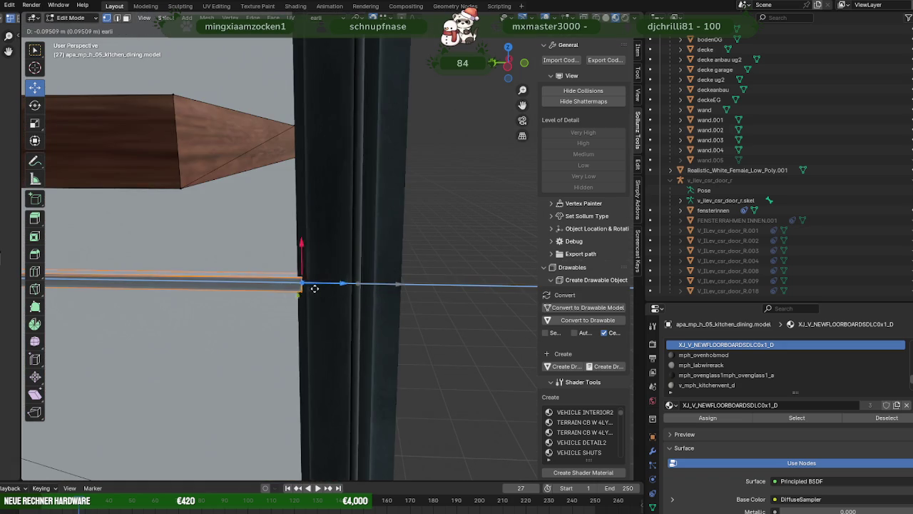
left_click(319, 287)
scroll(319, 287, "down", 3)
scroll(350, 272, "down", 2)
scroll(363, 264, "down", 2)
scroll(380, 254, "down", 2)
scroll(380, 253, "down", 2)
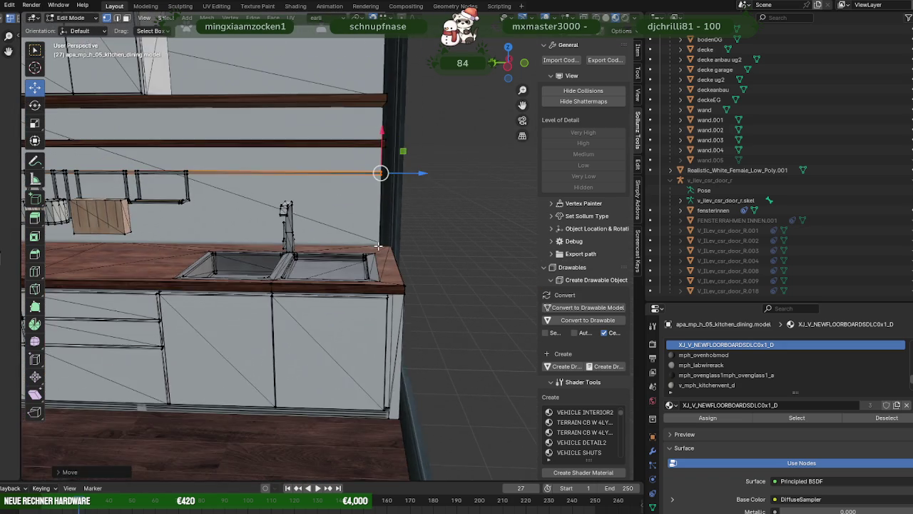
scroll(363, 249, "down", 2)
scroll(343, 242, "down", 2)
scroll(317, 238, "down", 2)
scroll(316, 238, "down", 1)
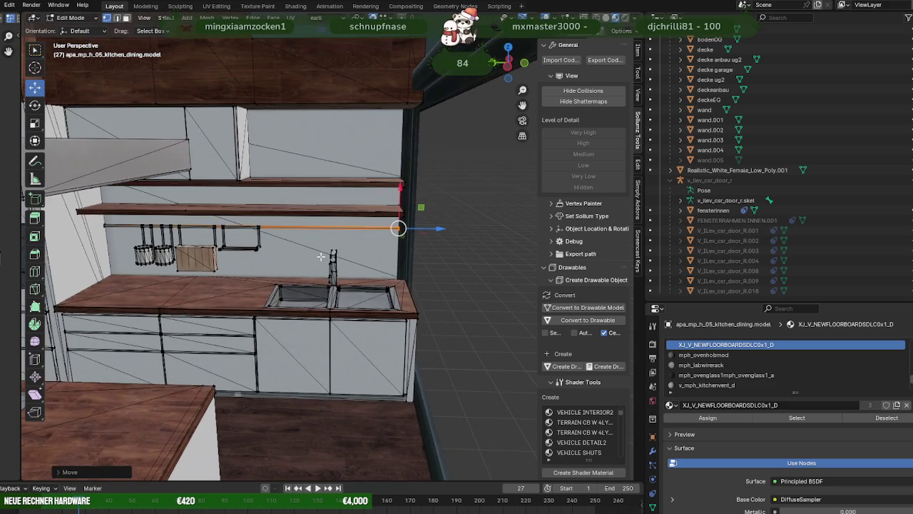
scroll(321, 250, "down", 2)
scroll(329, 265, "down", 2)
middle_click_drag(366, 312, 309, 281)
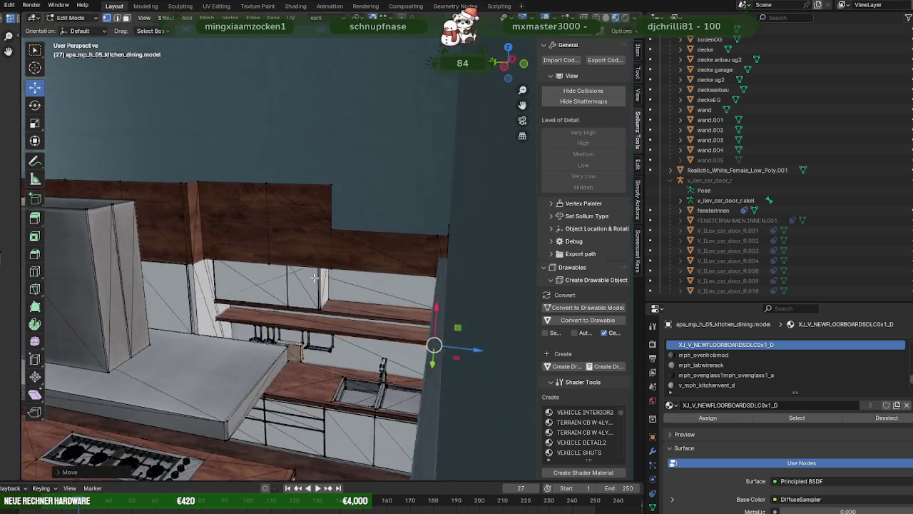
scroll(308, 281, "down", 2)
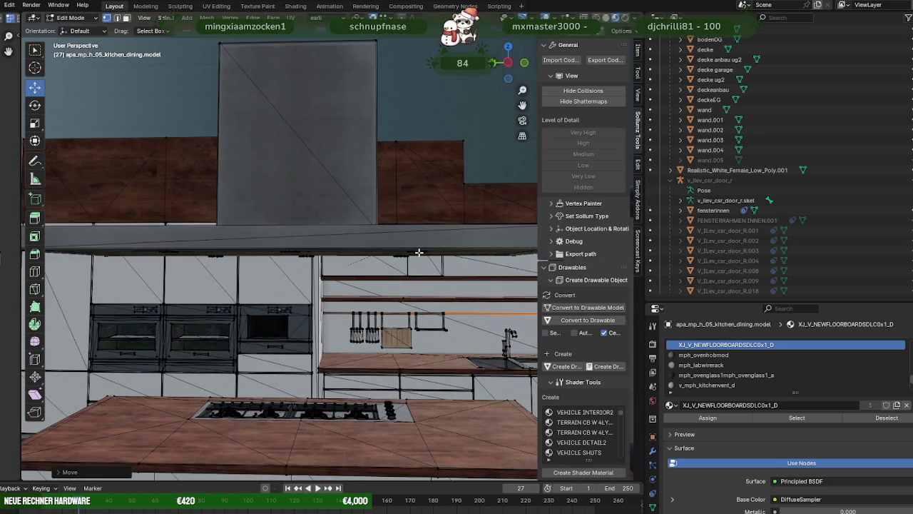
scroll(321, 276, "down", 2)
scroll(335, 271, "down", 2)
scroll(349, 266, "down", 2)
mouse_move(362, 263)
middle_mouse_down()
mouse_move(236, 288)
mouse_move(310, 269)
mouse_move(265, 267)
middle_mouse_up()
scroll(315, 269, "down", 1)
scroll(325, 269, "down", 2)
scroll(326, 264, "down", 3)
scroll(281, 267, "up", 2)
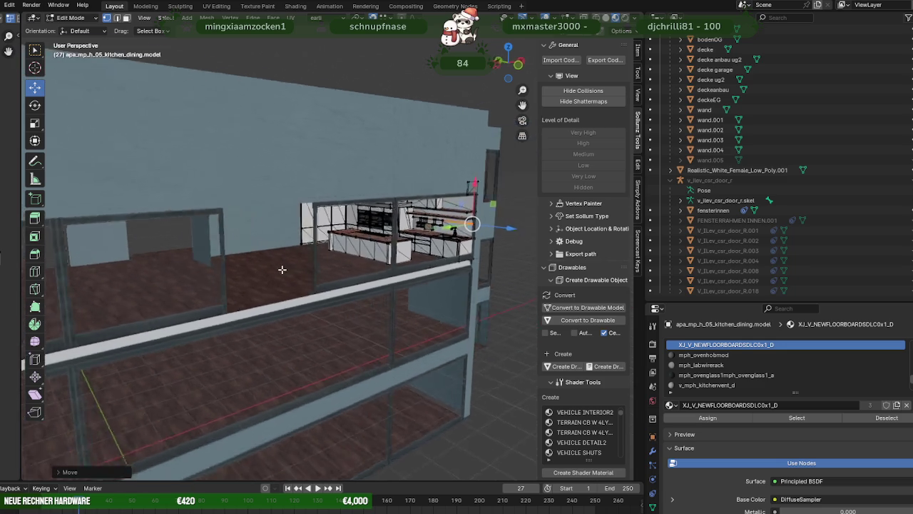
- Switch from the kitchen to the wand wall's geometry and nudge its edge slightly
scroll(326, 265, "up", 3)
middle_click_drag(326, 264, 338, 264)
key("Tab")
left_click(263, 254)
key("Tab")
scroll(254, 245, "down", 3)
scroll(260, 248, "down", 2)
mouse_move(264, 248)
middle_mouse_down()
mouse_move(241, 265)
mouse_move(263, 267)
middle_mouse_up()
scroll(275, 252, "up", 2)
scroll(275, 252, "up", 2)
scroll(263, 267, "up", 2)
mouse_move(320, 271)
middle_mouse_down()
mouse_move(289, 265)
mouse_move(299, 267)
mouse_move(281, 251)
mouse_move(286, 274)
middle_mouse_up()
scroll(300, 268, "up", 1)
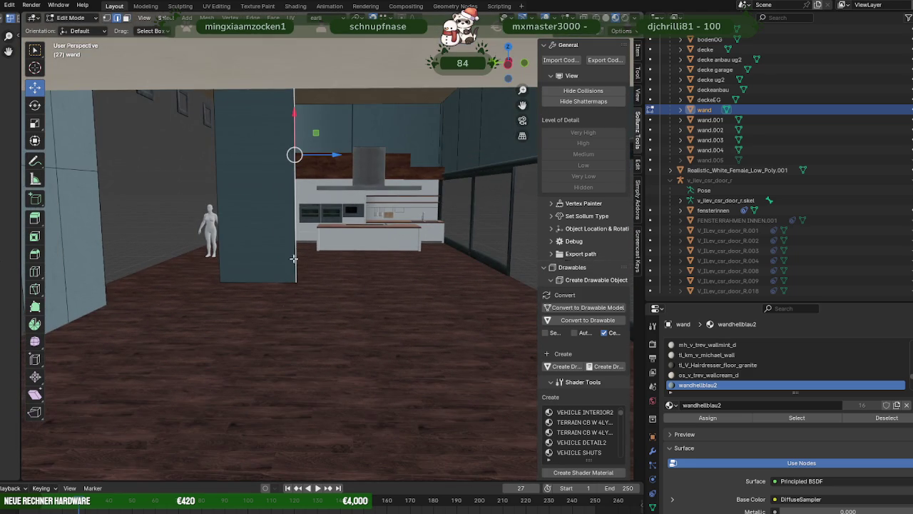
mouse_move(329, 153)
left_mouse_down()
mouse_move(302, 160)
mouse_move(301, 184)
left_mouse_up()
key("g")
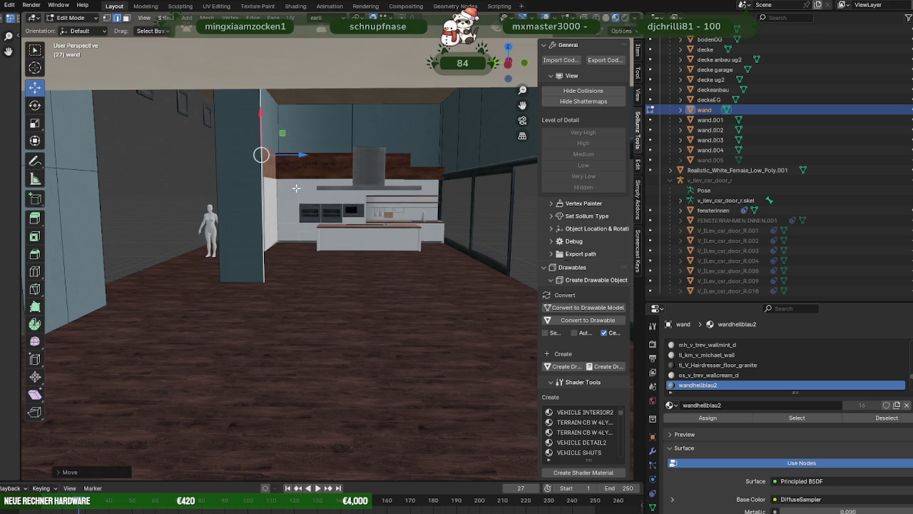
left_click(296, 260)
- Extrude the wall edge near the glass wall about 4.45 m along Y
key("e")
left_click(333, 256)
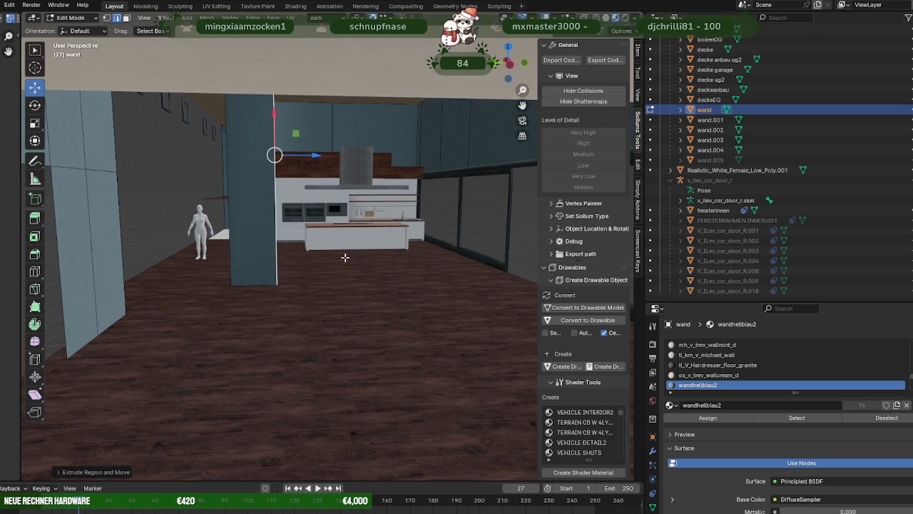
scroll(333, 257, "up", 5)
middle_click_drag(224, 156, 310, 165)
mouse_move(310, 164)
left_mouse_down()
mouse_move(163, 272)
mouse_move(170, 220)
left_mouse_up()
mouse_move(169, 221)
middle_mouse_down()
mouse_move(152, 206)
mouse_move(321, 222)
middle_mouse_up()
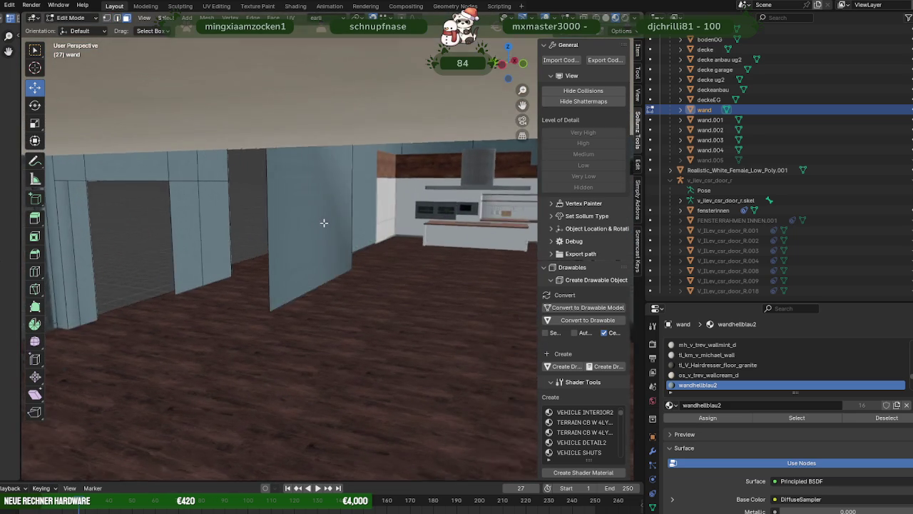
- Hide the selected wall part and orbit around the multi-storey building
key("h")
scroll(270, 239, "down", 5)
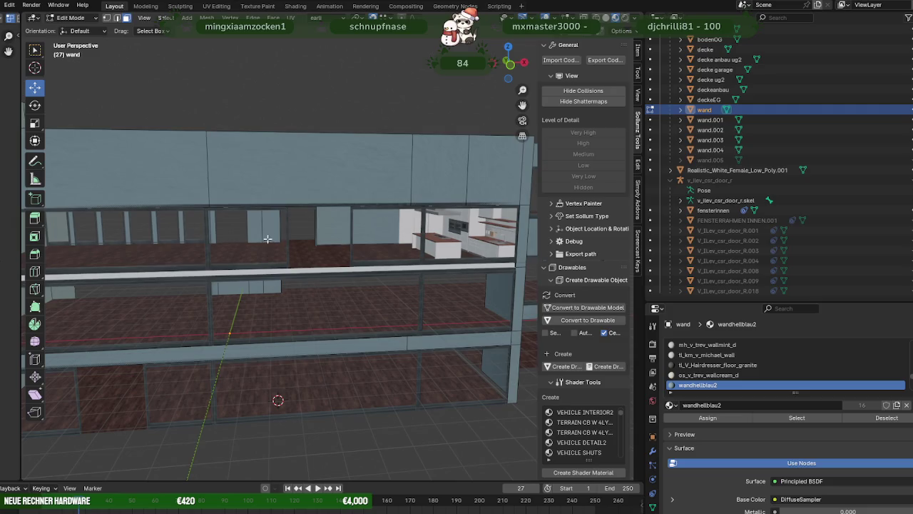
mouse_move(214, 241)
middle_mouse_down()
mouse_move(271, 247)
mouse_move(224, 240)
mouse_move(238, 229)
mouse_move(275, 235)
middle_mouse_up()
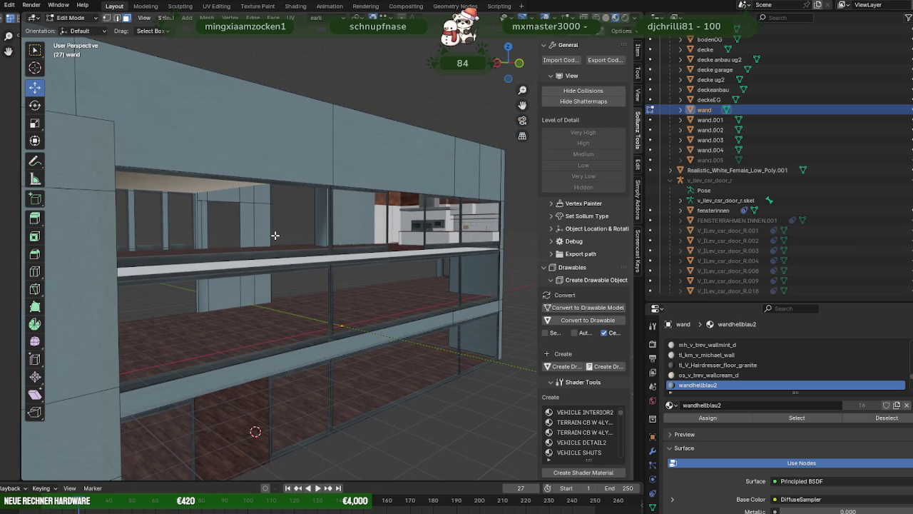
scroll(275, 235, "up", 5)
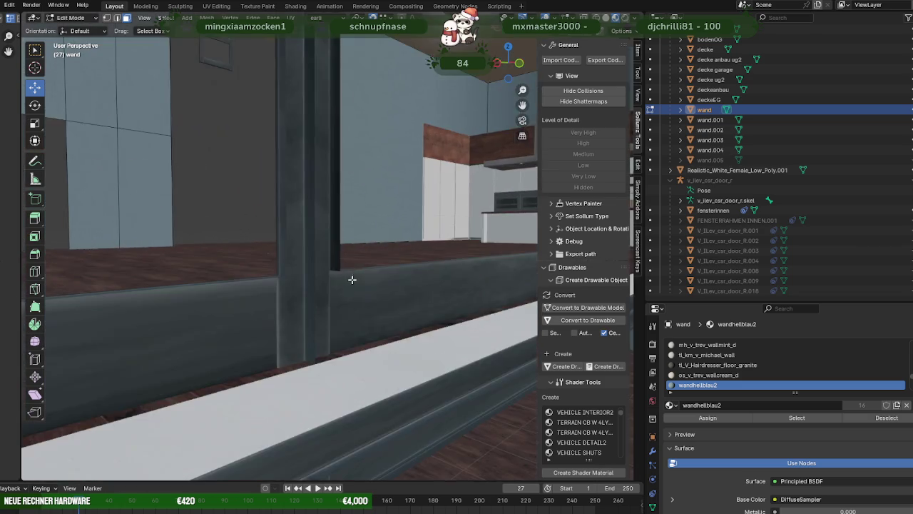
- Navigate into the room to view the wall pillar beside the kitchen
scroll(440, 277, "up", 2)
middle_click_drag(435, 195, 444, 210)
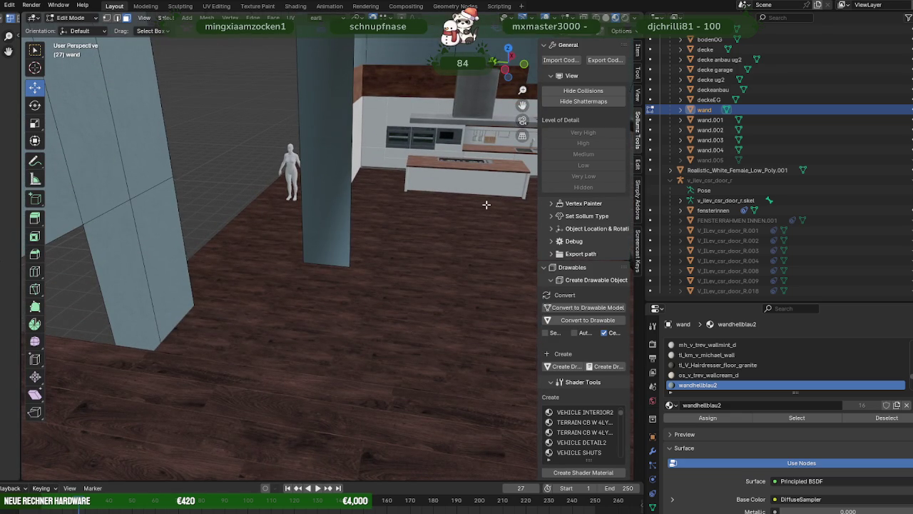
mouse_move(472, 202)
middle_mouse_down()
mouse_move(369, 193)
mouse_move(330, 171)
mouse_move(416, 198)
mouse_move(345, 230)
middle_mouse_up()
scroll(400, 249, "up", 3)
mouse_move(400, 249)
middle_mouse_down()
mouse_move(418, 249)
mouse_move(400, 246)
middle_mouse_up()
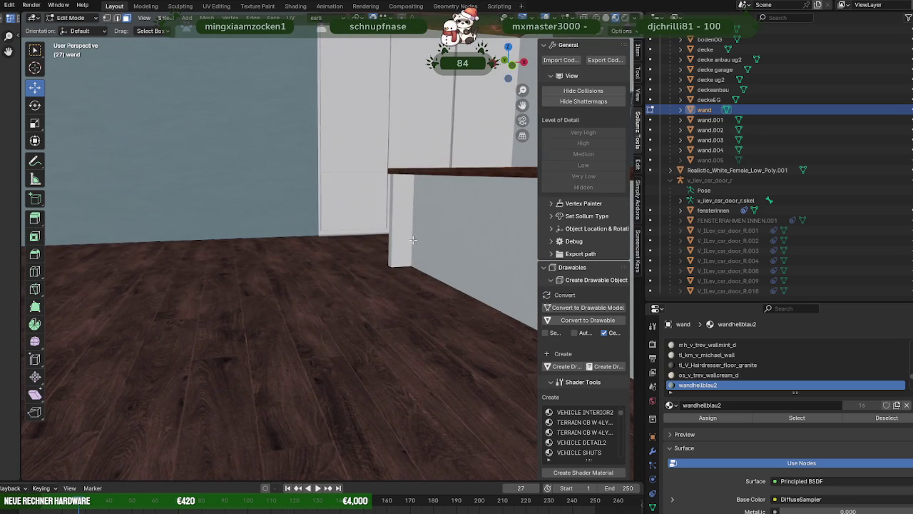
scroll(479, 230, "down", 2)
scroll(356, 255, "down", 2)
scroll(326, 262, "down", 3)
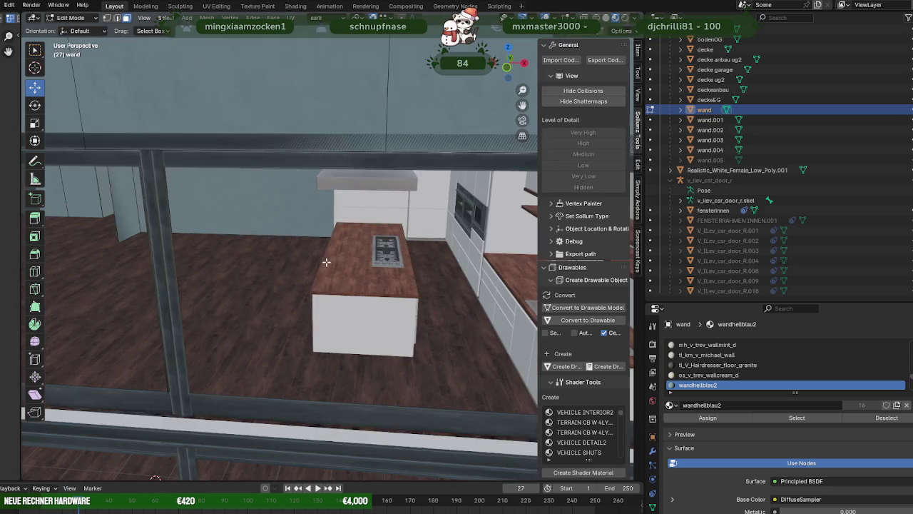
scroll(404, 253, "up", 2)
scroll(363, 250, "up", 2)
scroll(404, 249, "up", 2)
scroll(422, 247, "up", 2)
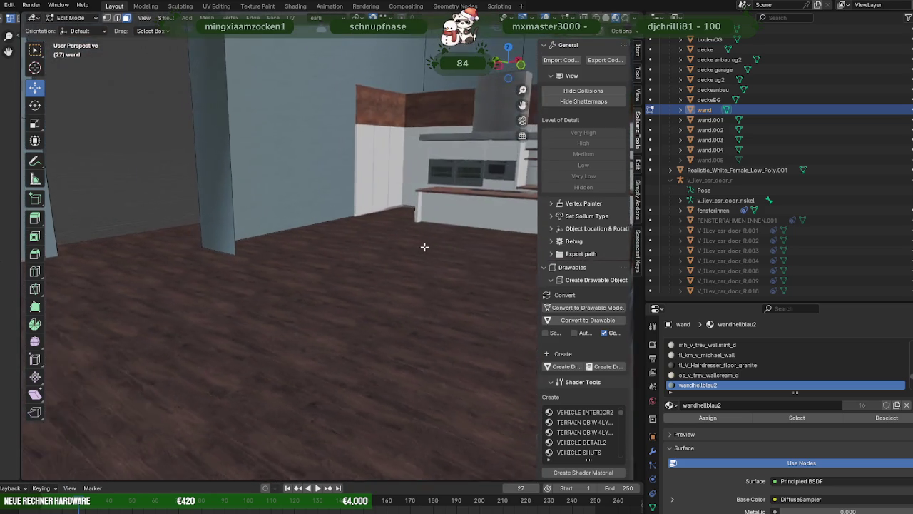
middle_click_drag(421, 246, 380, 248)
scroll(380, 247, "down", 3)
scroll(350, 249, "down", 2)
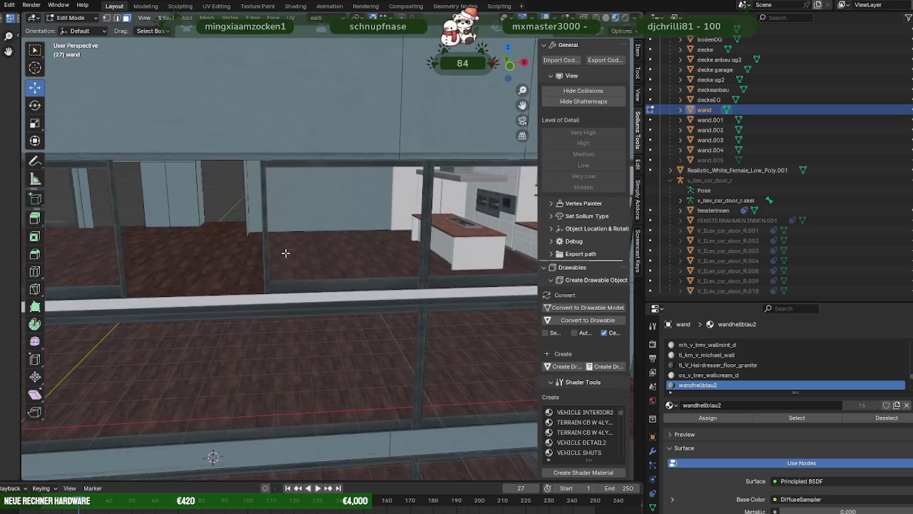
scroll(294, 266, "up", 1)
middle_click_drag(294, 266, 217, 219)
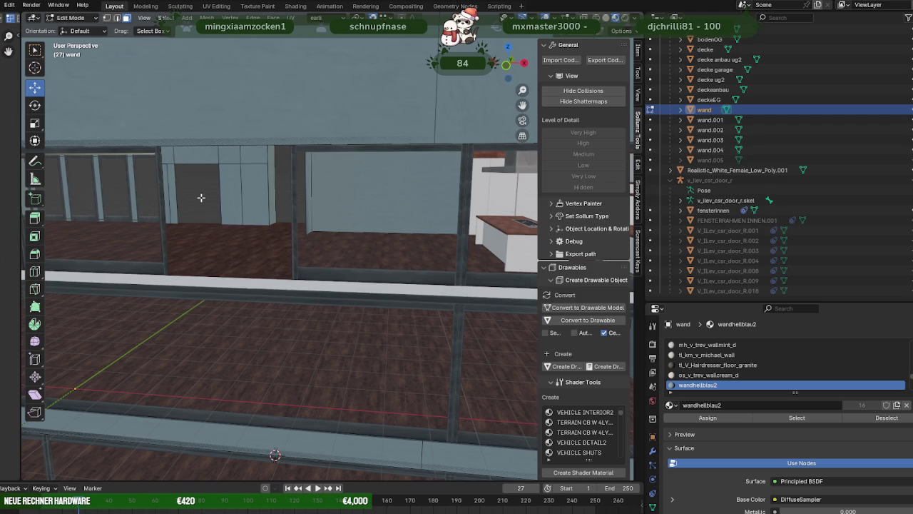
scroll(222, 220, "up", 1)
scroll(267, 271, "up", 2)
scroll(314, 285, "up", 2)
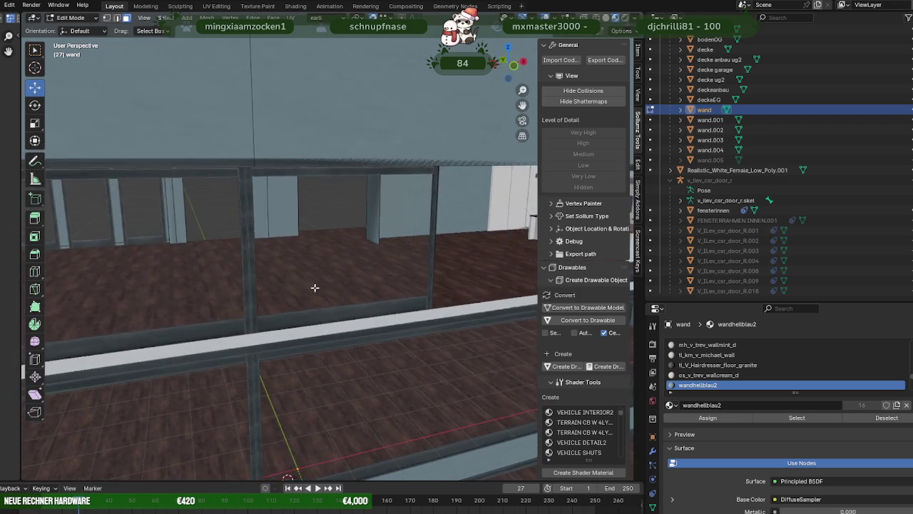
scroll(382, 279, "up", 2)
scroll(382, 279, "down", 1)
- Select the pillar face and slide it about 2.36 m along X
left_click(366, 220)
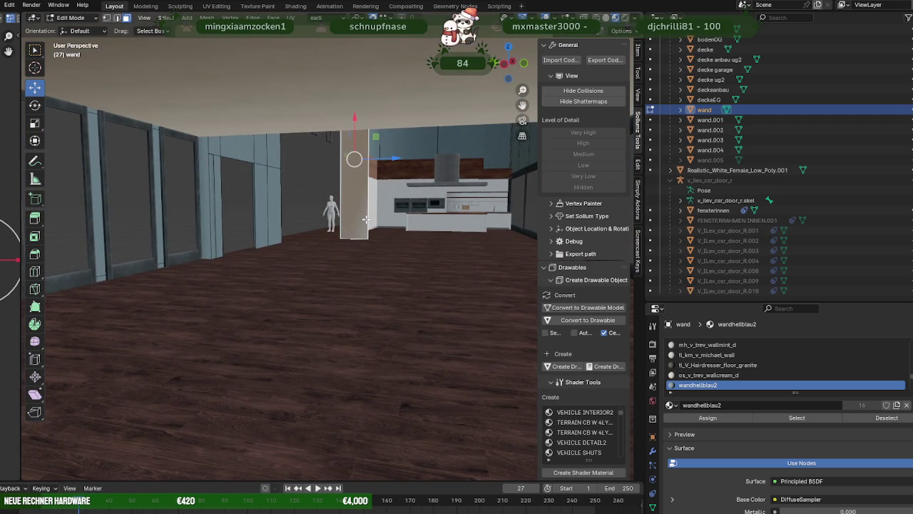
scroll(379, 228, "up", 2)
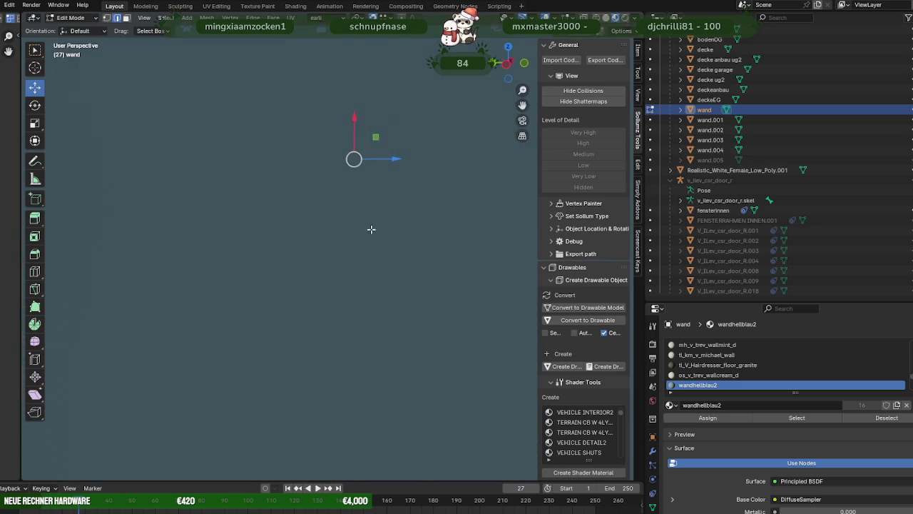
scroll(342, 225, "down", 2)
left_click_drag(354, 165, 378, 162)
scroll(378, 167, "up", 3)
scroll(379, 214, "up", 2)
scroll(384, 250, "up", 2)
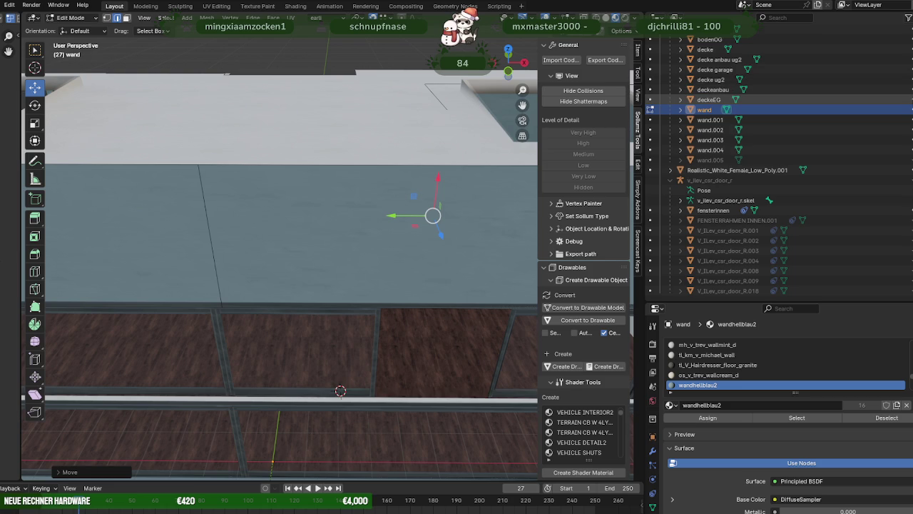
- Hide the decke ceiling and extrude the selected wall edge 7.17 m along Y
left_click(911, 50)
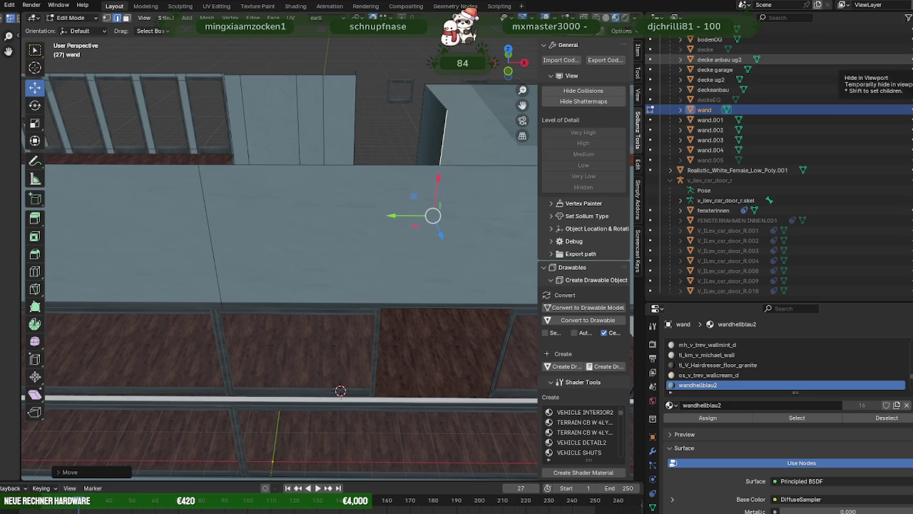
mouse_move(314, 186)
middle_mouse_down()
mouse_move(338, 214)
mouse_move(333, 233)
middle_mouse_up()
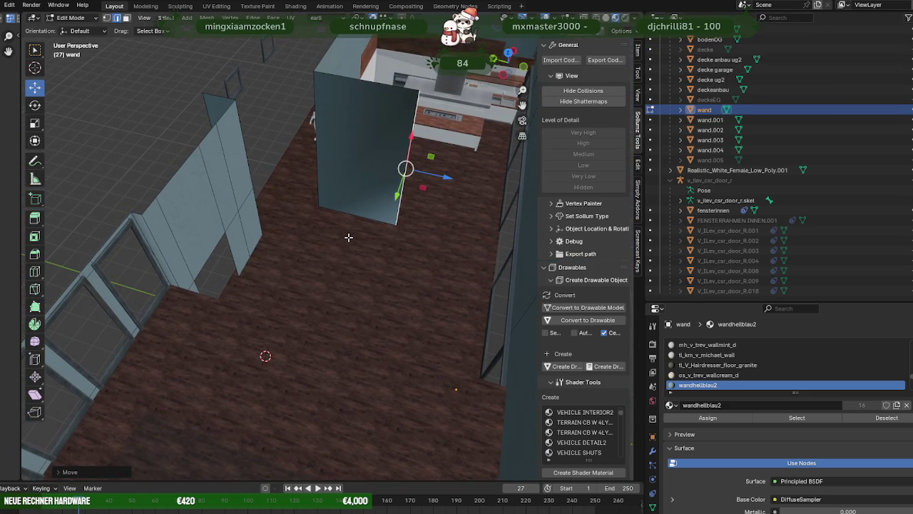
key("e")
key("y")
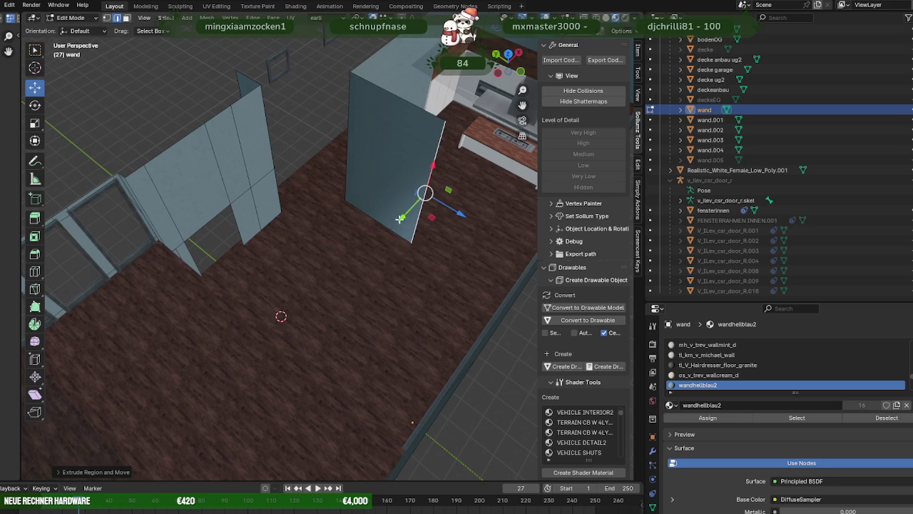
left_click(125, 178)
- Orbit and pan around the room to inspect the new wall from several angles
mouse_move(125, 178)
middle_mouse_down()
mouse_move(167, 220)
mouse_move(220, 249)
mouse_move(271, 254)
mouse_move(363, 303)
mouse_move(359, 204)
mouse_move(387, 266)
middle_mouse_up()
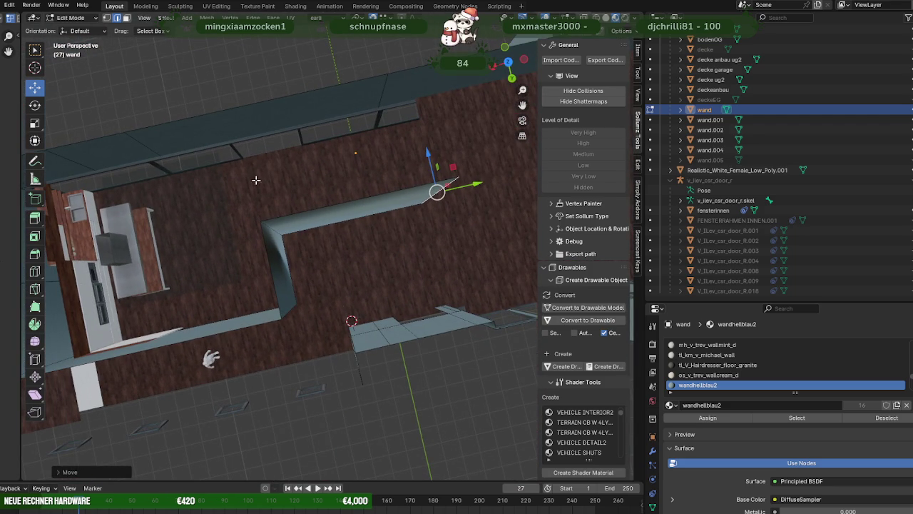
middle_click_drag(351, 172, 271, 172, "shift")
mouse_move(452, 229)
middle_mouse_down()
mouse_move(404, 228)
mouse_move(381, 217)
mouse_move(285, 136)
mouse_move(228, 147)
mouse_move(362, 257)
mouse_move(418, 256)
mouse_move(363, 224)
middle_mouse_up()
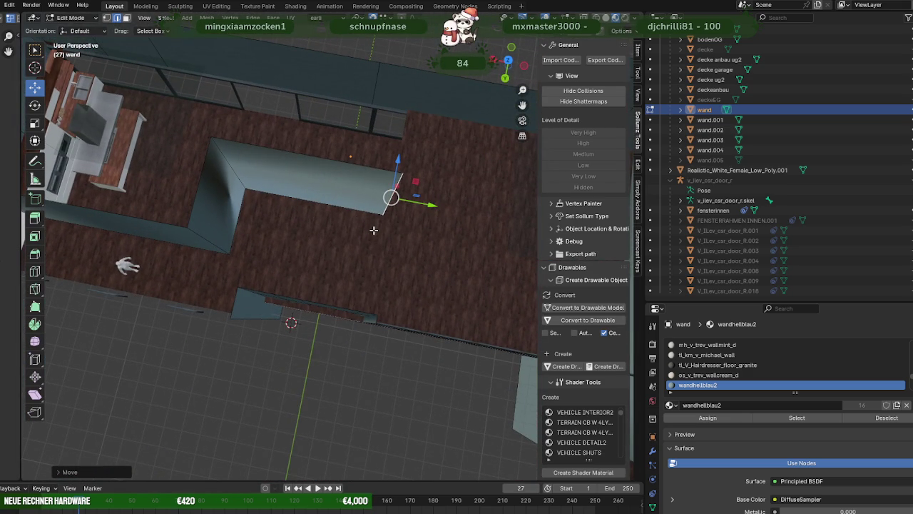
mouse_move(370, 244)
middle_mouse_down()
mouse_move(405, 206)
mouse_move(354, 240)
middle_mouse_up()
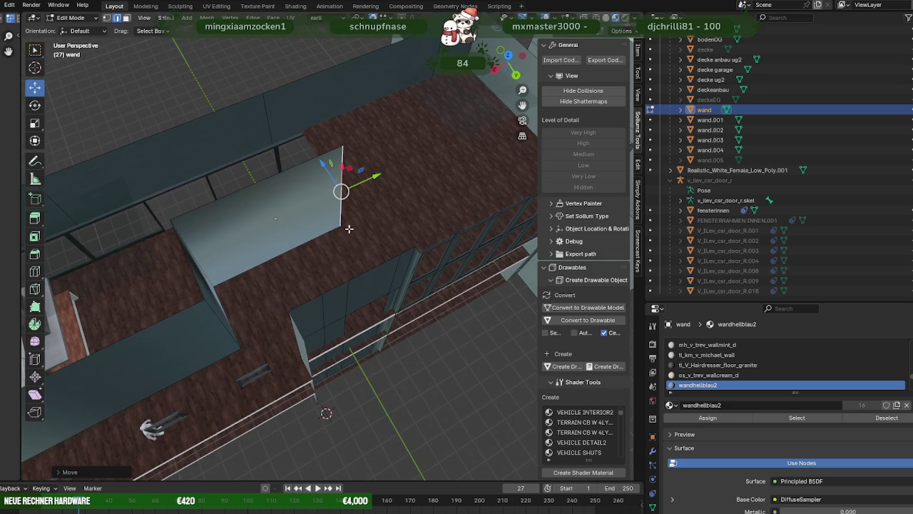
mouse_move(433, 149)
middle_mouse_down()
mouse_move(419, 179)
mouse_move(430, 190)
mouse_move(391, 174)
mouse_move(395, 186)
mouse_move(371, 192)
mouse_move(386, 179)
mouse_move(359, 176)
mouse_move(443, 175)
mouse_move(398, 178)
mouse_move(347, 210)
mouse_move(321, 214)
mouse_move(369, 231)
middle_mouse_up()
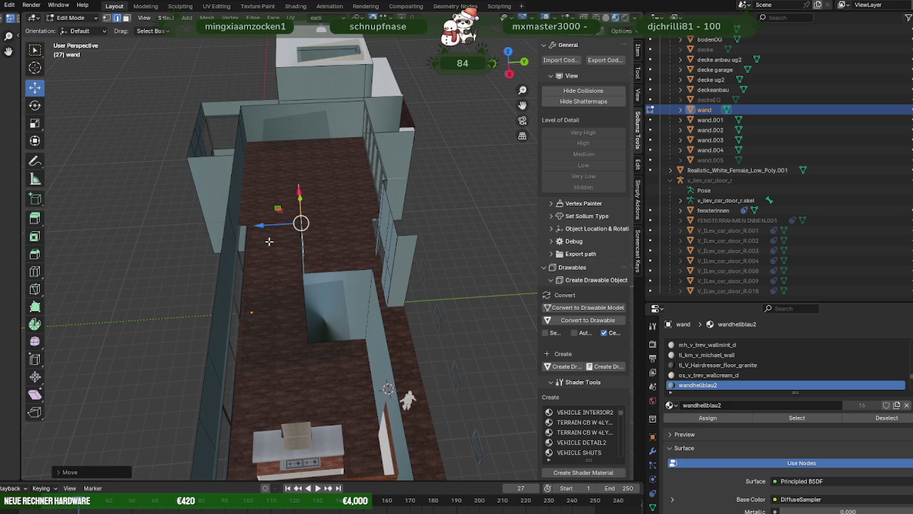
- Extrude a 4.16 m wall from an edge and delete the middle wall face
key("e")
left_click(243, 106)
middle_click_drag(243, 106, 266, 213)
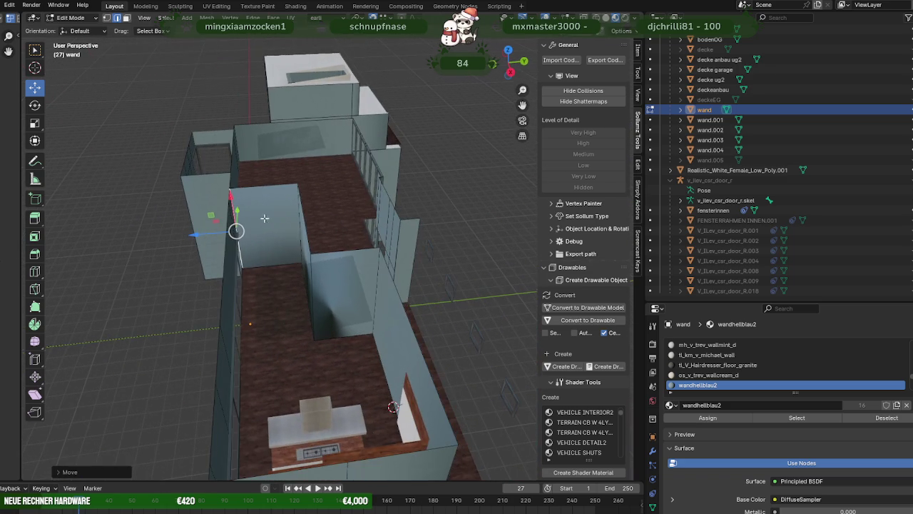
middle_click_drag(285, 228, 296, 227)
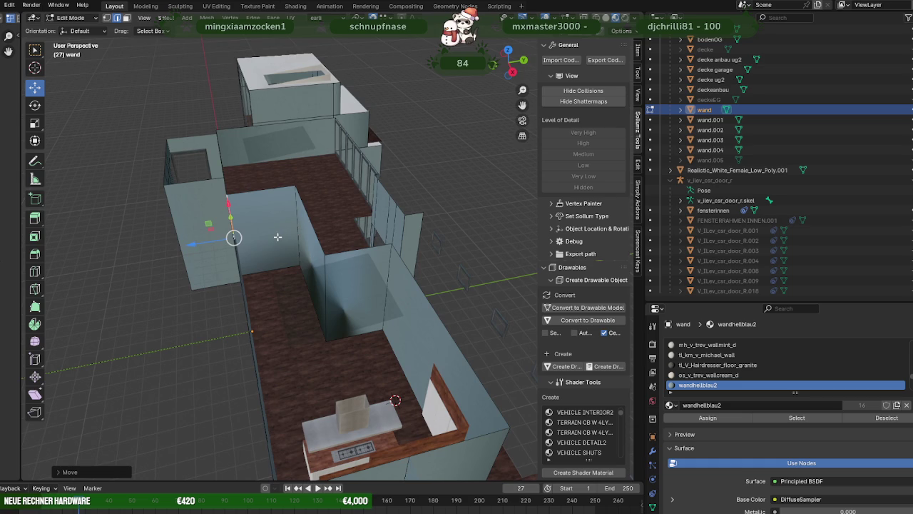
left_click(278, 237)
key("Delete")
- Extrude a new wall segment from the remaining edge and slide it along X
left_click(287, 237)
middle_click_drag(289, 231, 292, 222)
key("e")
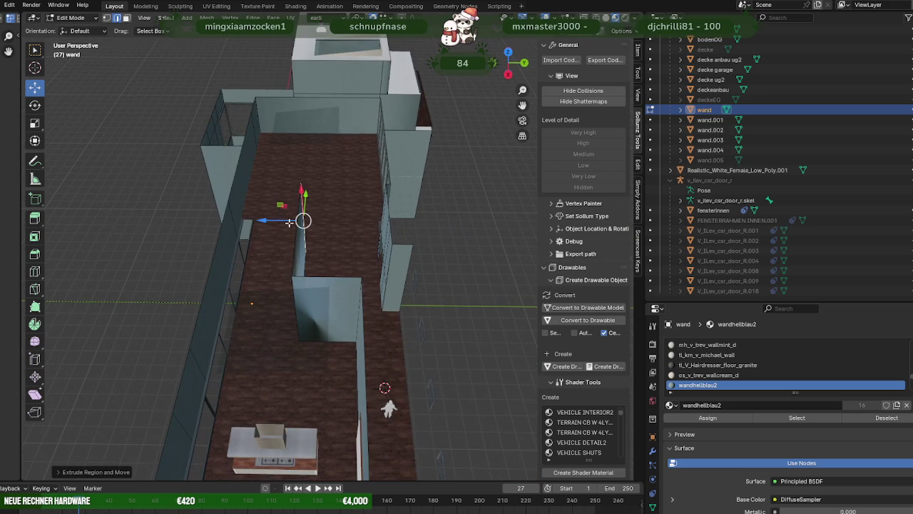
left_click_drag(292, 222, 333, 222)
left_click(365, 278)
left_click_drag(320, 228, 344, 214)
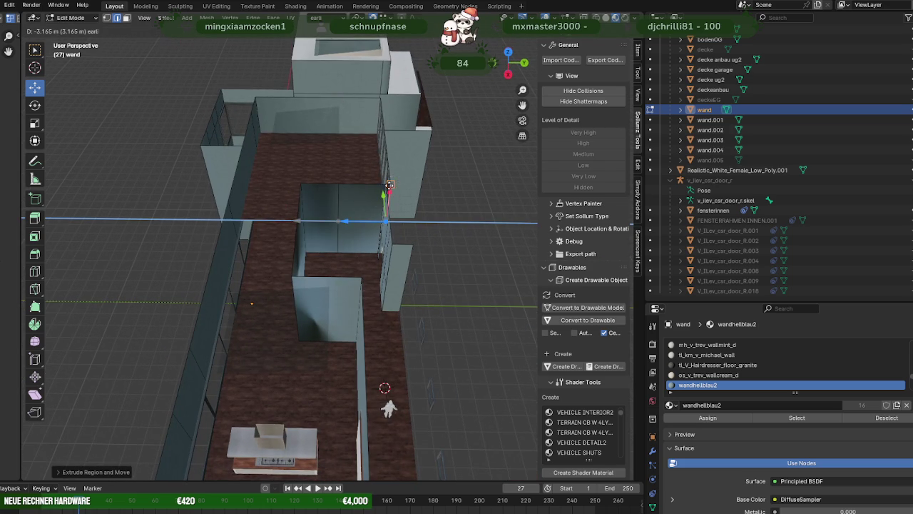
- Select the partition wall's end face and slide it along the wall
left_click(328, 209)
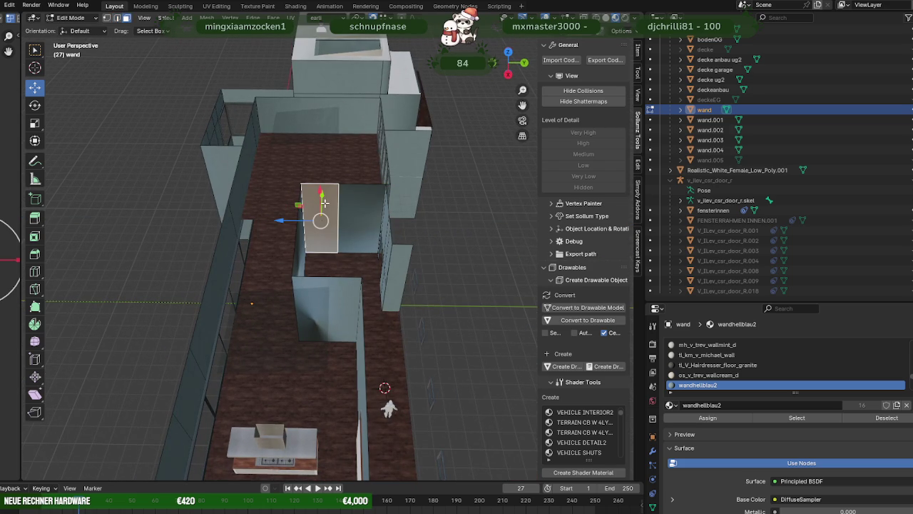
left_click(349, 206)
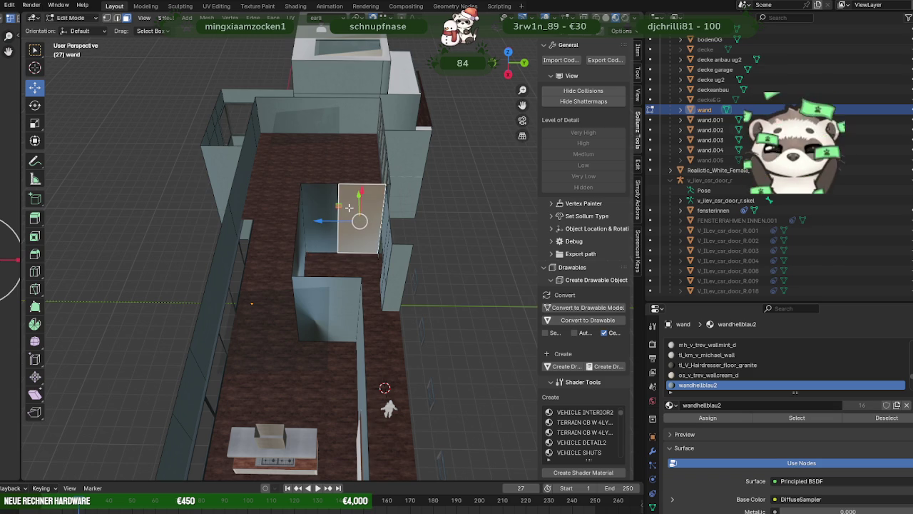
left_click(348, 207)
left_click(340, 210)
left_click(339, 211)
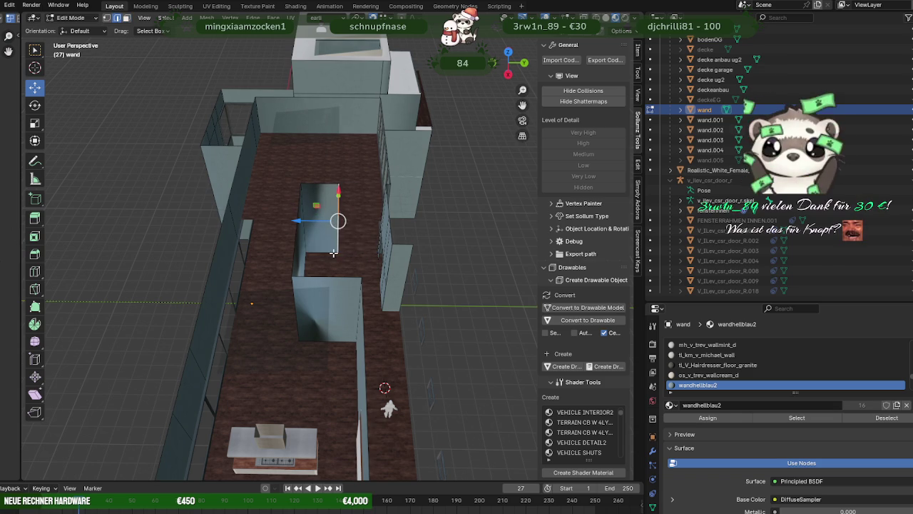
scroll(336, 246, "up", 1)
scroll(349, 240, "up", 1)
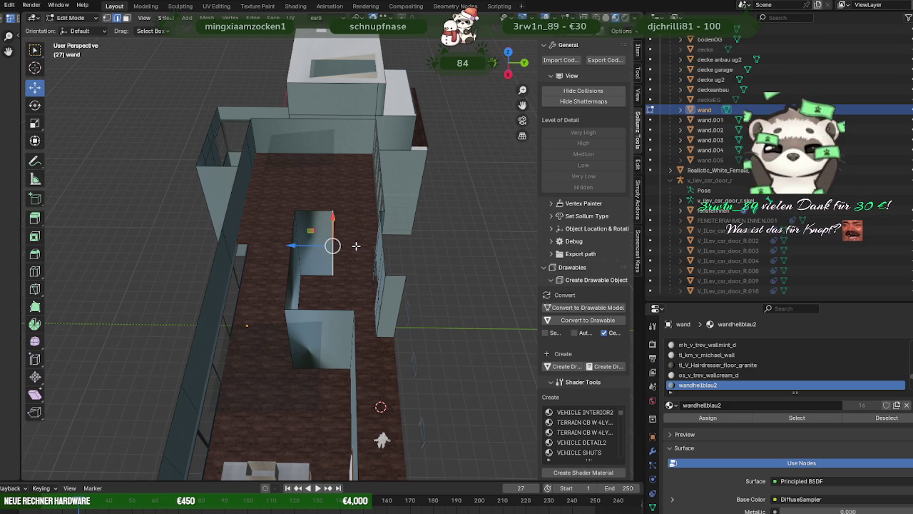
middle_click_drag(356, 247, 314, 249)
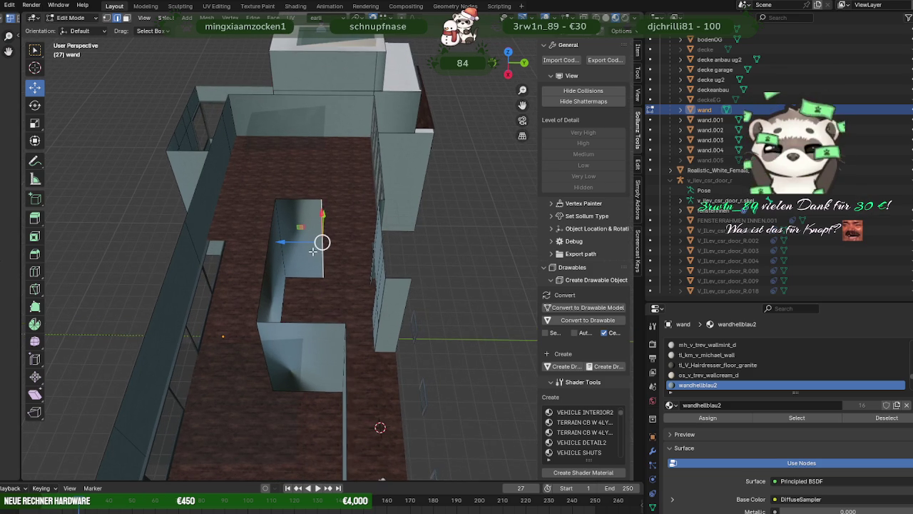
left_click_drag(299, 244, 320, 243)
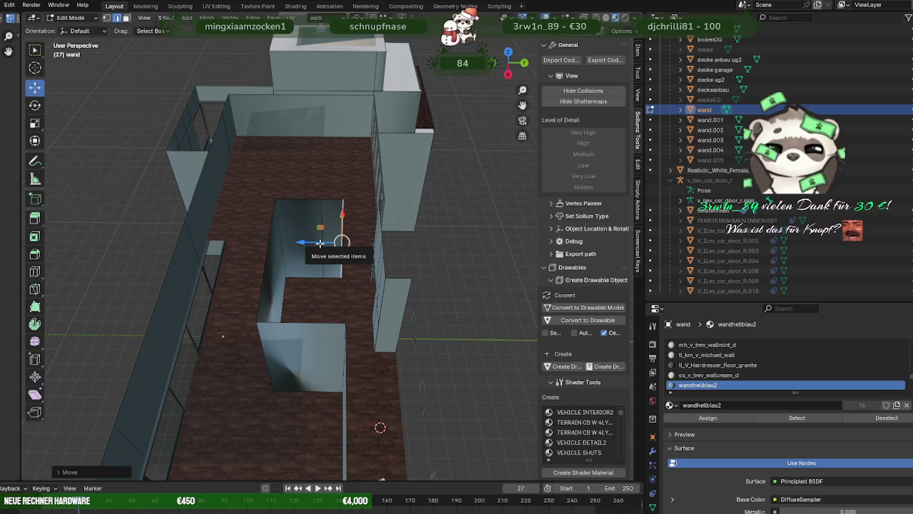
left_click_drag(320, 244, 321, 242)
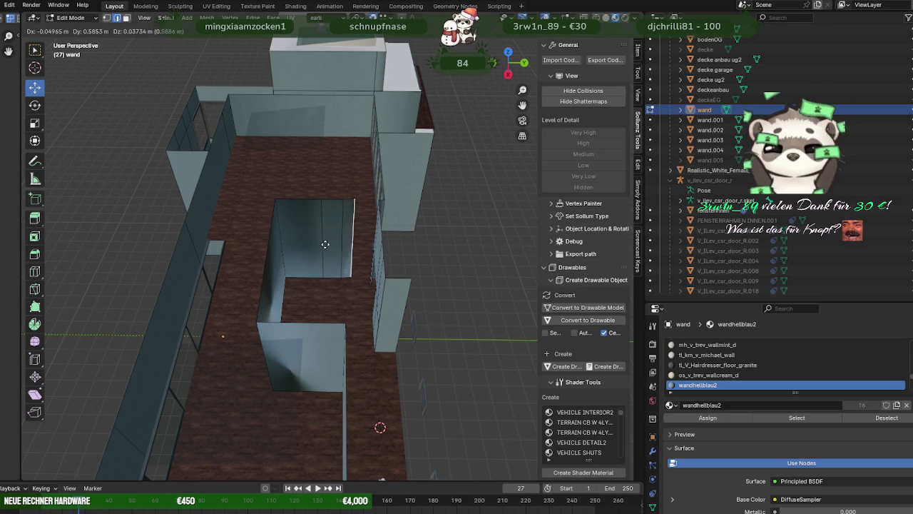
- Extrude the end face to lengthen the wall, then delete the new section's two side faces
key("e")
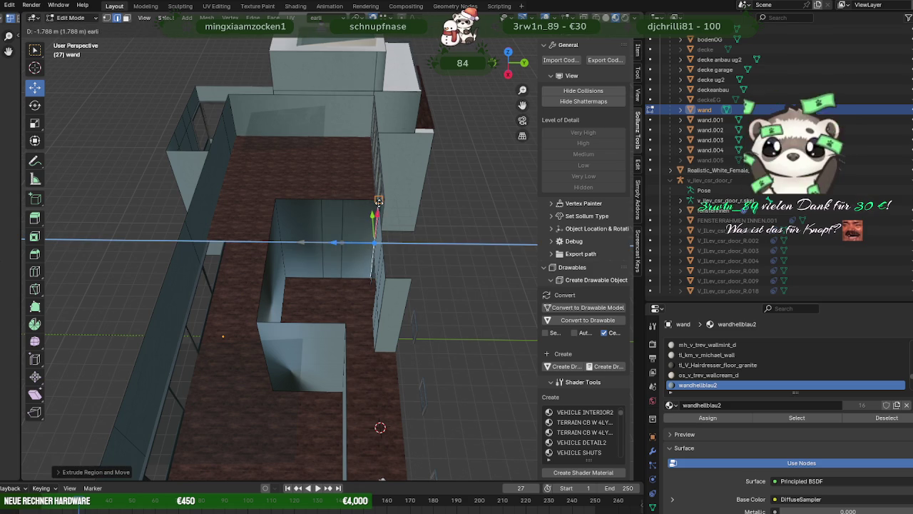
right_click(379, 201)
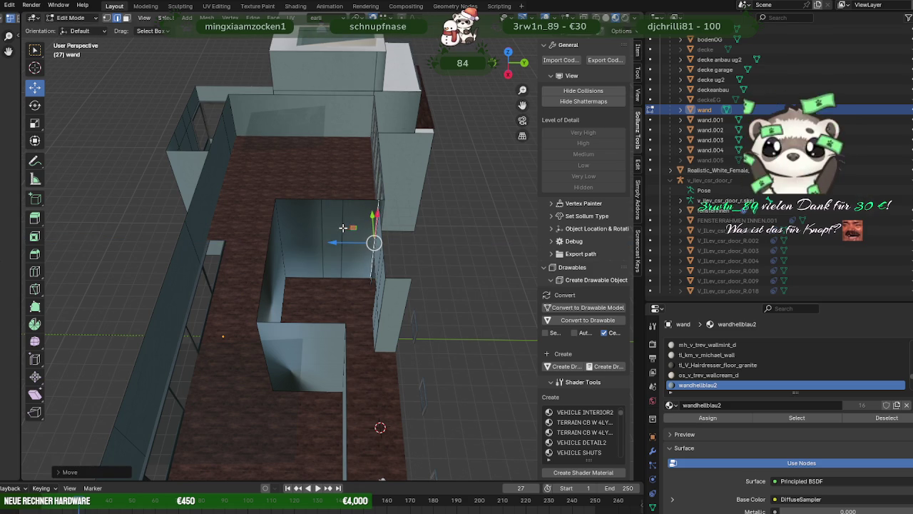
left_click(357, 220)
left_click(299, 223, "ctrl")
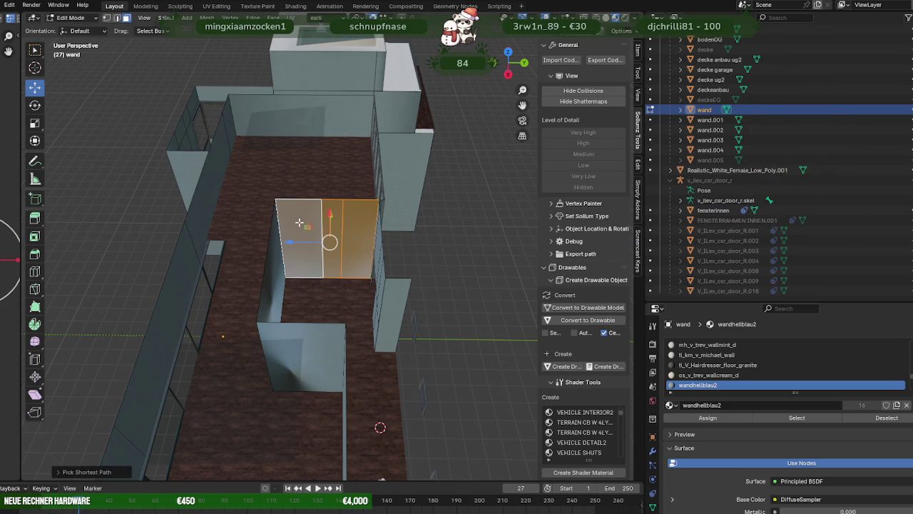
key("x")
left_click(307, 239)
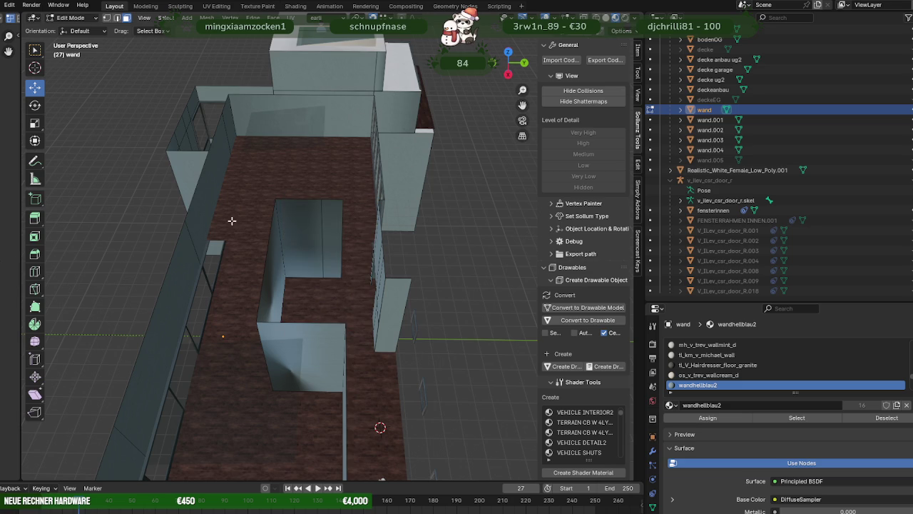
- Delete the inner wall face
left_click(292, 215)
key("x")
left_click(295, 213)
- Lower the tops of the pillar and the thin wall segment
left_click(332, 199)
middle_click_drag(332, 199, 306, 191)
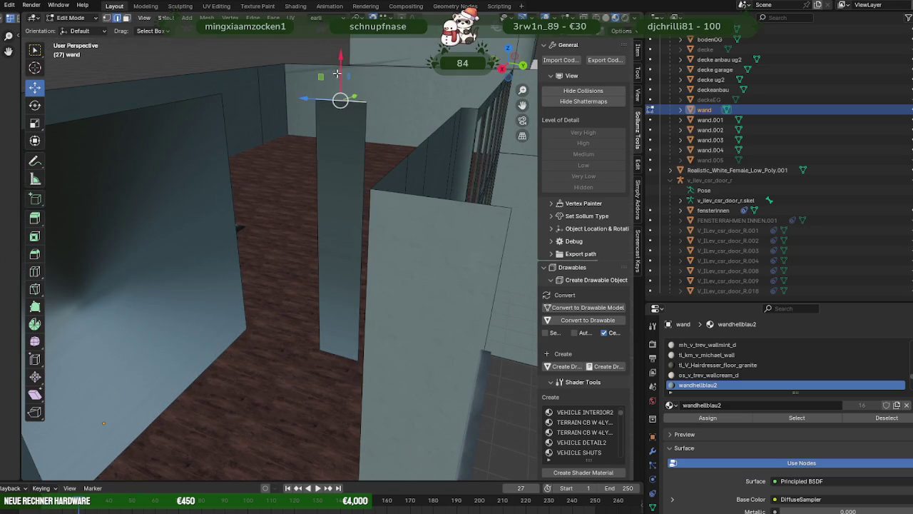
left_click_drag(337, 75, 253, 214)
mouse_move(252, 214)
middle_mouse_down()
mouse_move(243, 231)
mouse_move(294, 212)
middle_mouse_up()
left_click_drag(329, 207, 107, 262)
middle_click_drag(107, 263, 332, 241)
- Slide the wall piece along the room, check it, and leave mesh editing
mouse_move(321, 278)
left_mouse_down()
mouse_move(434, 240)
mouse_move(236, 208)
left_mouse_up()
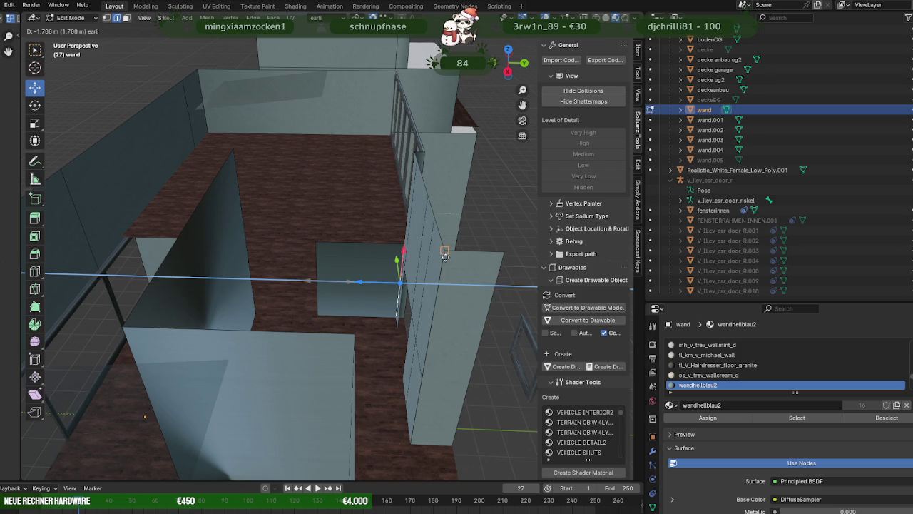
left_click(236, 208)
middle_click_drag(236, 207, 173, 185)
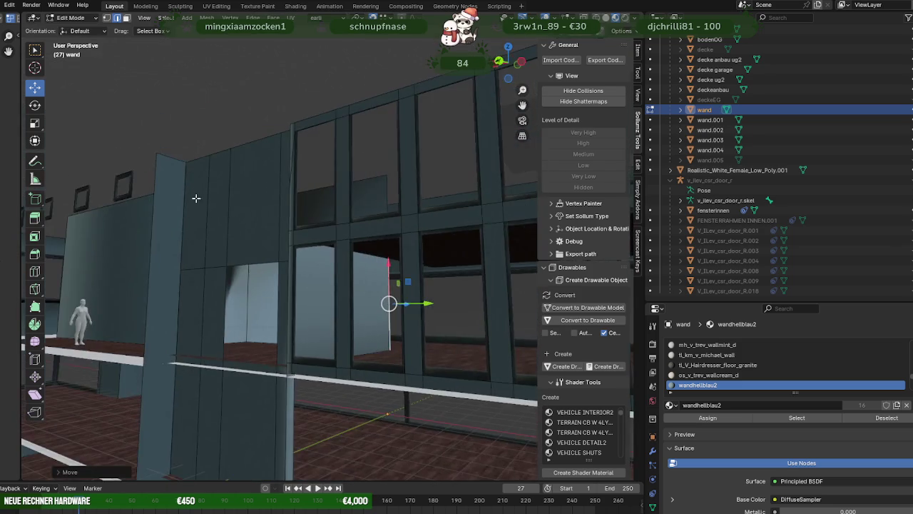
scroll(261, 267, "up", 5)
mouse_move(261, 267)
middle_mouse_down()
mouse_move(238, 278)
mouse_move(305, 334)
middle_mouse_up()
mouse_move(392, 327)
middle_mouse_down()
mouse_move(337, 261)
mouse_move(467, 279)
mouse_move(442, 271)
mouse_move(396, 316)
mouse_move(444, 369)
mouse_move(322, 335)
mouse_move(458, 379)
mouse_move(319, 275)
mouse_move(332, 253)
mouse_move(260, 269)
middle_mouse_up()
scroll(343, 261, "up", 3)
scroll(328, 264, "down", 3)
scroll(307, 268, "up", 3)
scroll(298, 269, "down", 3)
key("Tab")
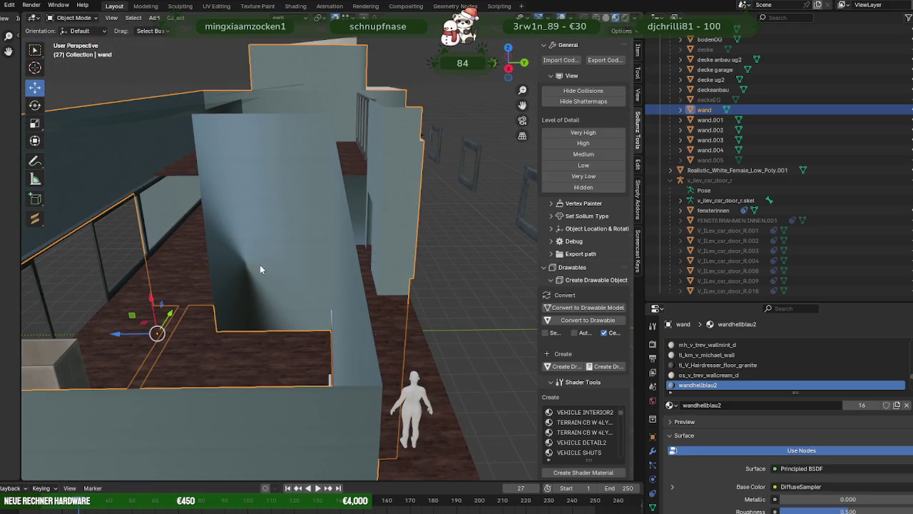
- Recalculate all wand wall normals outside, then orbit around to check the wall shading
key("Tab")
key("a")
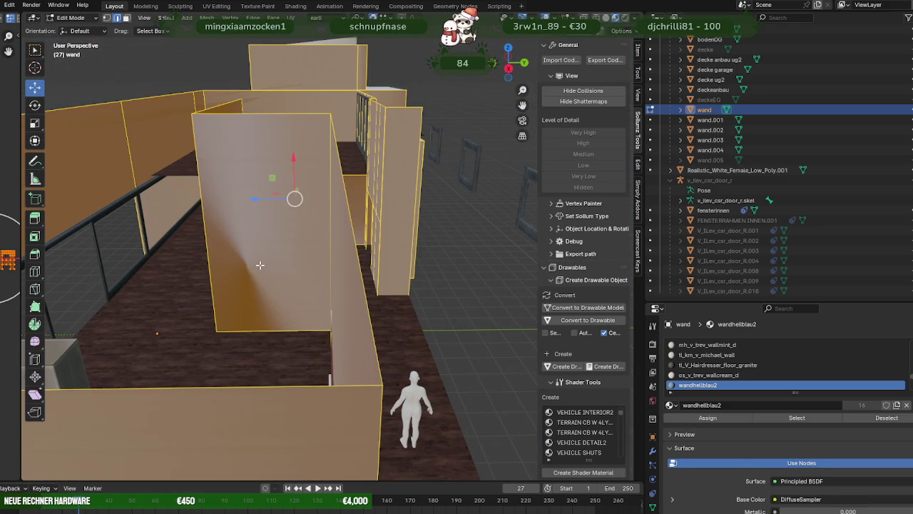
key("alt+n")
left_click(227, 388)
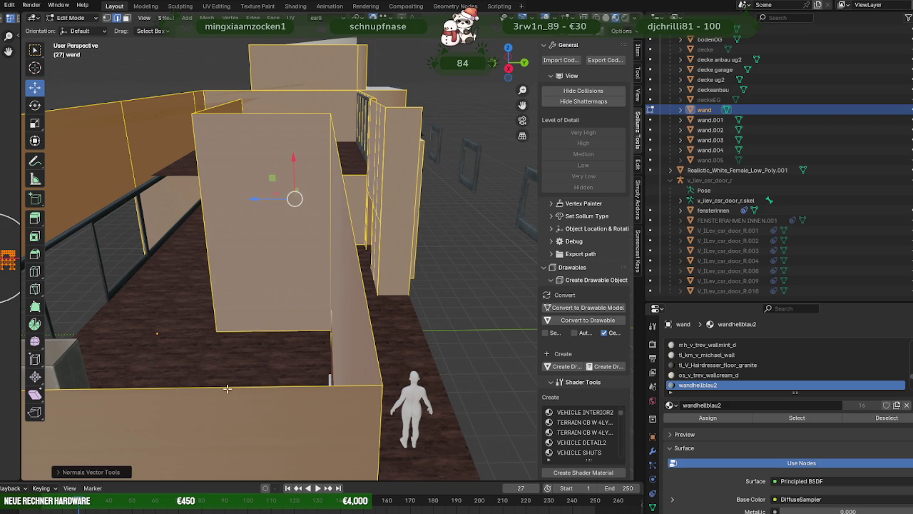
key("Tab")
mouse_move(241, 254)
middle_mouse_down()
mouse_move(197, 308)
mouse_move(265, 316)
mouse_move(258, 241)
mouse_move(269, 262)
middle_mouse_up()
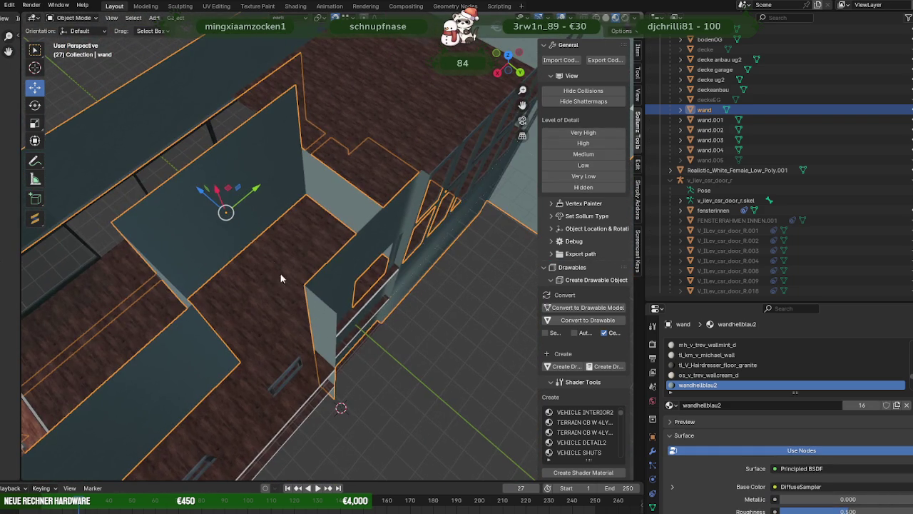
middle_click_drag(207, 234, 295, 251)
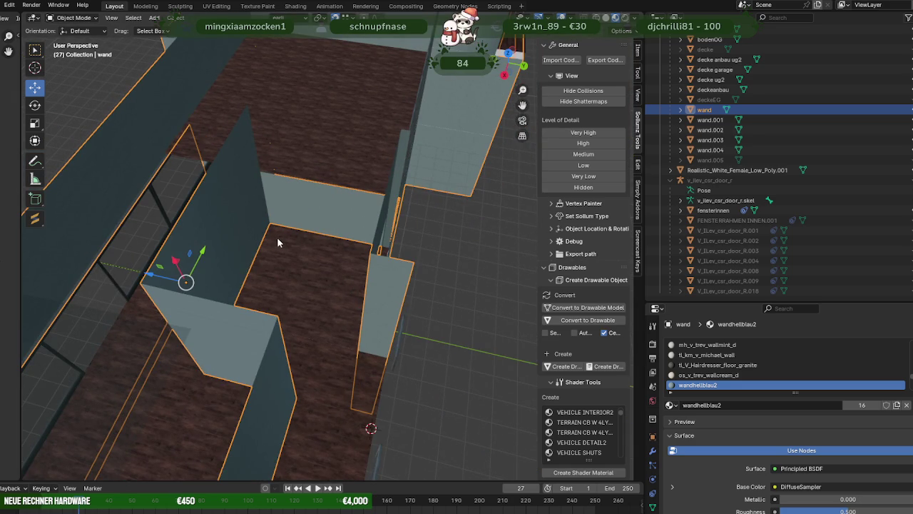
mouse_move(277, 243)
middle_mouse_down()
mouse_move(305, 240)
mouse_move(260, 254)
middle_mouse_up()
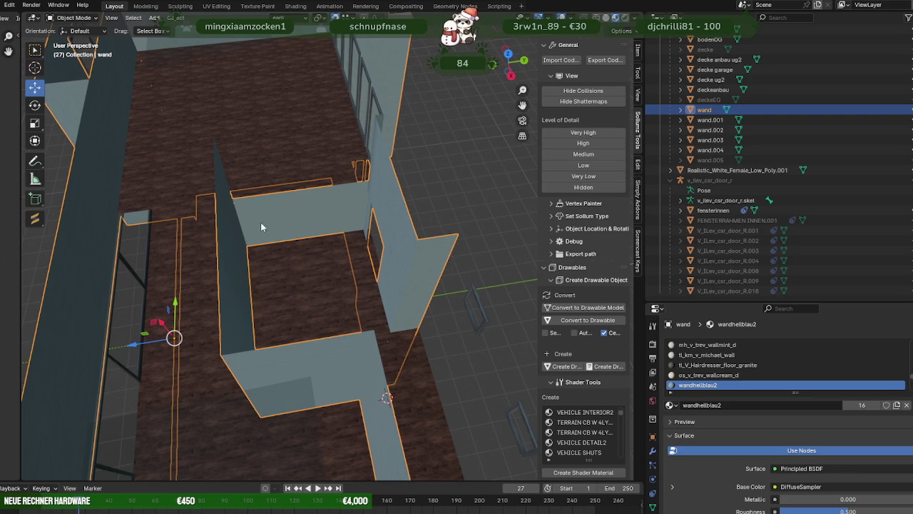
key("Tab")
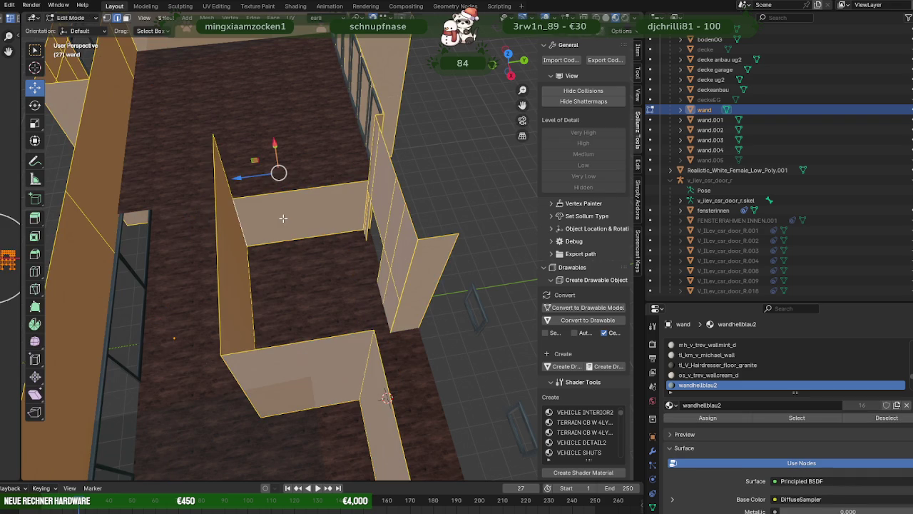
- Duplicate the cross wall face and position the copy at the wall top
left_click(283, 222)
middle_click_drag(282, 222, 281, 192)
key("shift+d")
right_click(282, 192)
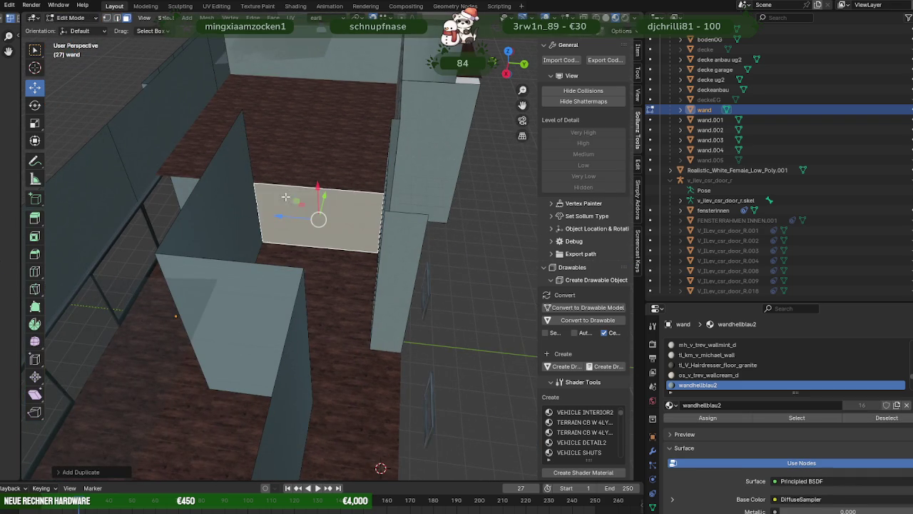
left_click_drag(321, 204, 271, 122)
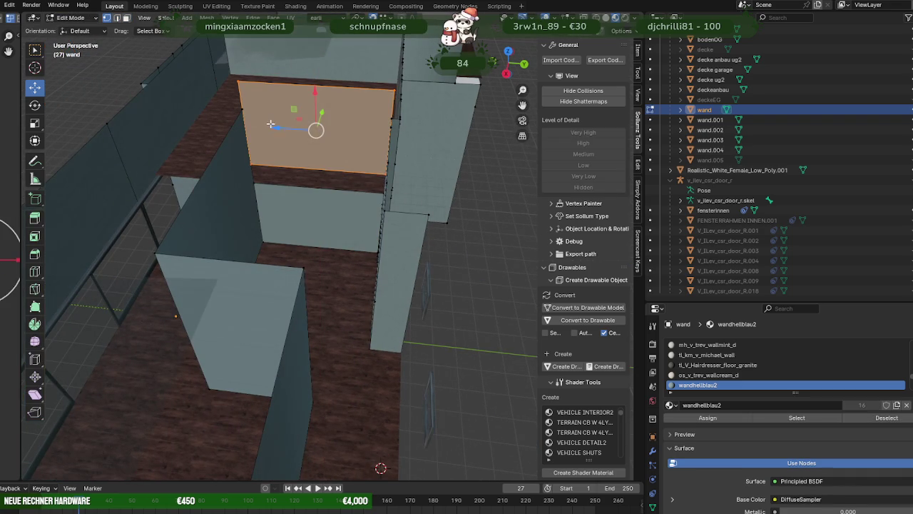
mouse_move(289, 128)
middle_mouse_down()
mouse_move(200, 185)
mouse_move(230, 179)
middle_mouse_up()
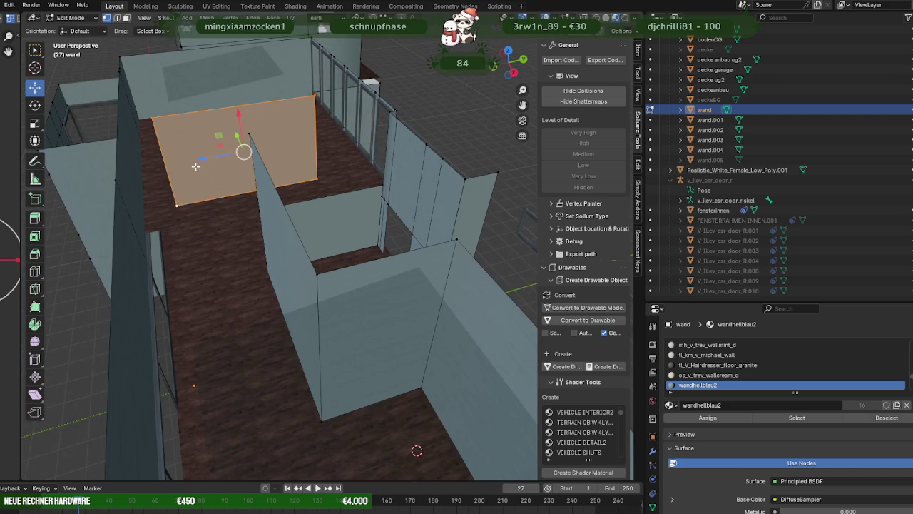
mouse_move(194, 166)
left_mouse_down()
mouse_move(183, 164)
mouse_move(182, 230)
left_mouse_up()
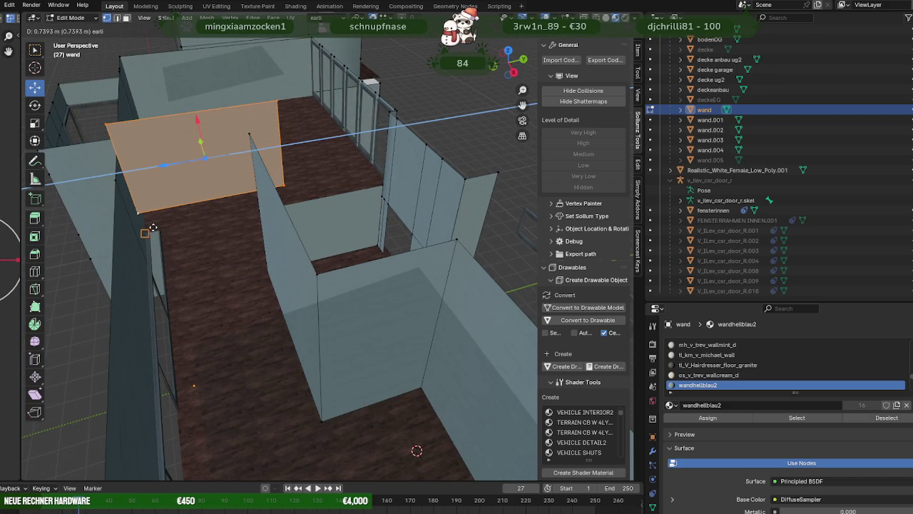
middle_click_drag(183, 229, 223, 238)
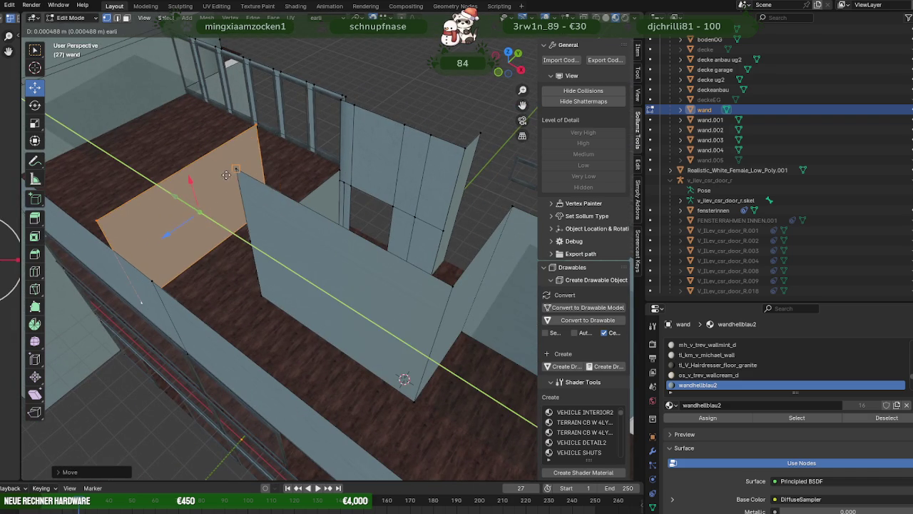
middle_click_drag(182, 204, 222, 168)
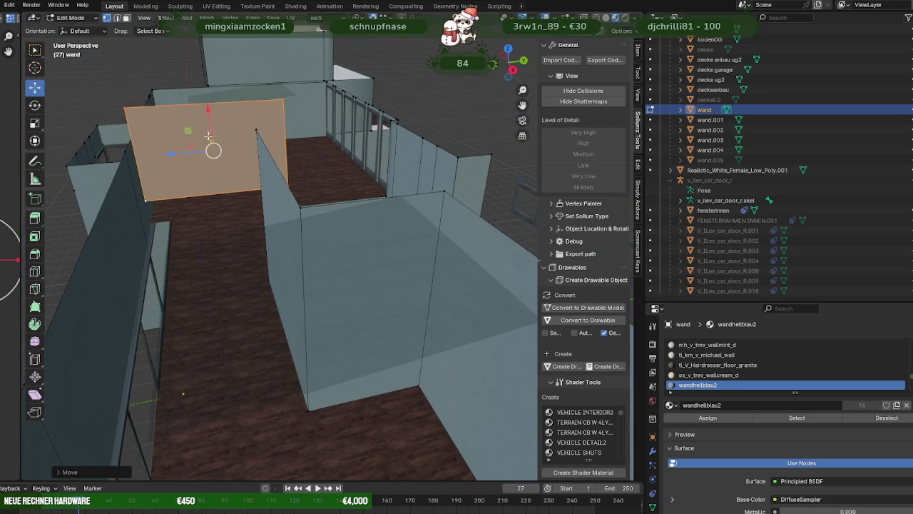
left_click_drag(209, 125, 156, 226)
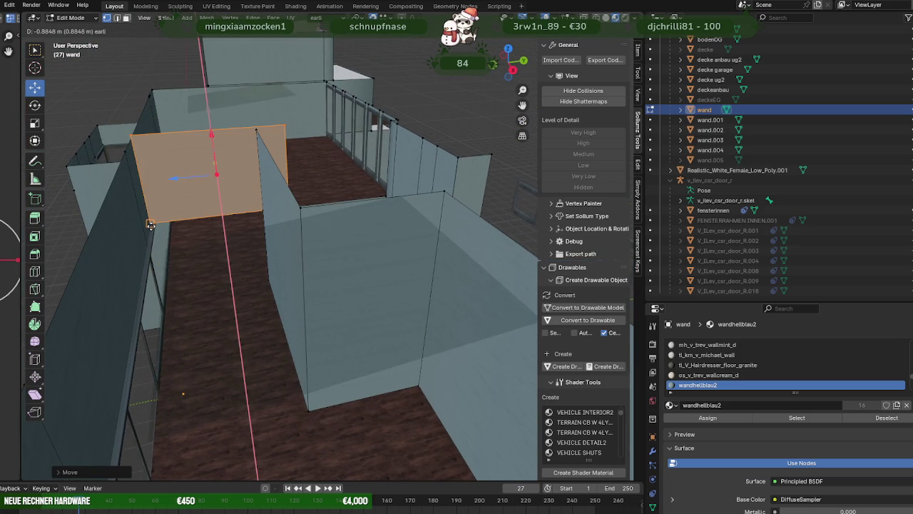
scroll(156, 226, "up", 5)
key("KP_Decimal")
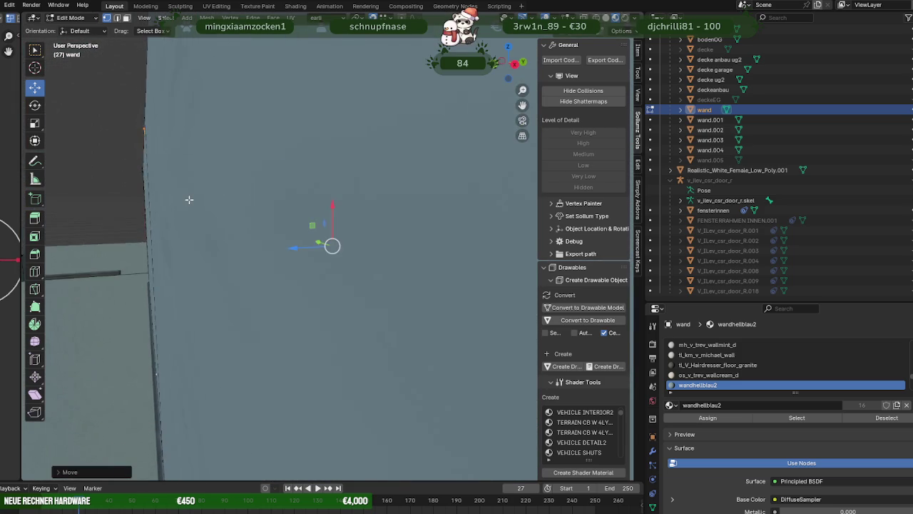
- Move the wall's vertical left edge along the wall
mouse_move(245, 269)
middle_mouse_down()
mouse_move(311, 265)
mouse_move(324, 235)
mouse_move(385, 219)
middle_mouse_up()
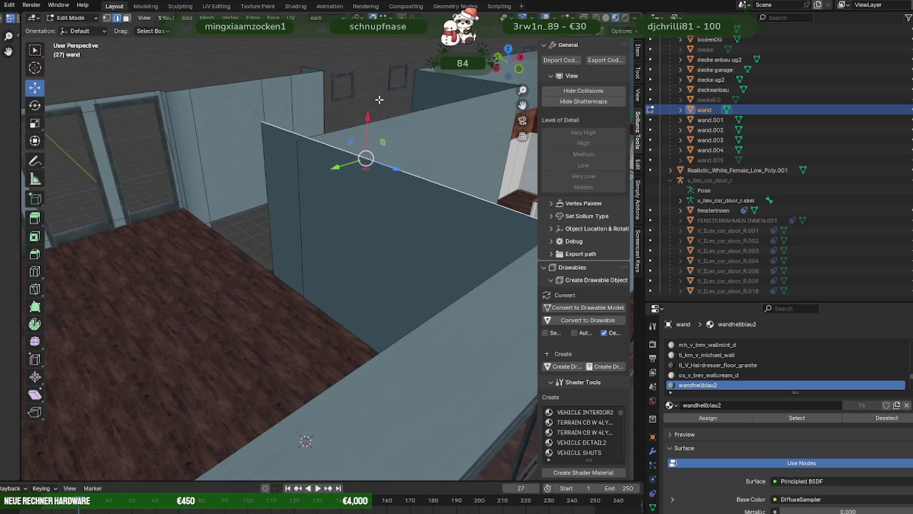
left_click(260, 174)
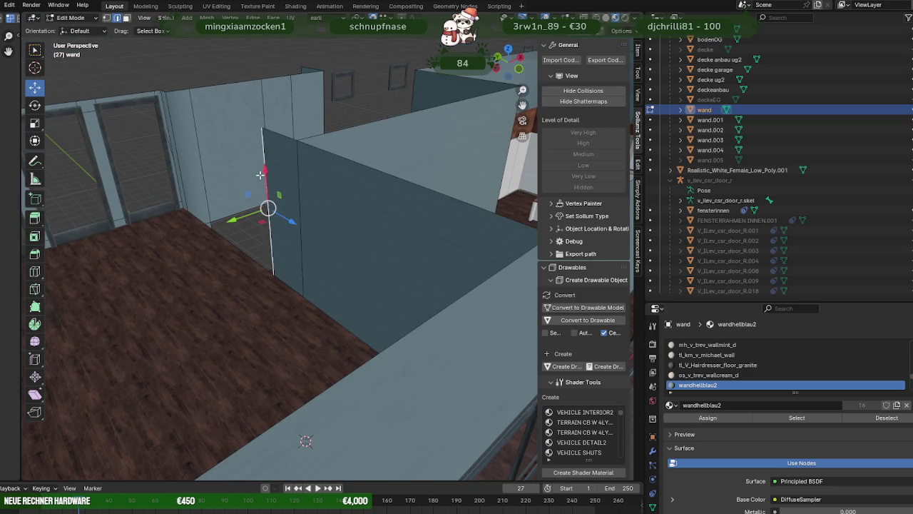
middle_click_drag(260, 173, 294, 208)
left_click_drag(258, 219, 270, 154)
mouse_move(270, 154)
middle_mouse_down()
mouse_move(265, 200)
mouse_move(254, 179)
mouse_move(267, 149)
mouse_move(259, 150)
mouse_move(281, 134)
mouse_move(275, 149)
middle_mouse_up()
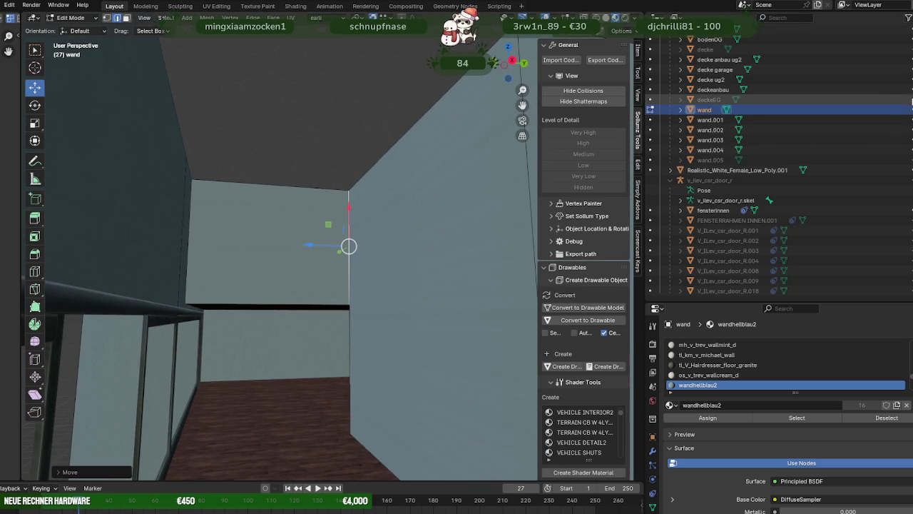
- Unhide the deckeEG ceiling slab and orbit to inspect where the wall tops meet it
left_click(910, 100)
mouse_move(335, 271)
middle_mouse_down()
mouse_move(247, 316)
mouse_move(314, 321)
mouse_move(419, 304)
mouse_move(388, 319)
mouse_move(414, 322)
mouse_move(306, 312)
mouse_move(299, 289)
mouse_move(426, 286)
mouse_move(343, 287)
mouse_move(240, 271)
mouse_move(271, 313)
mouse_move(428, 336)
mouse_move(461, 326)
mouse_move(299, 332)
mouse_move(277, 321)
middle_mouse_up()
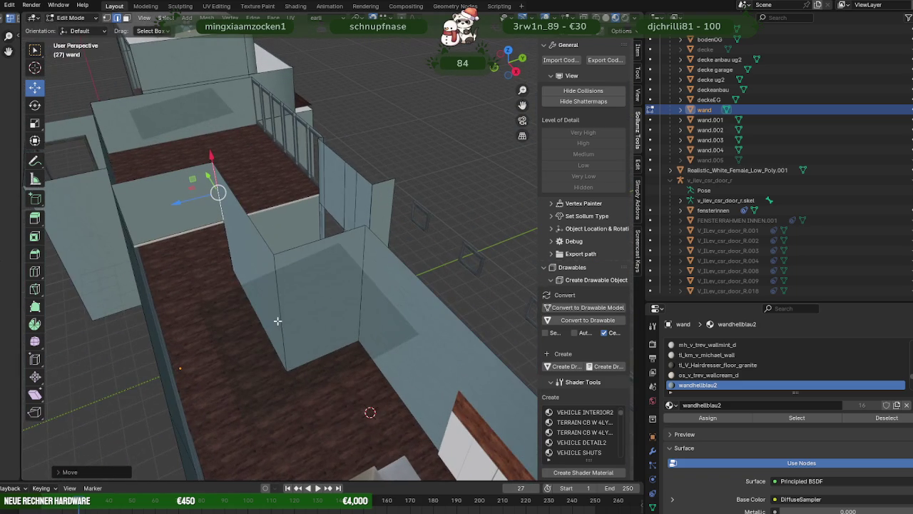
left_click(198, 231)
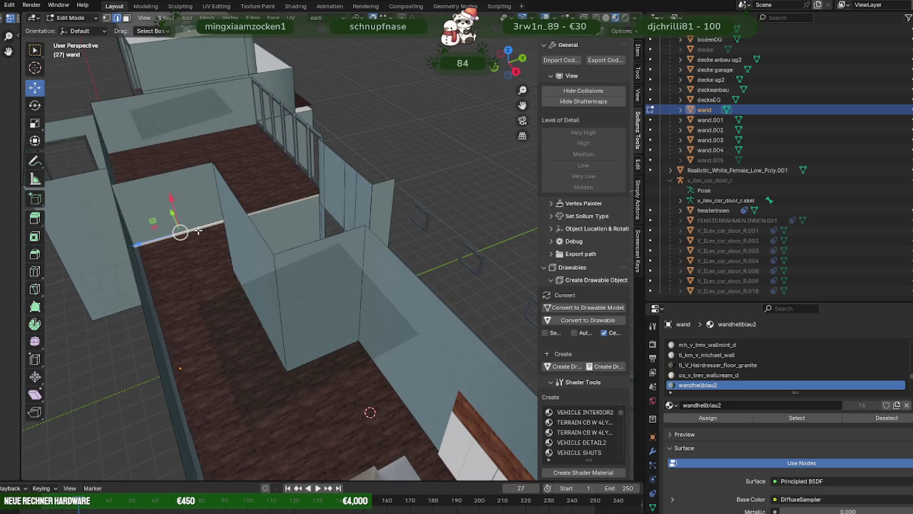
mouse_move(220, 241)
middle_mouse_down()
mouse_move(209, 291)
mouse_move(368, 306)
middle_mouse_up()
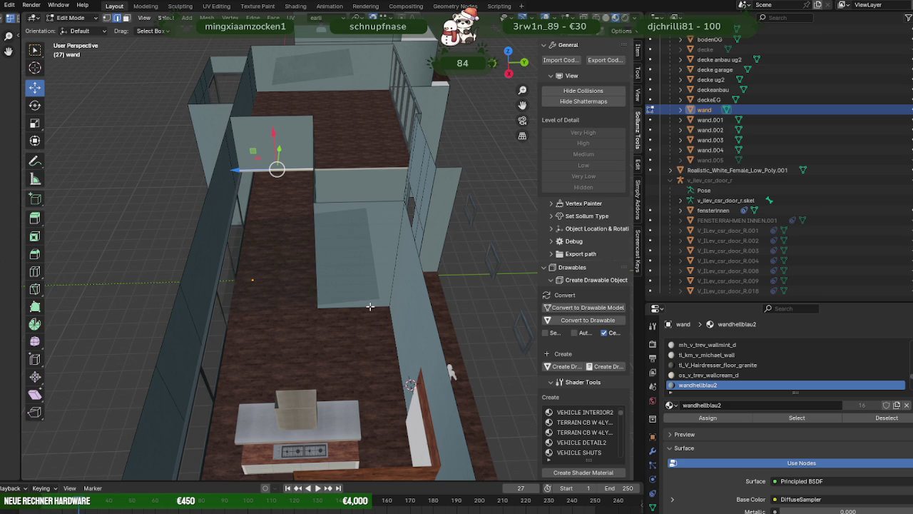
middle_click_drag(375, 306, 486, 328)
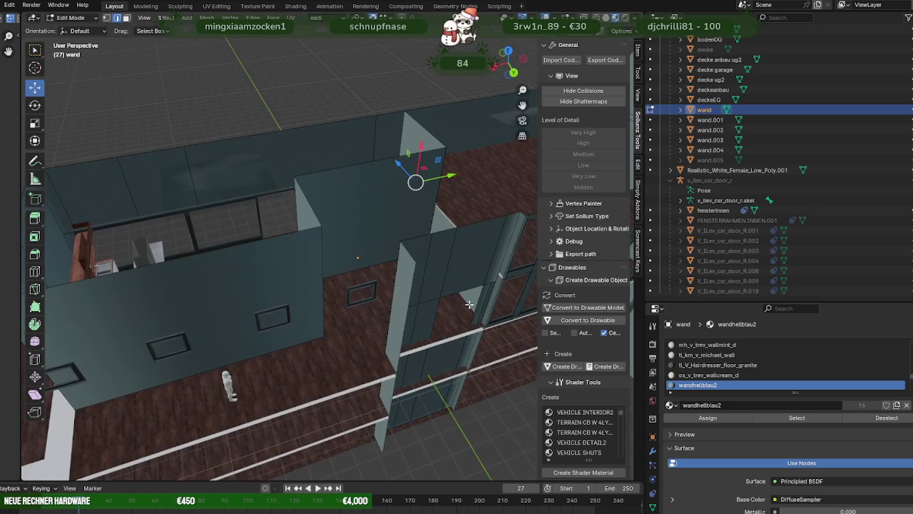
mouse_move(423, 310)
middle_mouse_down()
mouse_move(302, 320)
mouse_move(385, 317)
middle_mouse_up()
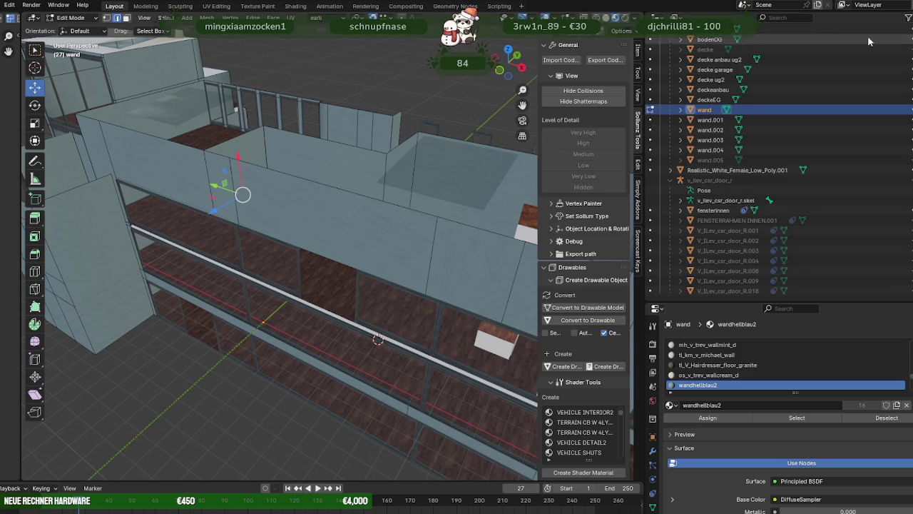
scroll(713, 214, "up", 5)
scroll(901, 53, "up", 3)
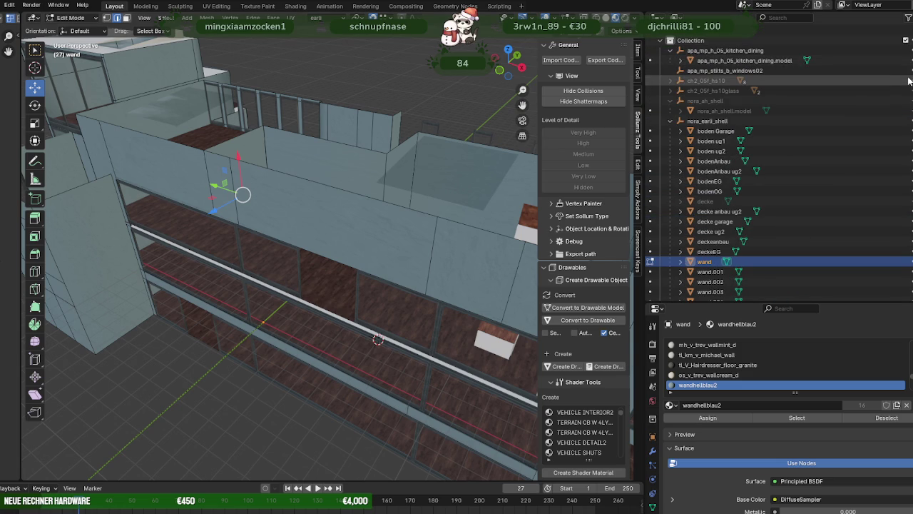
left_click(907, 82)
mouse_move(276, 346)
middle_mouse_down()
mouse_move(368, 284)
mouse_move(361, 286)
mouse_move(393, 281)
mouse_move(390, 258)
middle_mouse_up()
scroll(361, 286, "up", 4)
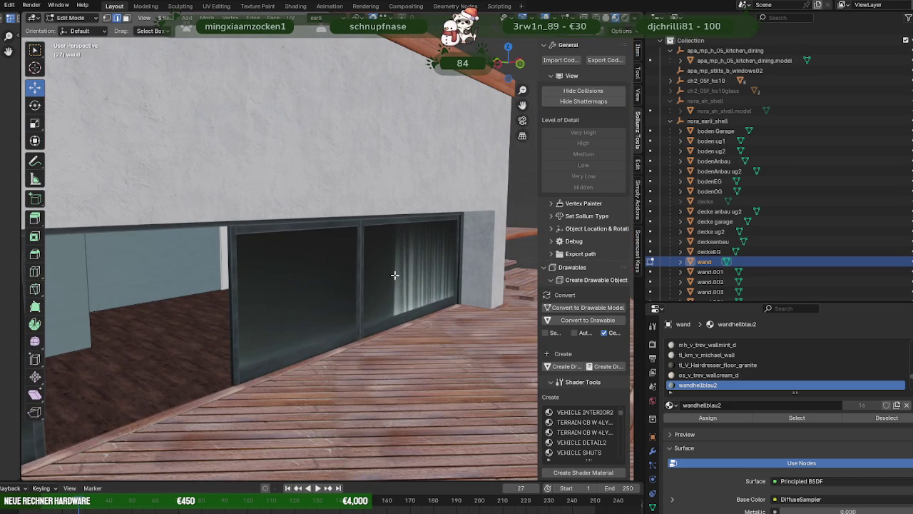
mouse_move(353, 283)
middle_mouse_down()
mouse_move(381, 279)
mouse_move(321, 285)
mouse_move(321, 271)
mouse_move(333, 284)
middle_mouse_up()
scroll(359, 283, "down", 3)
scroll(333, 284, "down", 3)
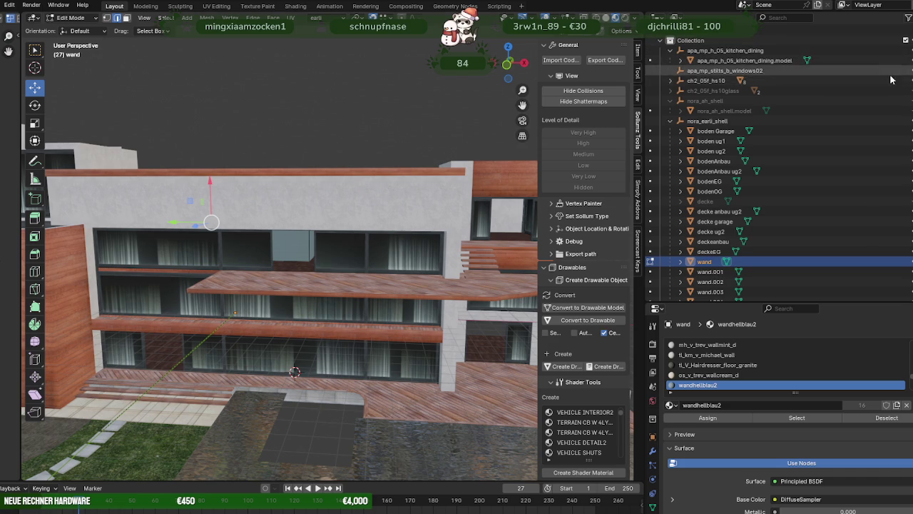
mouse_move(240, 207)
middle_mouse_down()
mouse_move(122, 276)
mouse_move(241, 371)
mouse_move(312, 243)
mouse_move(218, 379)
mouse_move(412, 265)
mouse_move(300, 376)
middle_mouse_up()
mouse_move(465, 228)
middle_mouse_down()
mouse_move(452, 310)
mouse_move(316, 204)
mouse_move(379, 244)
mouse_move(306, 205)
mouse_move(253, 200)
middle_mouse_up()
- Switch editing to the deckeEG slab and extrude its top edge
scroll(379, 245, "up", 5)
scroll(253, 200, "up", 3)
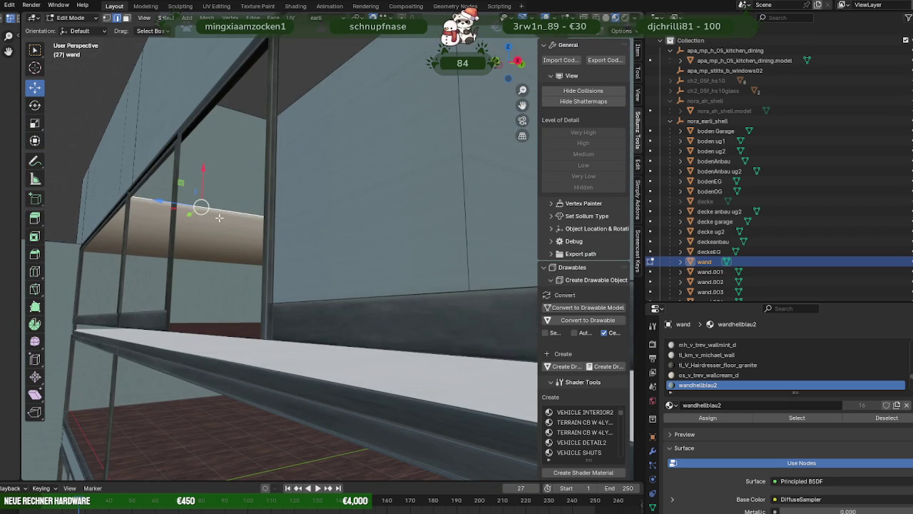
key("Tab")
left_click(212, 223)
key("Tab")
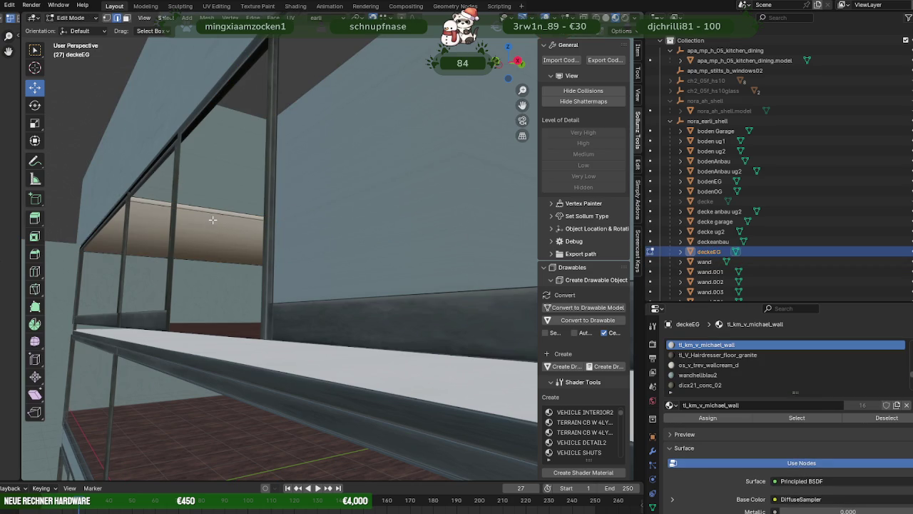
left_click(212, 214)
mouse_move(257, 228)
middle_mouse_down()
mouse_move(320, 296)
mouse_move(292, 200)
mouse_move(295, 236)
mouse_move(282, 224)
middle_mouse_up()
key("e")
right_click(150, 172)
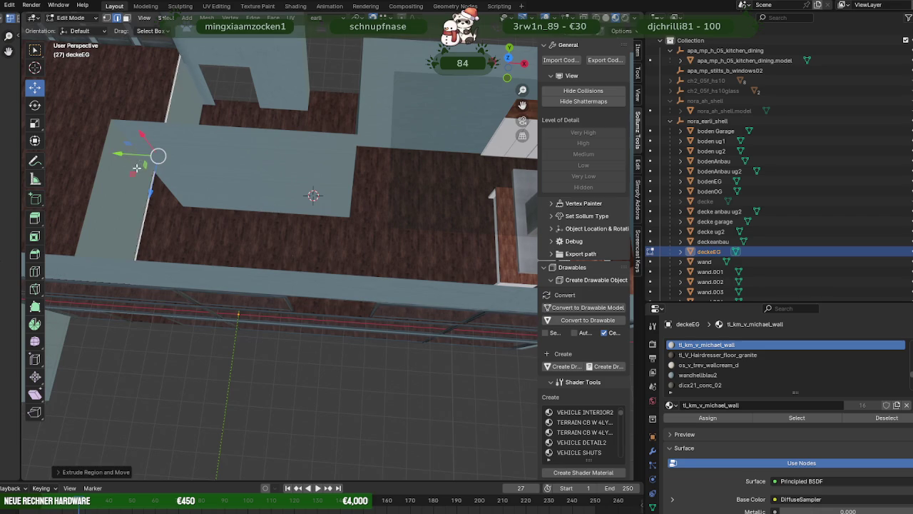
- Move the extruded slab geometry along X and then along Y
key("g")
key("x")
left_click(182, 156)
key("g")
key("y")
left_click(302, 146)
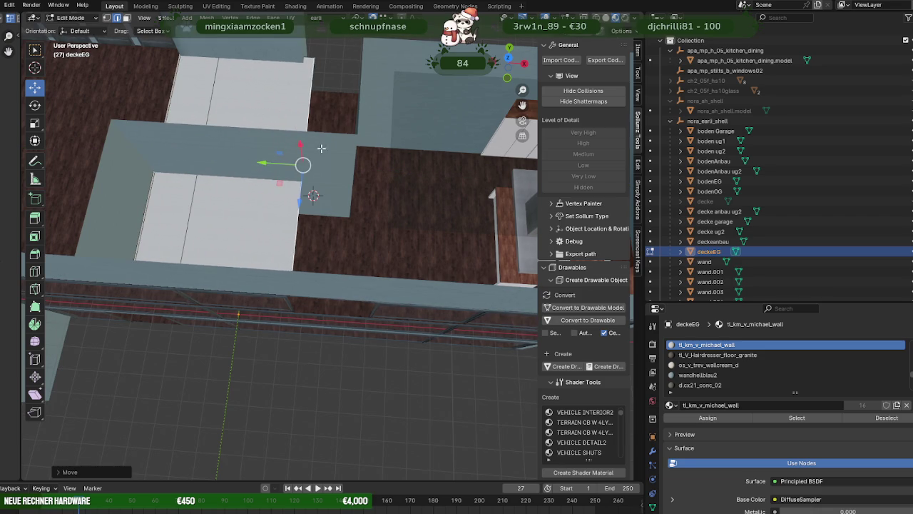
left_click_drag(264, 162, 347, 131)
left_click(353, 130)
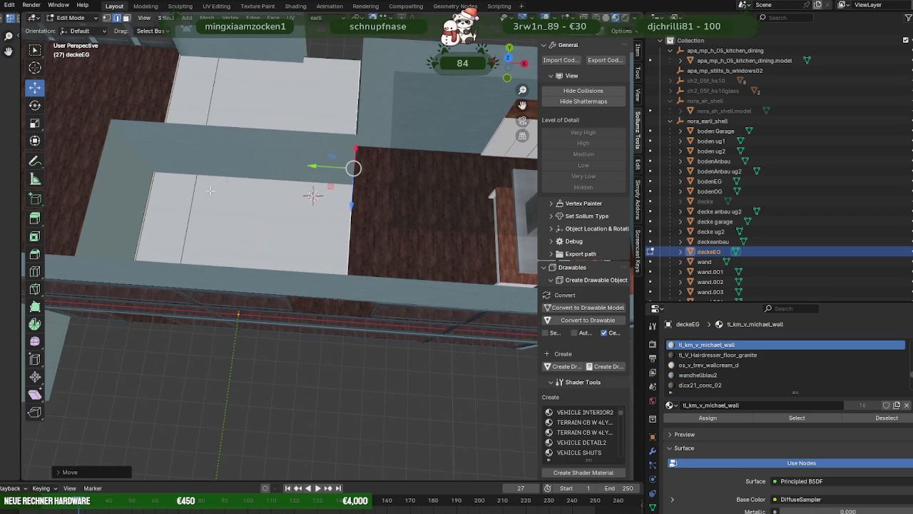
- Delete the unwanted left slab faces and move a thin face vertically into place
left_click(176, 202)
key("Delete")
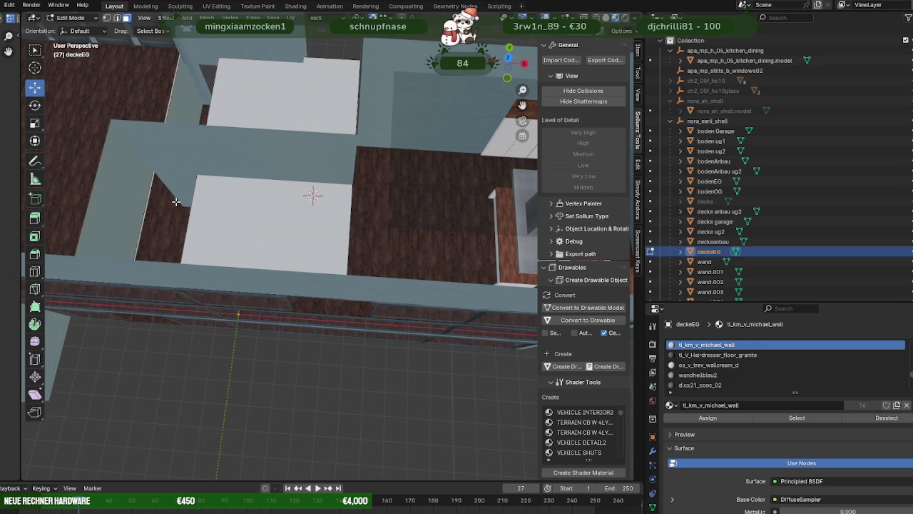
left_click(307, 70)
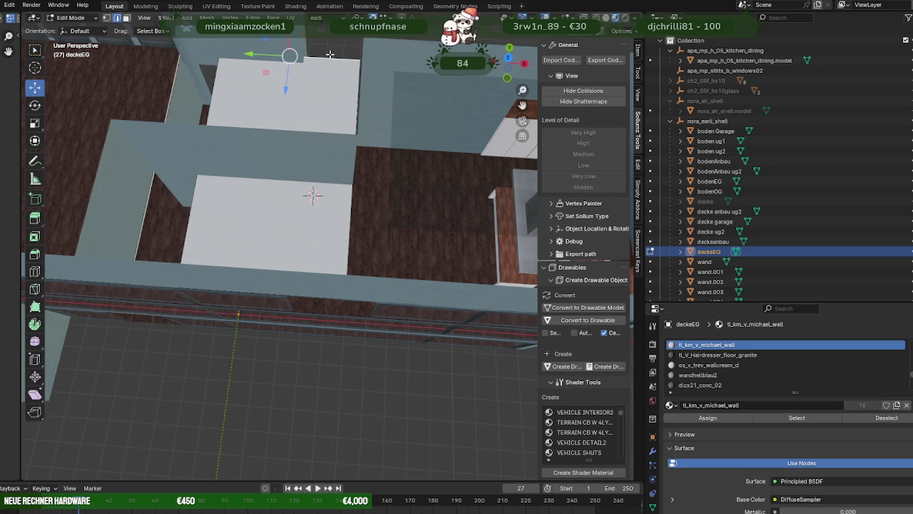
middle_click_drag(307, 70, 349, 157)
key("g")
key("z")
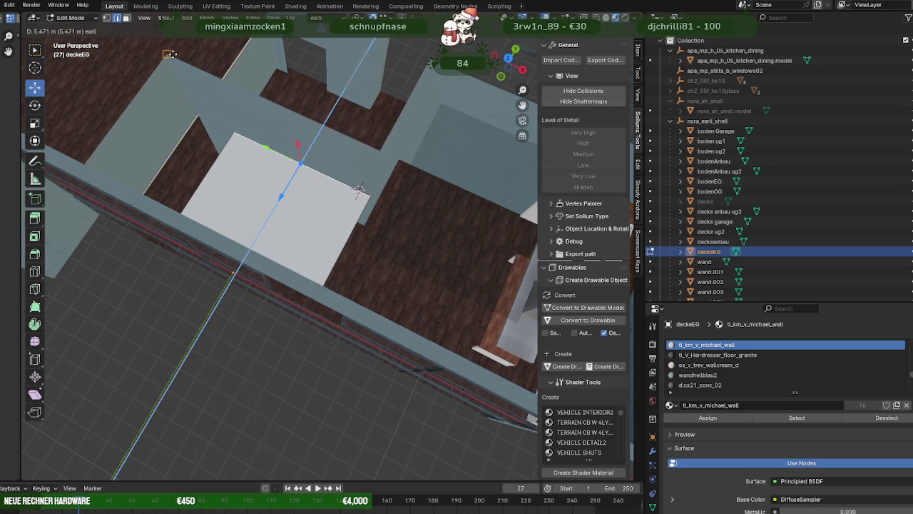
left_click(192, 158)
- Stretch the slab's bottom-right edge along Y to extend it toward the kitchen
mouse_move(211, 168)
middle_mouse_down()
mouse_move(397, 222)
mouse_move(289, 191)
middle_mouse_up()
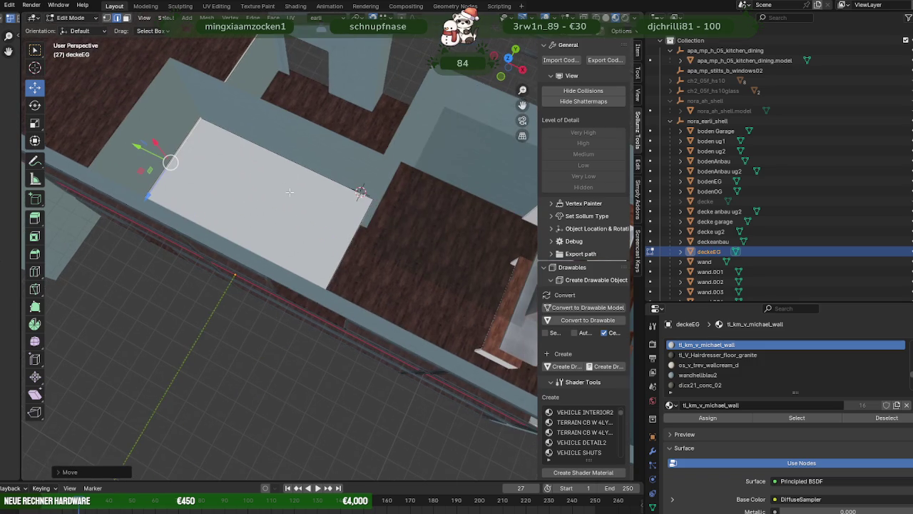
left_click(346, 241)
middle_click_drag(343, 245, 262, 206, "shift")
middle_click_drag(298, 243, 342, 244)
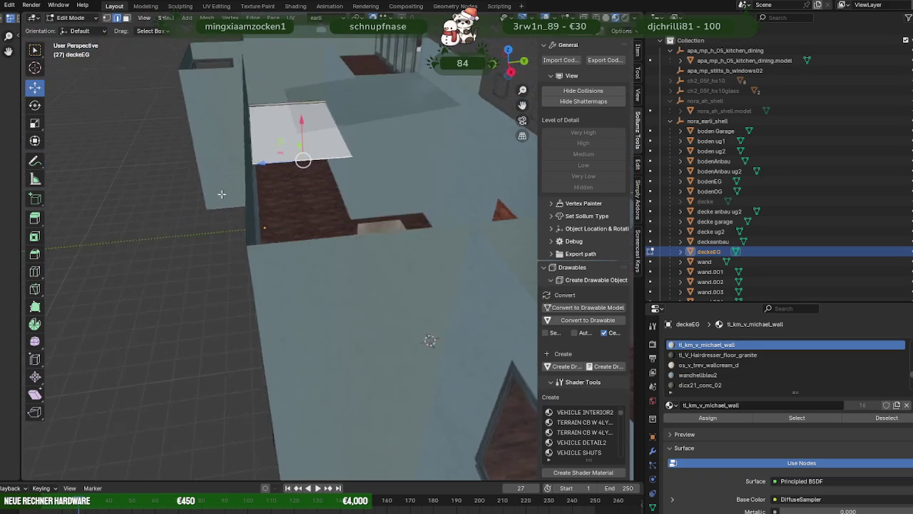
key("g")
left_click(348, 247)
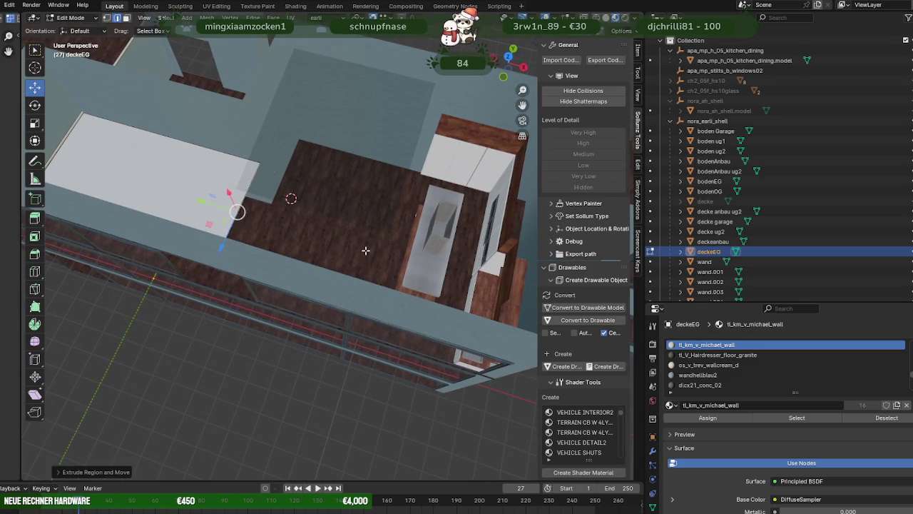
left_click_drag(205, 202, 460, 271)
mouse_move(443, 277)
middle_mouse_down()
mouse_move(355, 249)
mouse_move(372, 243)
middle_mouse_up()
left_click_drag(363, 227, 488, 213)
middle_click_drag(428, 242, 316, 299)
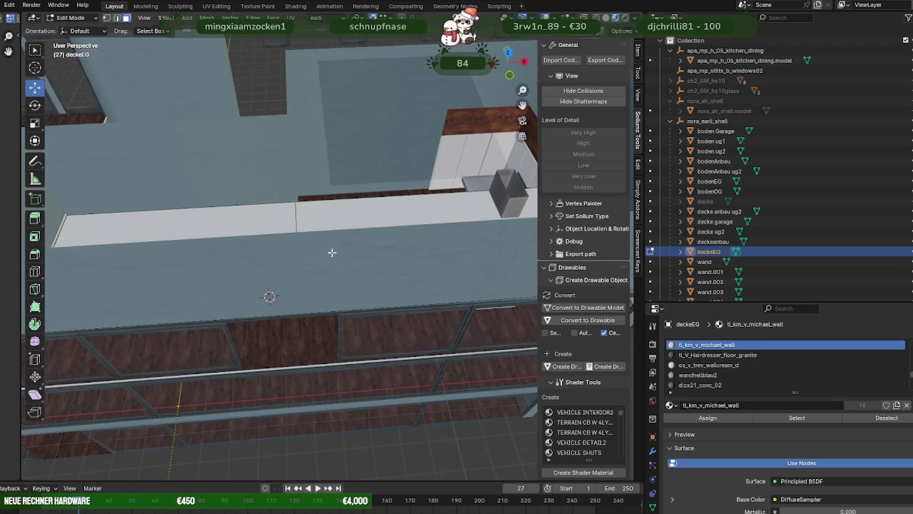
- Select the linked slab faces over the kitchen and separate them into deckeEG.001
left_click(336, 223)
key("l")
middle_click_drag(334, 221, 306, 248)
right_click(305, 248)
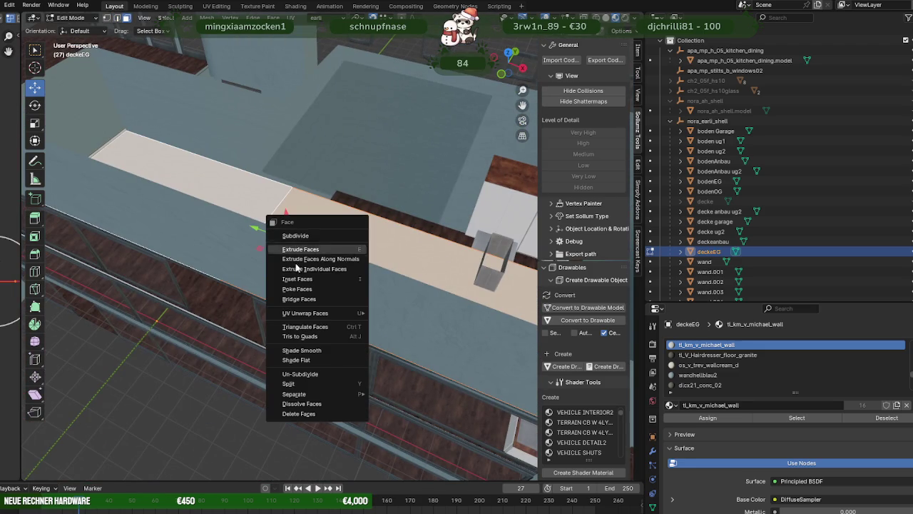
left_click(384, 398)
key("Tab")
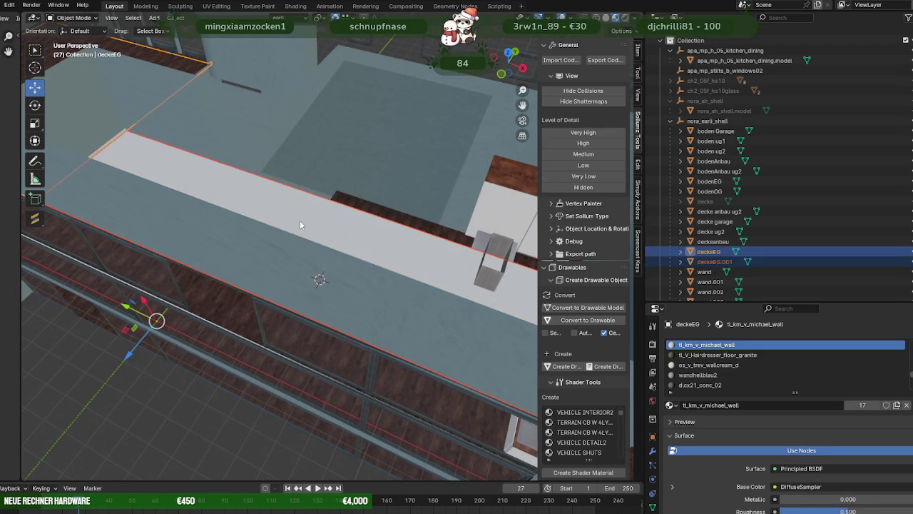
- Shift the whole deckeEG.001 slab along X and orbit around the building to check it
key("Tab")
key("a")
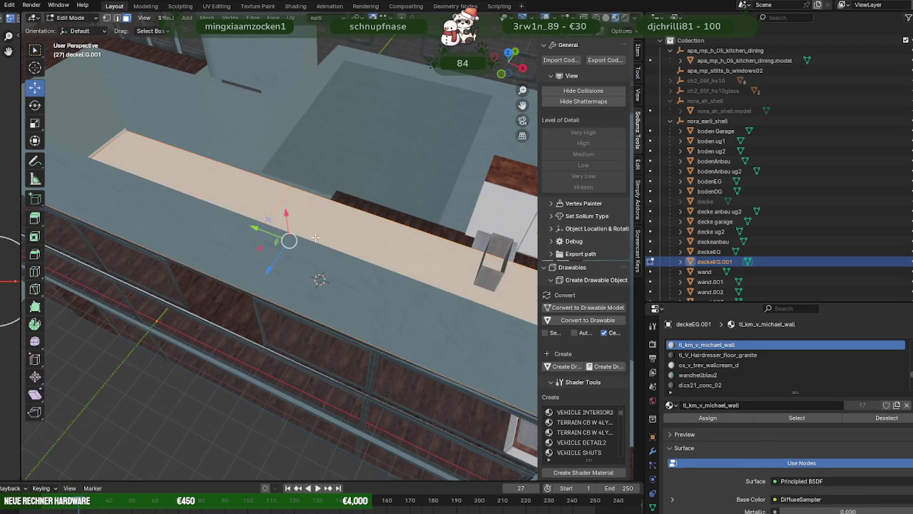
middle_click_drag(314, 231, 336, 302)
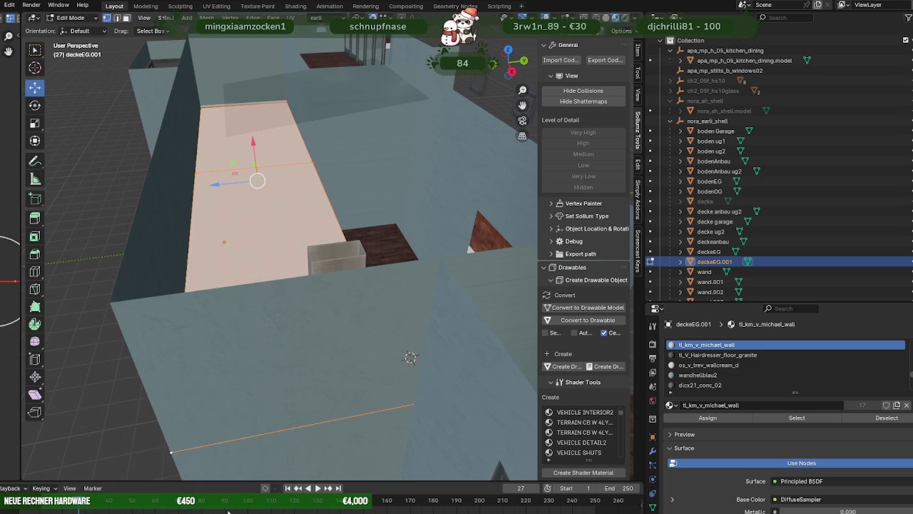
left_click_drag(252, 147, 366, 240)
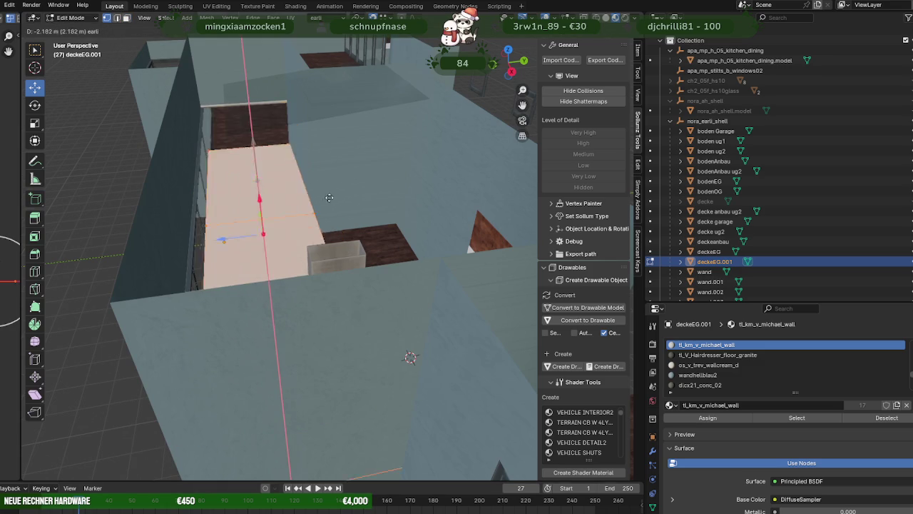
mouse_move(377, 238)
middle_mouse_down()
mouse_move(332, 275)
mouse_move(347, 244)
mouse_move(310, 244)
mouse_move(350, 242)
middle_mouse_up()
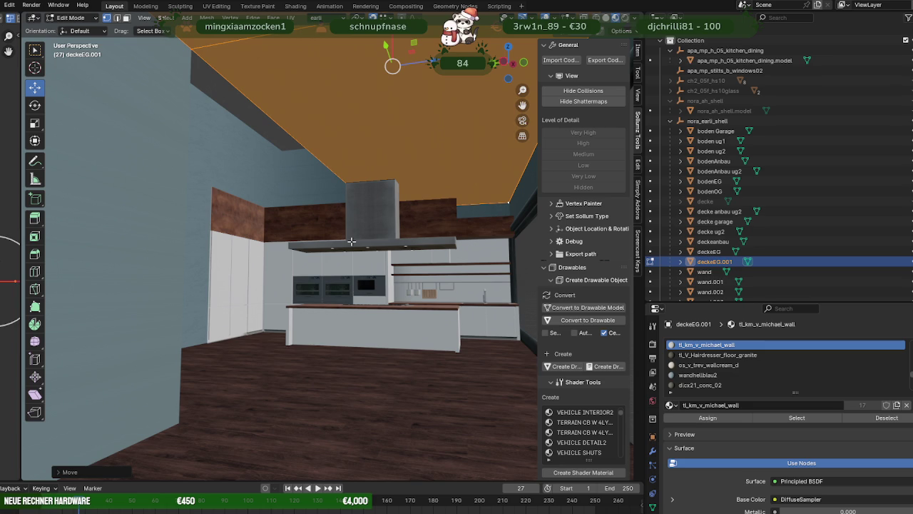
mouse_move(352, 242)
middle_mouse_down()
mouse_move(286, 259)
mouse_move(300, 261)
mouse_move(257, 283)
mouse_move(263, 305)
middle_mouse_up()
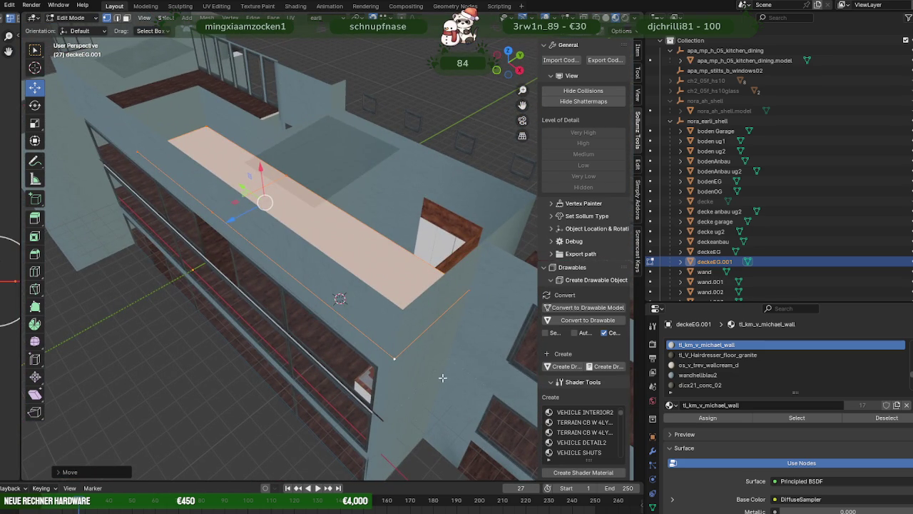
mouse_move(355, 354)
middle_mouse_down()
mouse_move(382, 333)
mouse_move(238, 382)
middle_mouse_up()
scroll(390, 327, "up", 3)
mouse_move(197, 331)
middle_mouse_down()
mouse_move(215, 304)
mouse_move(153, 302)
mouse_move(187, 316)
mouse_move(205, 309)
middle_mouse_up()
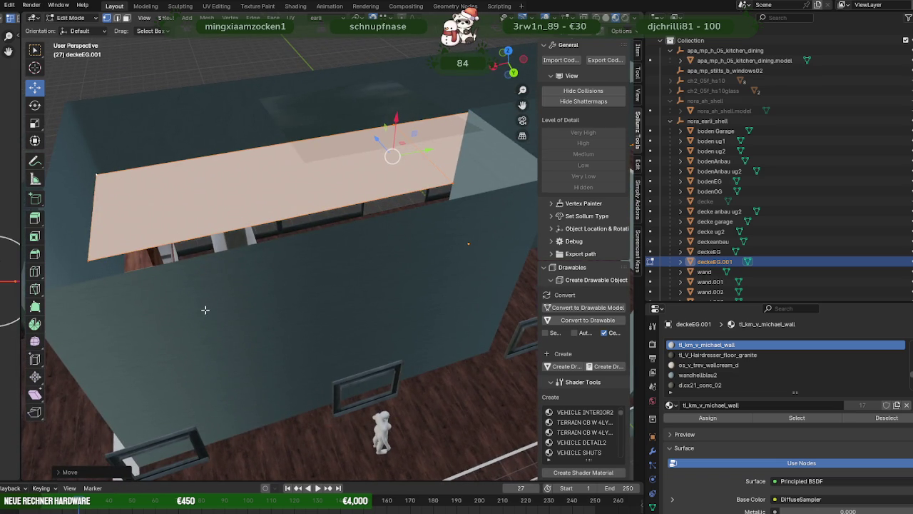
key("Tab")
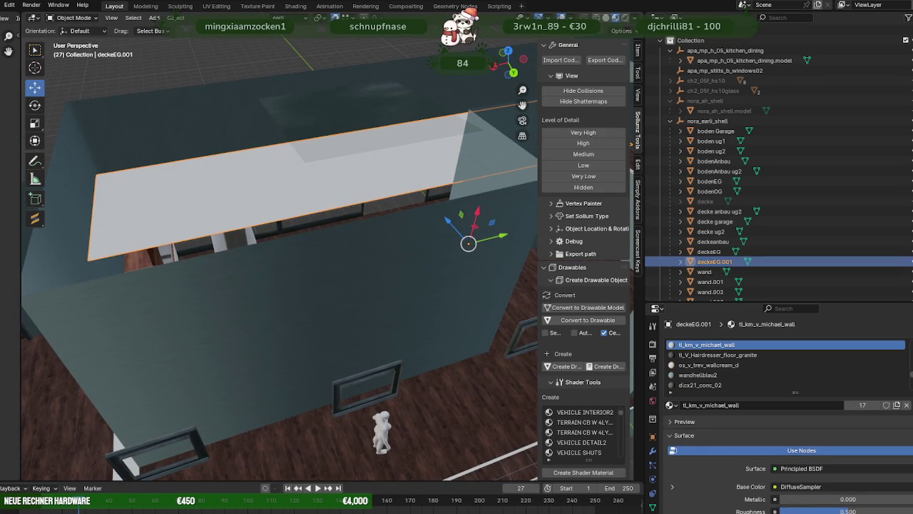
- Hide the deckeEG.001 slab and start editing the kitchen-dining model's mesh
key("h")
mouse_move(300, 236)
middle_mouse_down()
mouse_move(335, 223)
mouse_move(239, 255)
mouse_move(271, 207)
middle_mouse_up()
left_click(239, 255)
key("Tab")
scroll(285, 180, "up", 2)
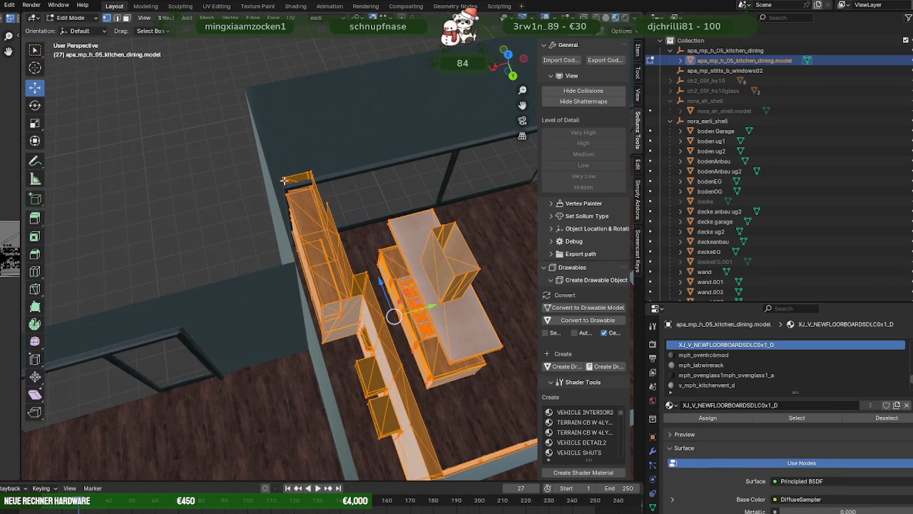
mouse_move(433, 304)
middle_mouse_down()
mouse_move(265, 132)
mouse_move(231, 305)
middle_mouse_up()
scroll(249, 347, "up", 3)
middle_click_drag(249, 347, 352, 214)
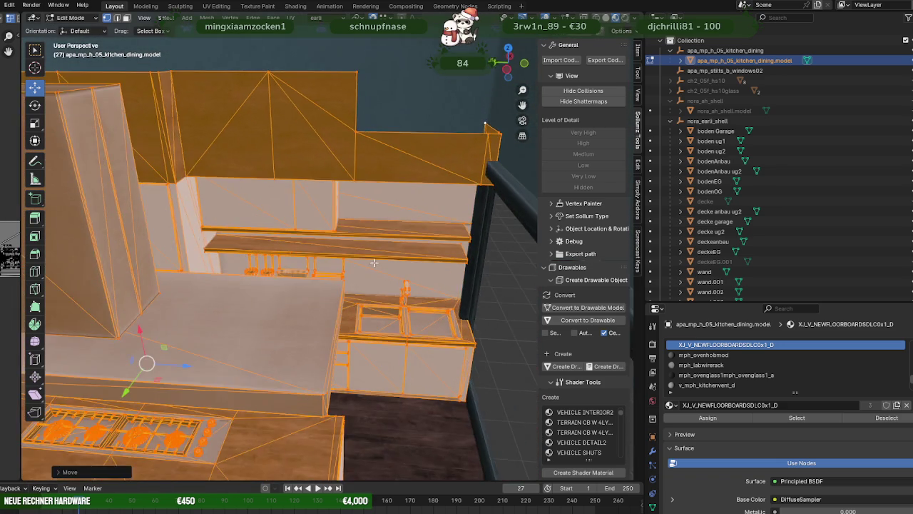
middle_click_drag(378, 264, 320, 212)
scroll(320, 211, "down", 4)
scroll(291, 211, "up", 3)
mouse_move(292, 211)
middle_mouse_down()
mouse_move(428, 249)
mouse_move(372, 291)
mouse_move(389, 314)
mouse_move(303, 269)
mouse_move(314, 242)
mouse_move(277, 217)
mouse_move(300, 238)
middle_mouse_up()
scroll(314, 243, "up", 2)
scroll(317, 235, "up", 2)
scroll(320, 230, "up", 2)
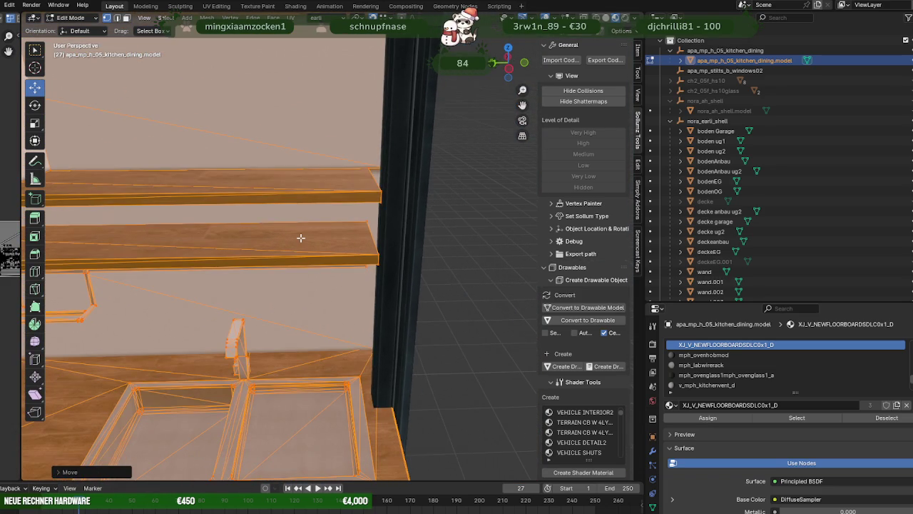
- Select both wall shelves using X-ray, then return to solid shading
key("alt+z")
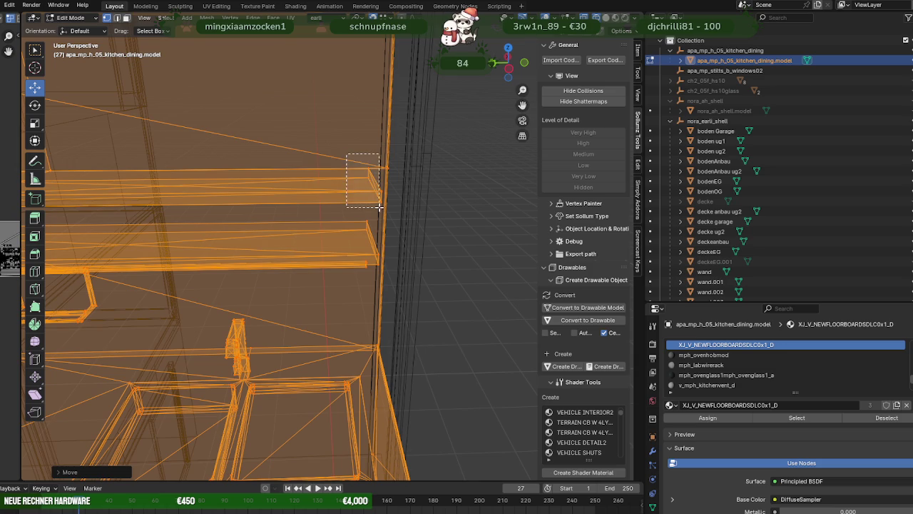
left_click_drag(380, 206, 380, 209)
middle_click_drag(366, 224, 358, 184)
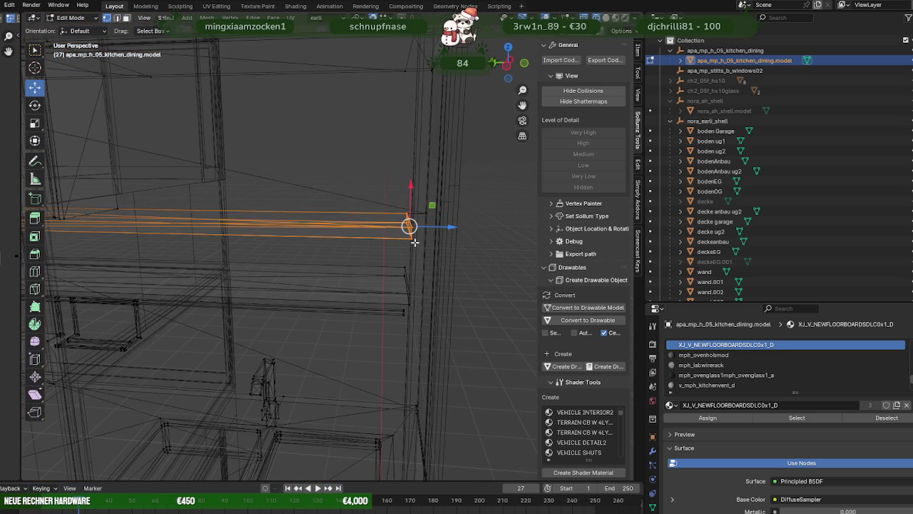
left_click_drag(411, 329, 414, 327)
key("alt+z")
mouse_move(414, 326)
middle_mouse_down()
mouse_move(413, 272)
mouse_move(365, 238)
middle_mouse_up()
- Slide the shelves about 0.038 m along X to the wall and return to Object Mode
left_click_drag(349, 214, 377, 214)
mouse_move(378, 214)
middle_mouse_down()
mouse_move(295, 199)
mouse_move(441, 256)
middle_mouse_up()
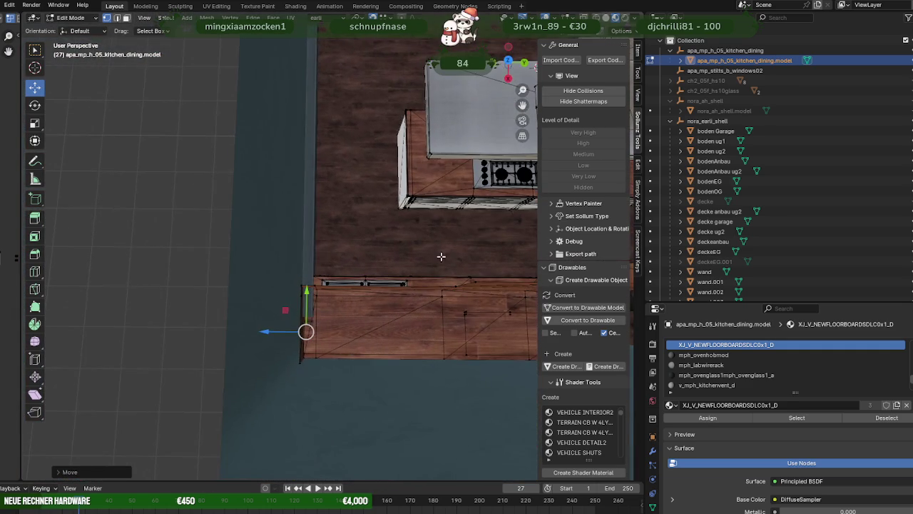
key("shift+z")
middle_click_drag(401, 291, 395, 275)
middle_click_drag(313, 297, 262, 309)
left_click_drag(246, 298, 259, 313)
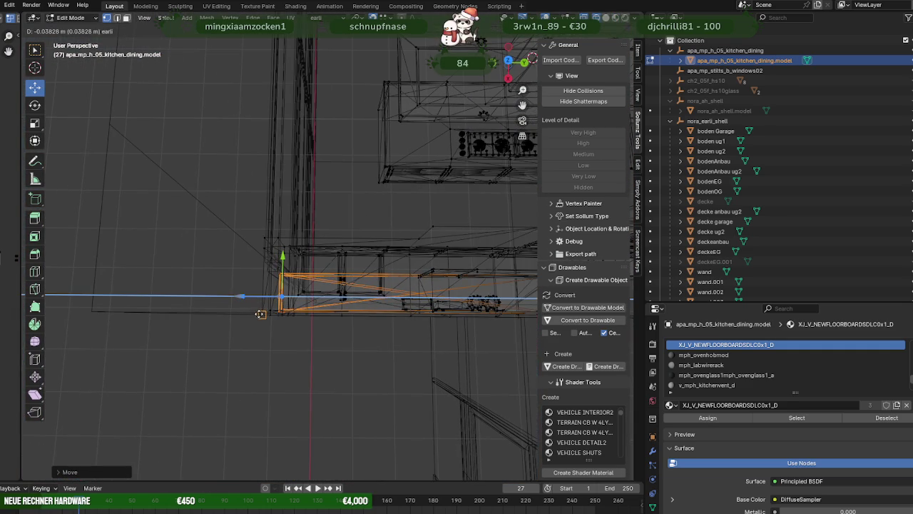
mouse_move(291, 312)
middle_mouse_down()
mouse_move(177, 256)
mouse_move(301, 288)
mouse_move(282, 275)
mouse_move(266, 279)
mouse_move(370, 278)
middle_mouse_up()
key("Tab")
key("shift+z")
scroll(369, 279, "down", 5)
middle_click_drag(427, 224, 417, 210)
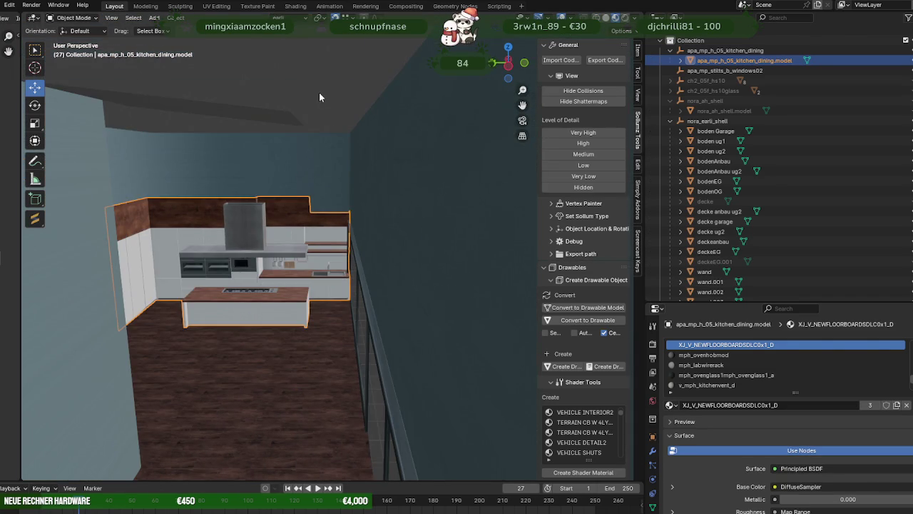
- Reselect the kitchen-dining model and enter Edit Mode on its mesh
left_click(319, 98)
scroll(319, 217, "up", 5)
mouse_move(319, 217)
middle_mouse_down()
mouse_move(353, 252)
mouse_move(322, 194)
mouse_move(357, 210)
mouse_move(428, 214)
mouse_move(331, 239)
mouse_move(351, 203)
middle_mouse_up()
scroll(349, 209, "up", 2)
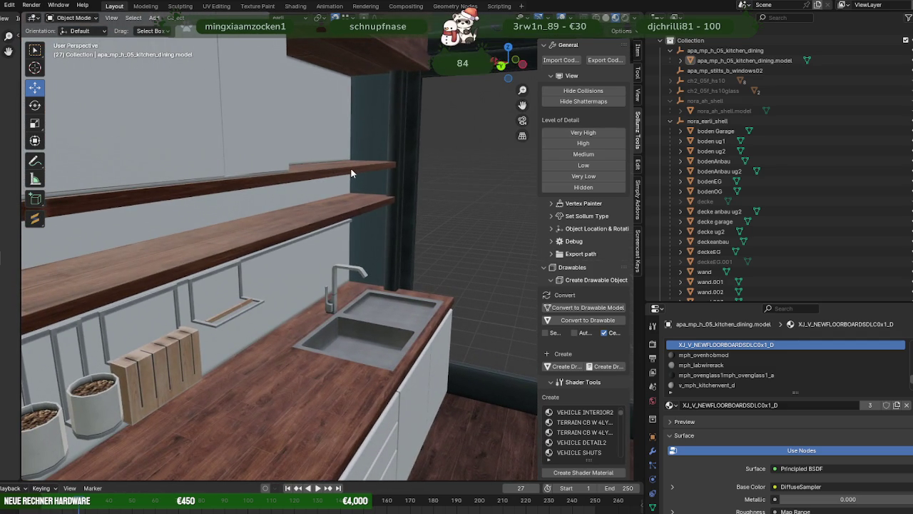
left_click(350, 171)
key("Tab")
- Select the faces assigned to the XJ_V_NEWFLOORBOARDSDLC0x1_D material slot
scroll(322, 189, "up", 5)
scroll(321, 185, "up", 3)
scroll(318, 173, "down", 7)
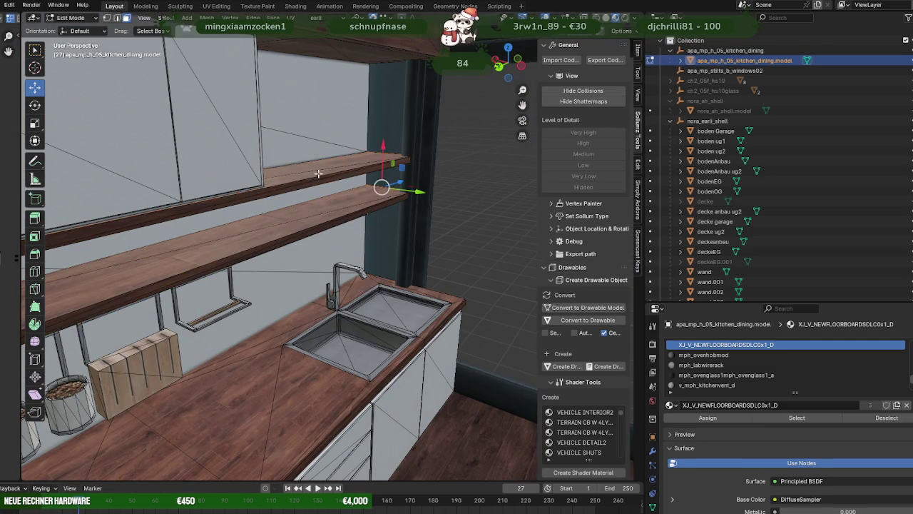
left_click(797, 418)
scroll(391, 303, "down", 2)
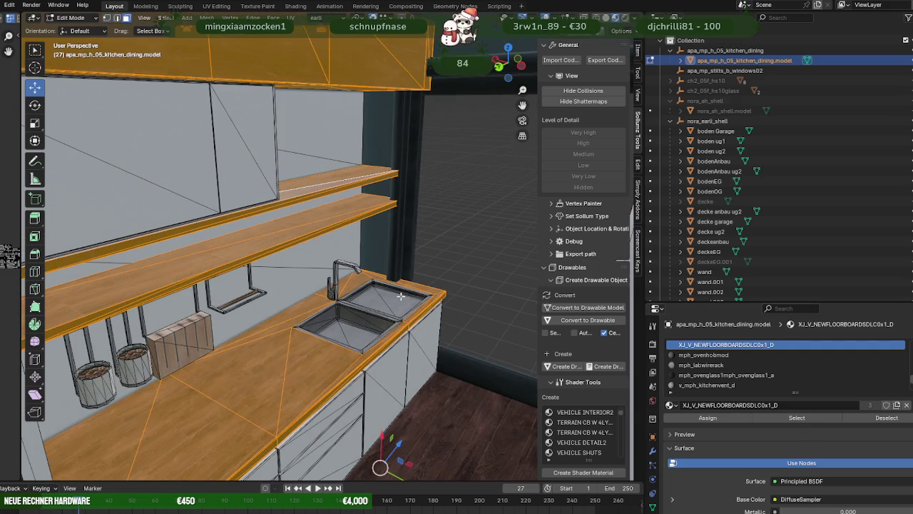
scroll(391, 303, "up", 2)
scroll(391, 302, "up", 3)
- With X-ray on, box-select the wall shelf edges and frame them in view
key("alt+z")
middle_click_drag(391, 303, 333, 306)
scroll(366, 328, "down", 2)
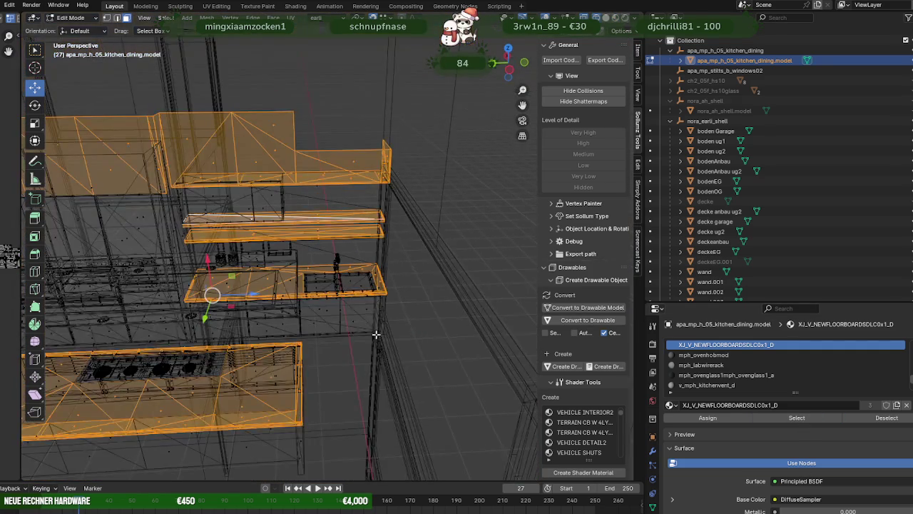
scroll(360, 335, "up", 1)
left_click_drag(405, 344, 217, 282)
scroll(321, 355, "down", 3)
left_click_drag(321, 355, 183, 271)
middle_click_drag(184, 271, 104, 234)
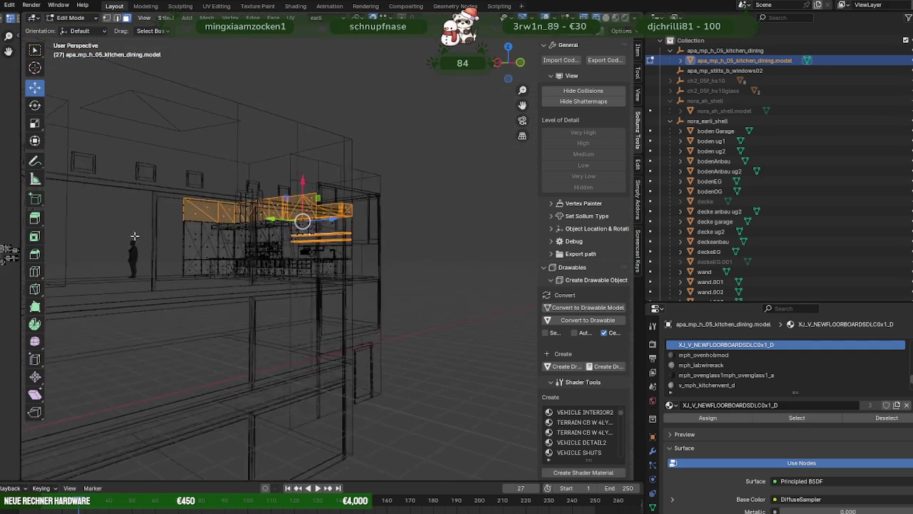
left_click_drag(280, 194, 365, 229)
mouse_move(365, 230)
middle_mouse_down()
mouse_move(435, 287)
mouse_move(335, 257)
mouse_move(287, 177)
mouse_move(319, 241)
mouse_move(296, 200)
middle_mouse_up()
scroll(435, 288, "up", 5)
left_click_drag(279, 166, 324, 401)
key("KP_Decimal")
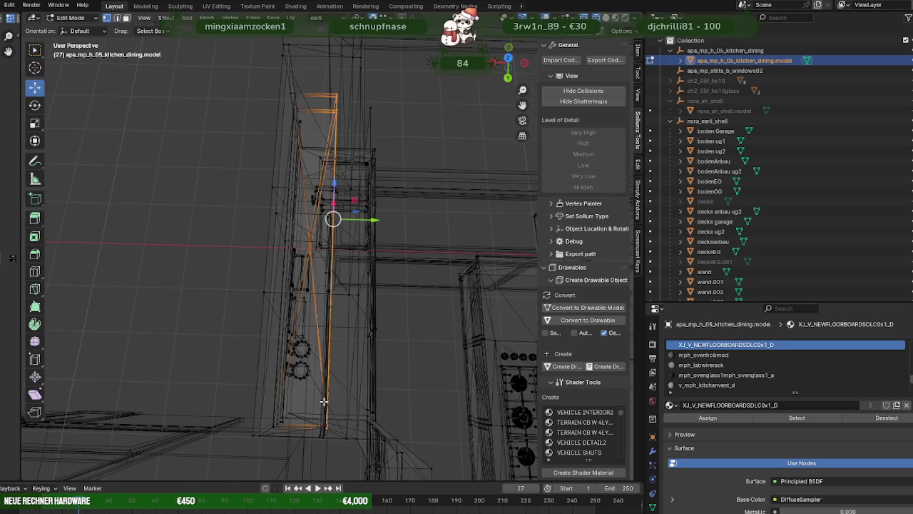
- Move the two wall shelves about -0.1 m along Y under the upper cabinets
scroll(317, 311, "up", 2)
key("shift+z")
middle_click_drag(297, 212, 309, 209)
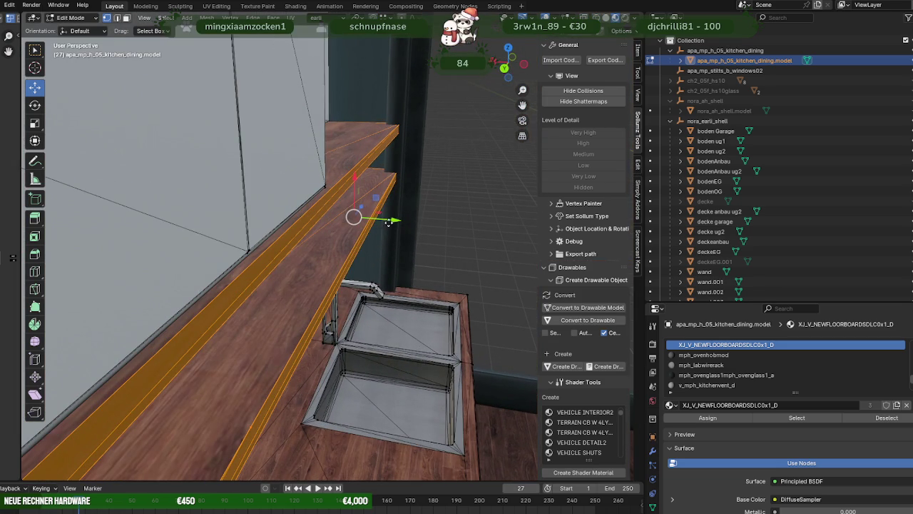
left_click_drag(388, 223, 364, 223)
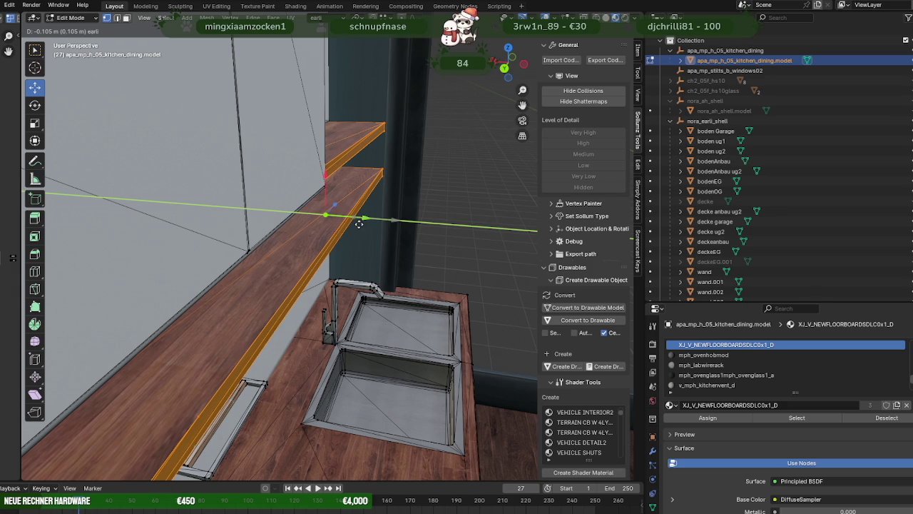
left_click(359, 223)
mouse_move(358, 223)
middle_mouse_down()
mouse_move(313, 229)
mouse_move(262, 206)
middle_mouse_up()
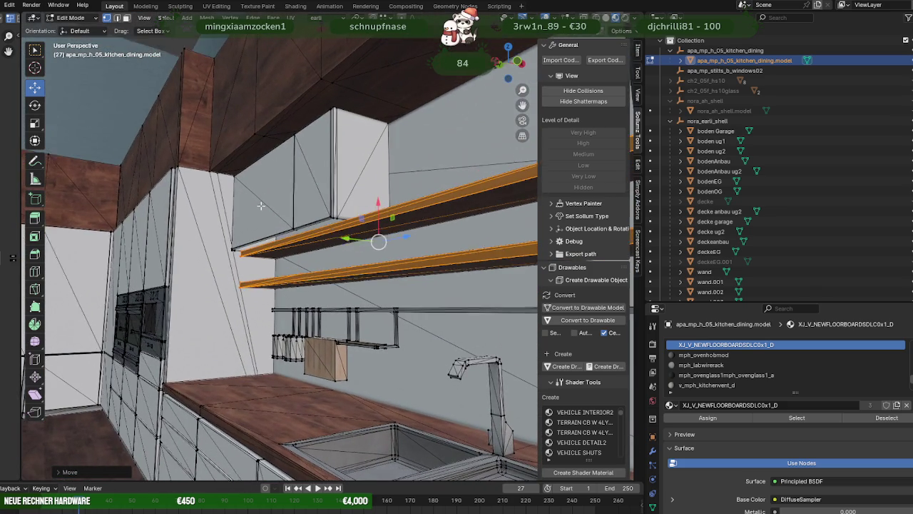
key("ctrl+z")
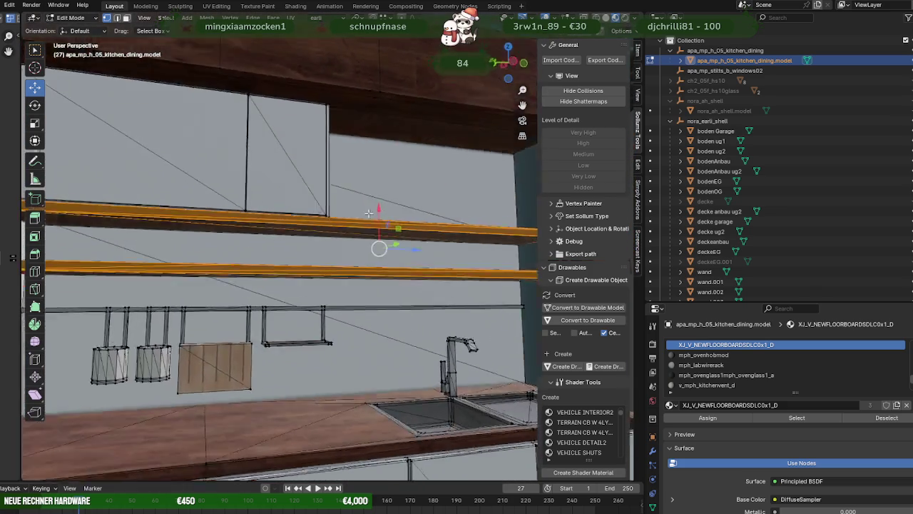
mouse_move(265, 207)
middle_mouse_down()
mouse_move(413, 221)
mouse_move(325, 232)
mouse_move(335, 237)
mouse_move(321, 241)
mouse_move(393, 236)
middle_mouse_up()
scroll(417, 227, "up", 3)
scroll(332, 240, "up", 2)
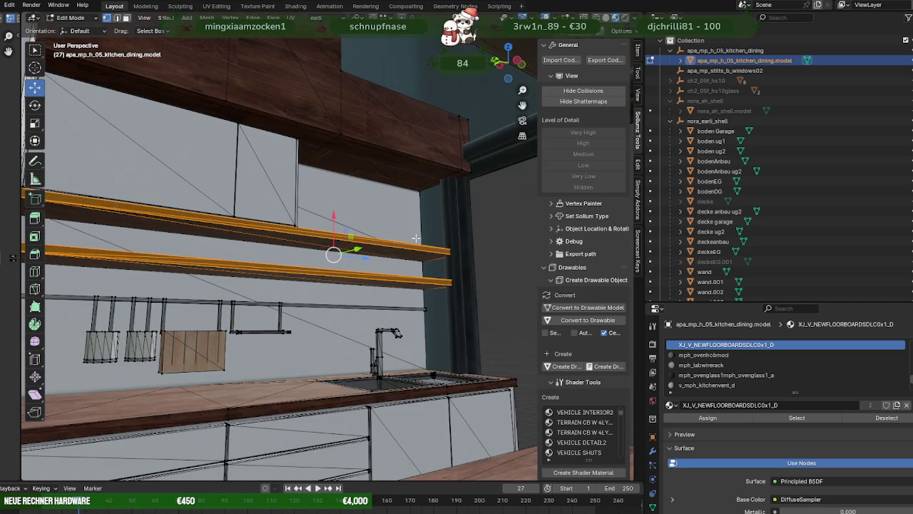
scroll(453, 196, "up", 2)
scroll(465, 200, "down", 2)
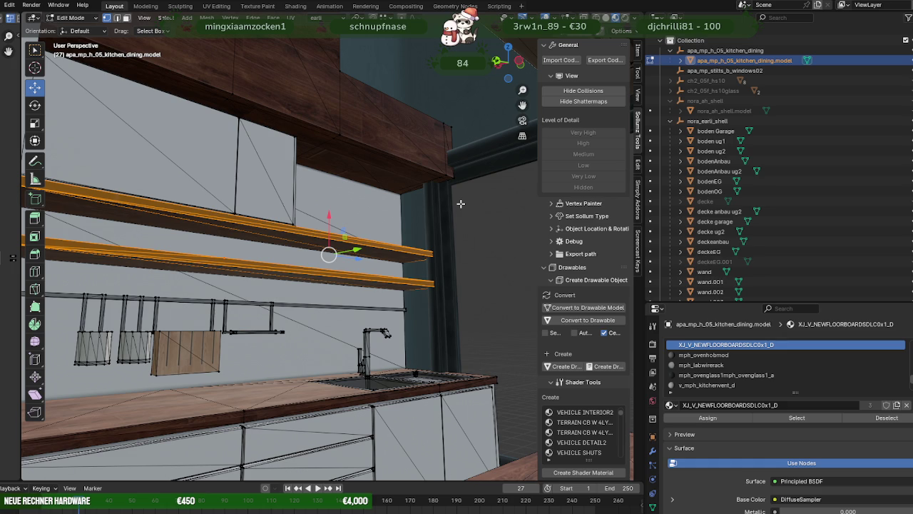
mouse_move(138, 210)
middle_mouse_down()
mouse_move(272, 256)
mouse_move(194, 262)
mouse_move(292, 265)
middle_mouse_up()
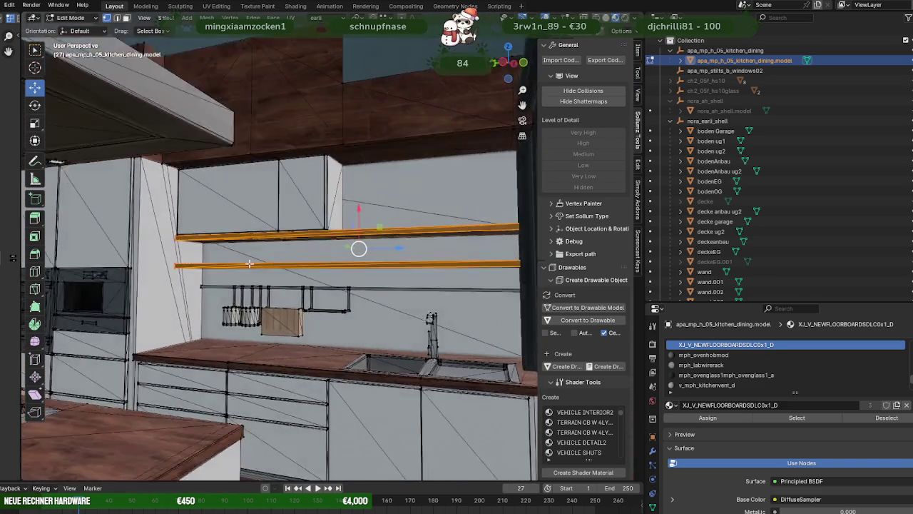
scroll(326, 268, "down", 3)
middle_click_drag(326, 268, 316, 284)
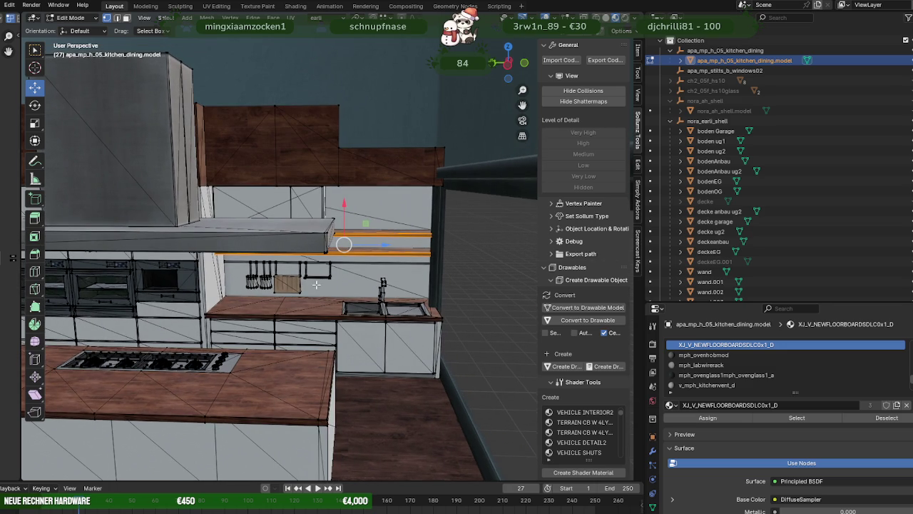
mouse_move(316, 284)
middle_mouse_down()
mouse_move(324, 260)
mouse_move(325, 269)
middle_mouse_up()
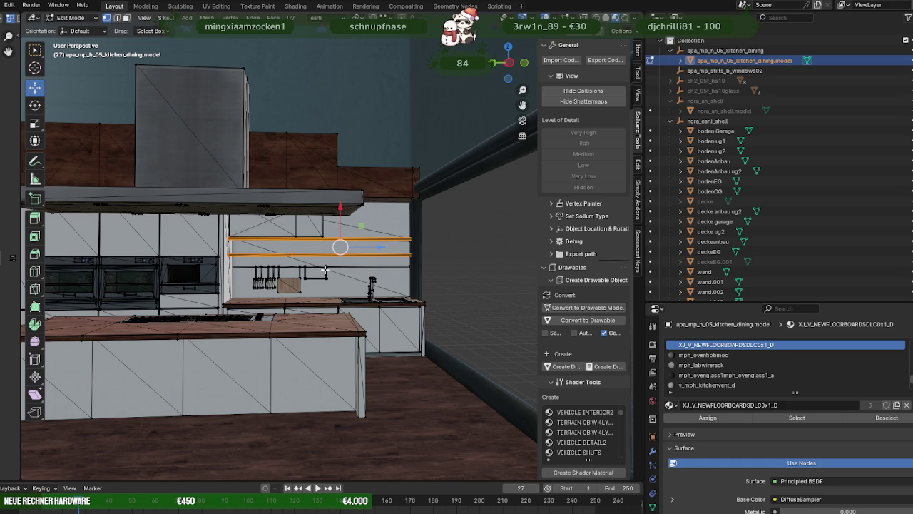
- In wireframe view, box-select the upper cabinets and hood wall
key("z")
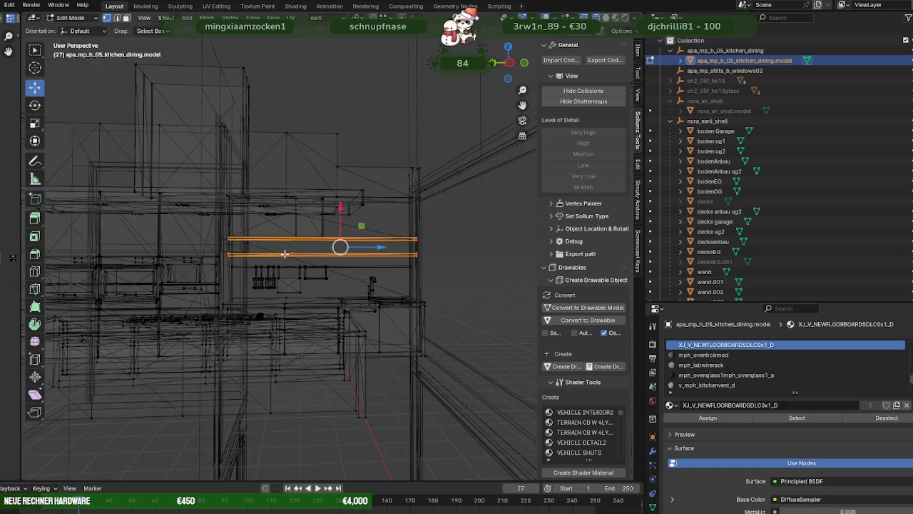
scroll(284, 253, "down", 2)
scroll(275, 254, "down", 1)
left_click_drag(64, 119, 379, 232)
left_click_drag(386, 233, 391, 235)
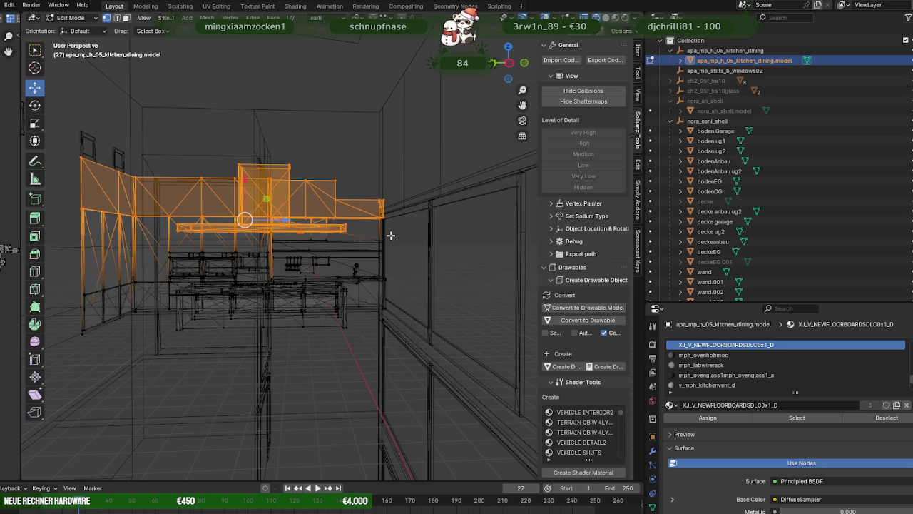
middle_click_drag(391, 236, 384, 231)
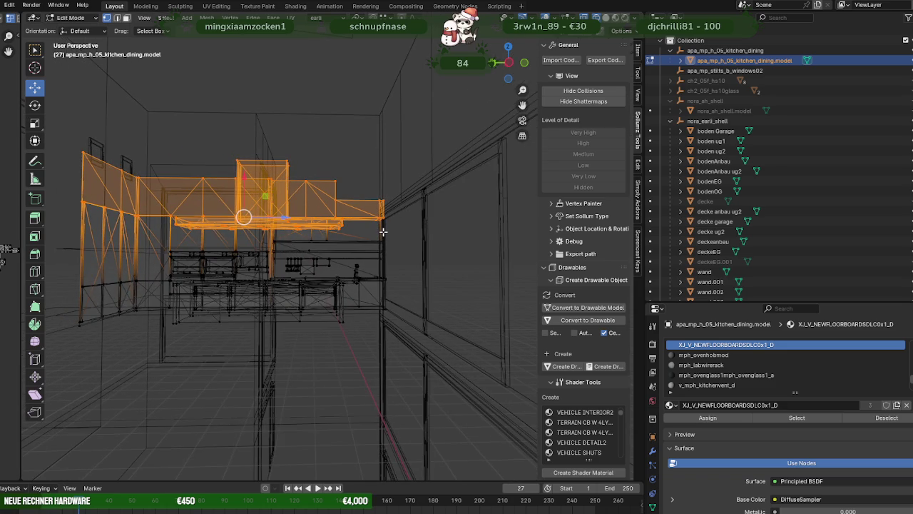
- Raise the selected upper cabinets and hood wall about 0.32 m along Z
key("shift+z")
scroll(171, 186, "up", 3)
scroll(170, 182, "up", 1)
key("g")
key("z")
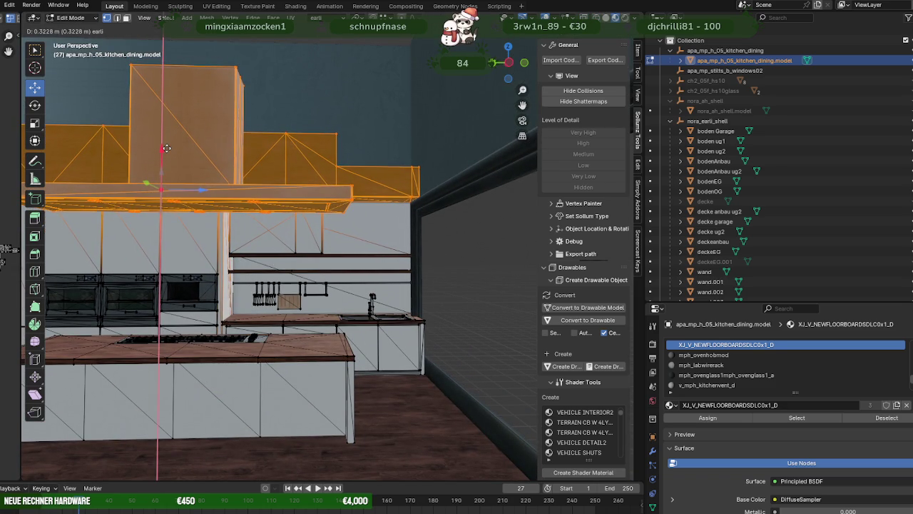
left_click(166, 149)
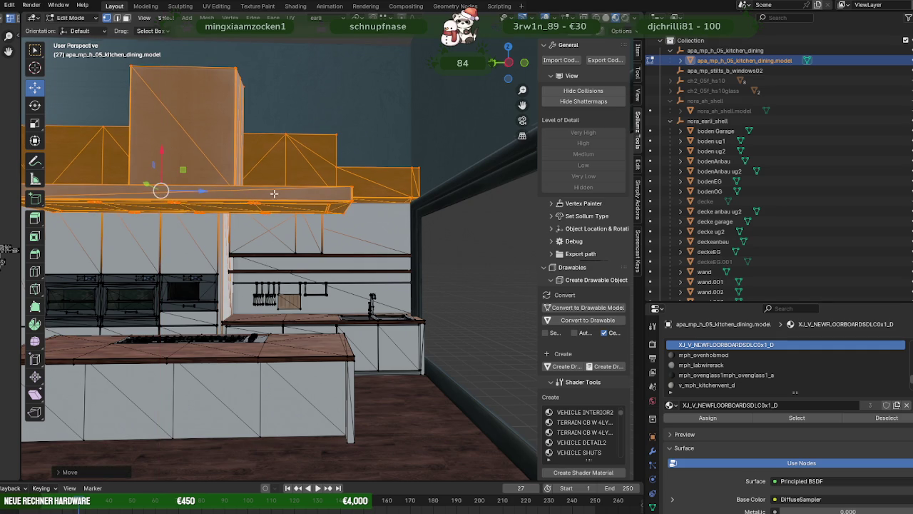
scroll(275, 207, "down", 3)
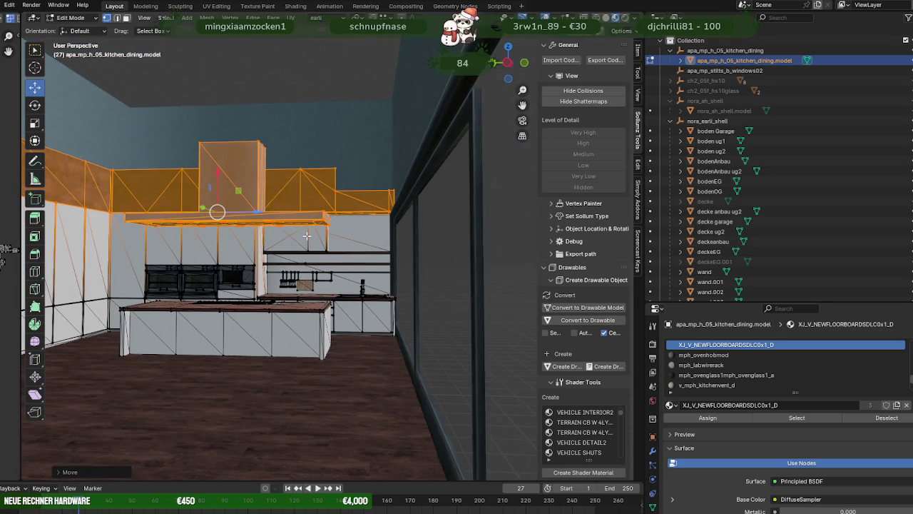
middle_click_drag(306, 235, 417, 259)
- Leave and re-enter Edit Mode on the kitchen model, picking the upper cabinet face above the shelves
key("Tab")
scroll(415, 254, "up", 2)
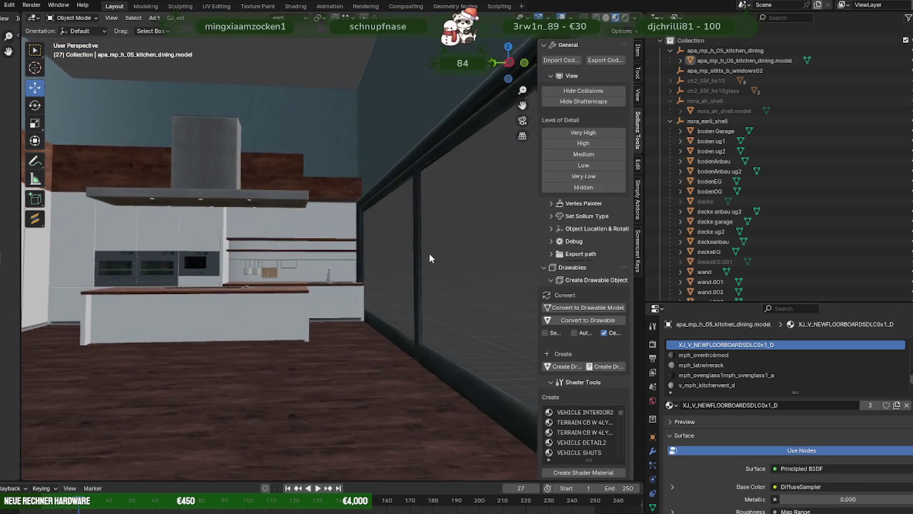
scroll(429, 260, "up", 3)
scroll(429, 264, "up", 3)
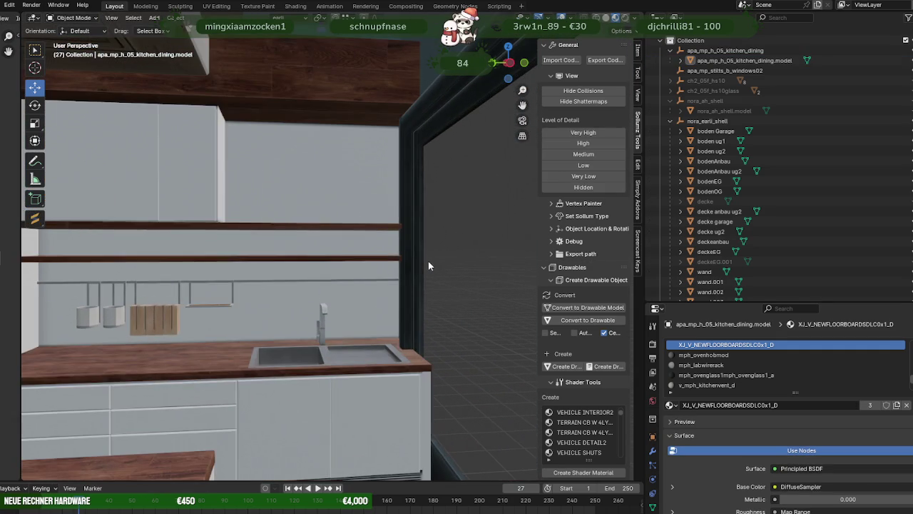
middle_click_drag(413, 259, 417, 267)
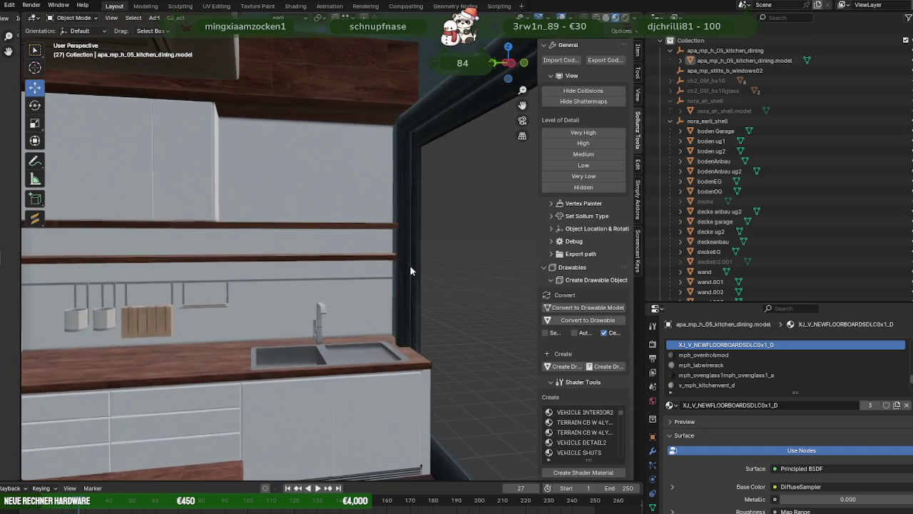
scroll(417, 261, "down", 2)
scroll(392, 275, "down", 2)
scroll(354, 282, "up", 1)
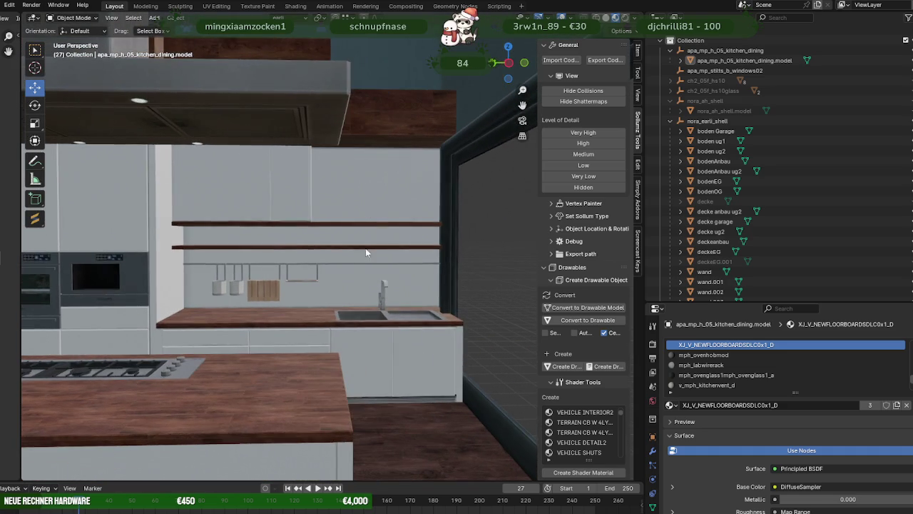
left_click(358, 274)
key("Tab")
left_click(366, 191)
left_click(339, 203)
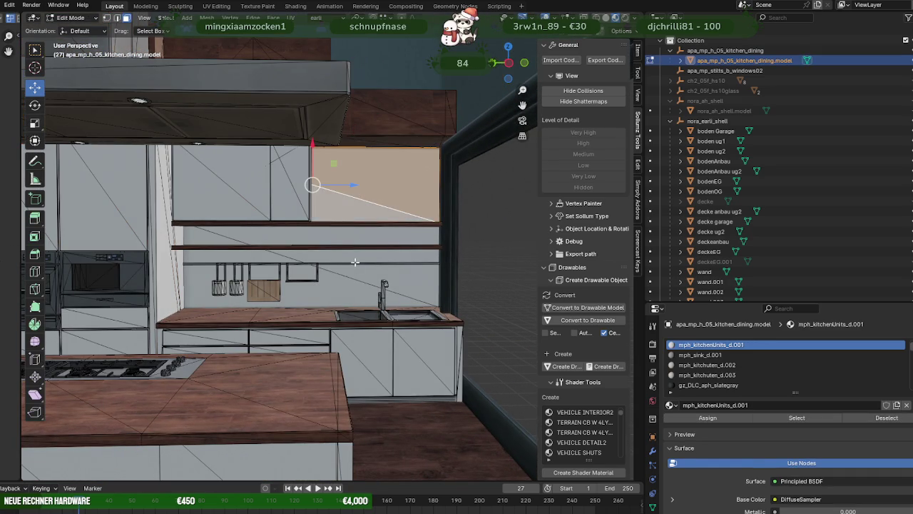
scroll(279, 246, "down", 3)
mouse_move(278, 246)
middle_mouse_down()
mouse_move(378, 261)
mouse_move(309, 267)
middle_mouse_up()
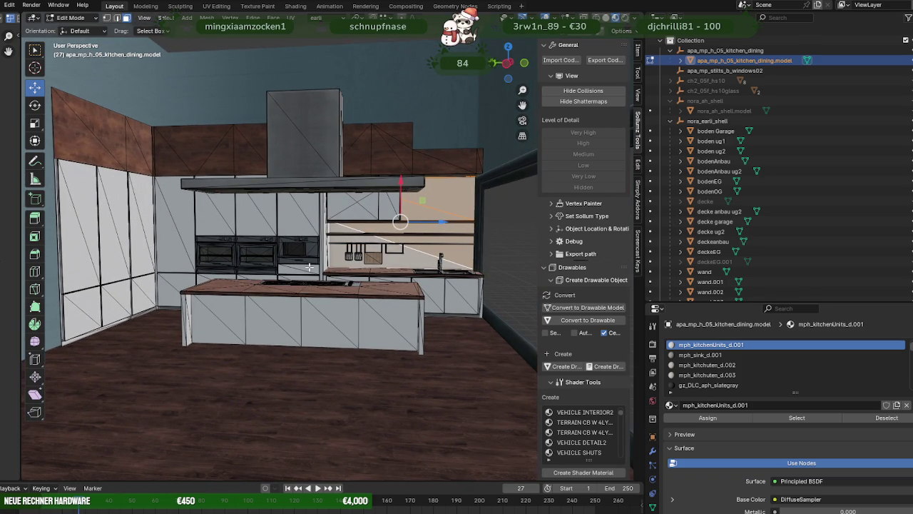
mouse_move(309, 267)
middle_mouse_down()
mouse_move(207, 257)
mouse_move(221, 280)
mouse_move(187, 281)
mouse_move(259, 264)
mouse_move(257, 247)
middle_mouse_up()
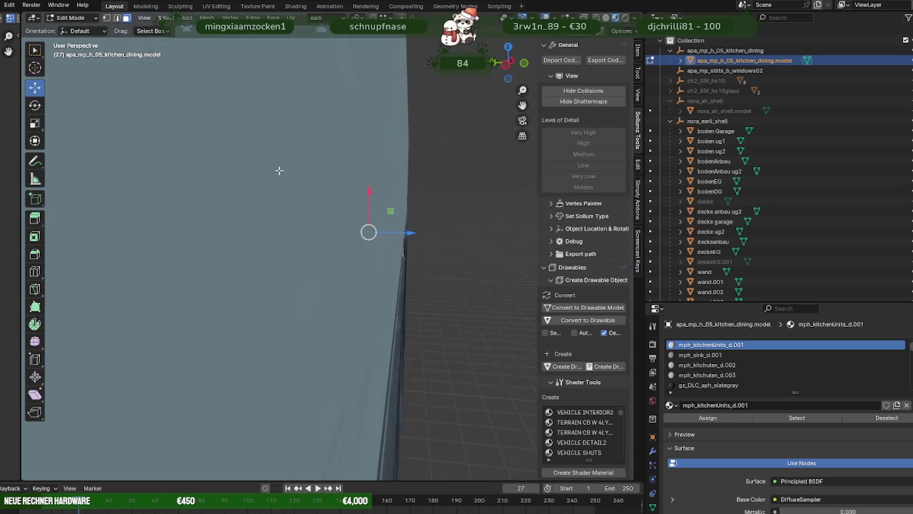
scroll(283, 162, "up", 2)
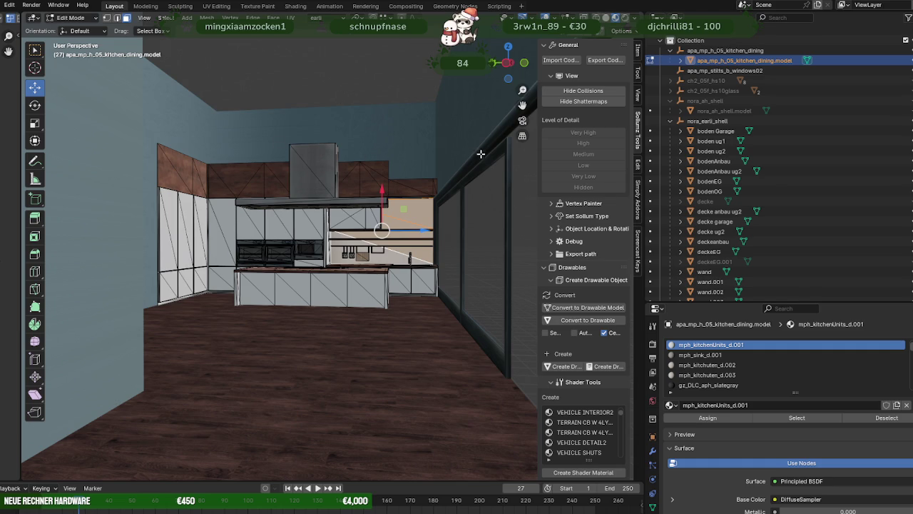
scroll(299, 140, "up", 1)
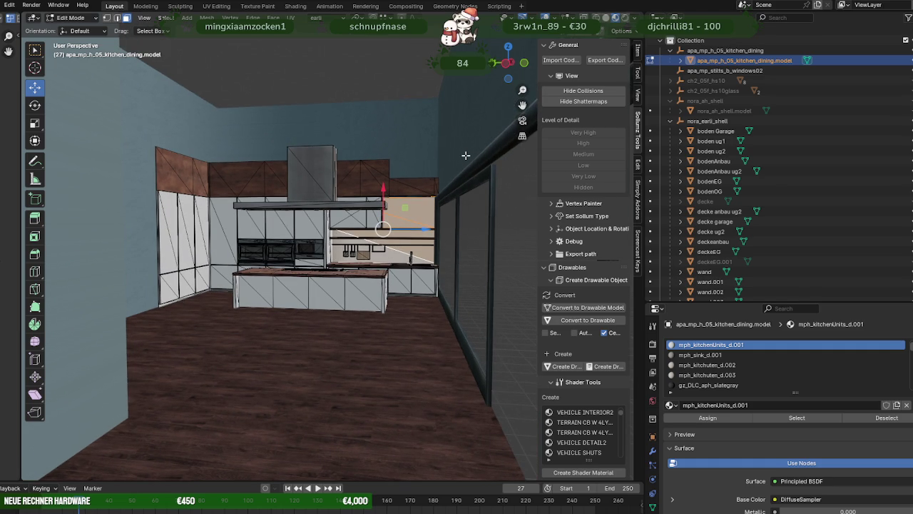
scroll(424, 201, "up", 1)
scroll(424, 201, "up", 3)
scroll(424, 201, "up", 2)
scroll(424, 201, "down", 5)
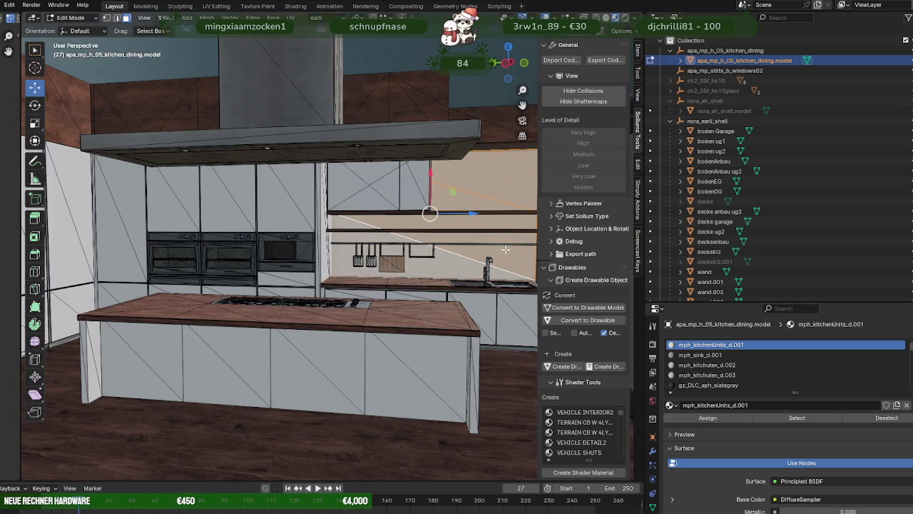
scroll(505, 249, "down", 3)
scroll(464, 239, "down", 2)
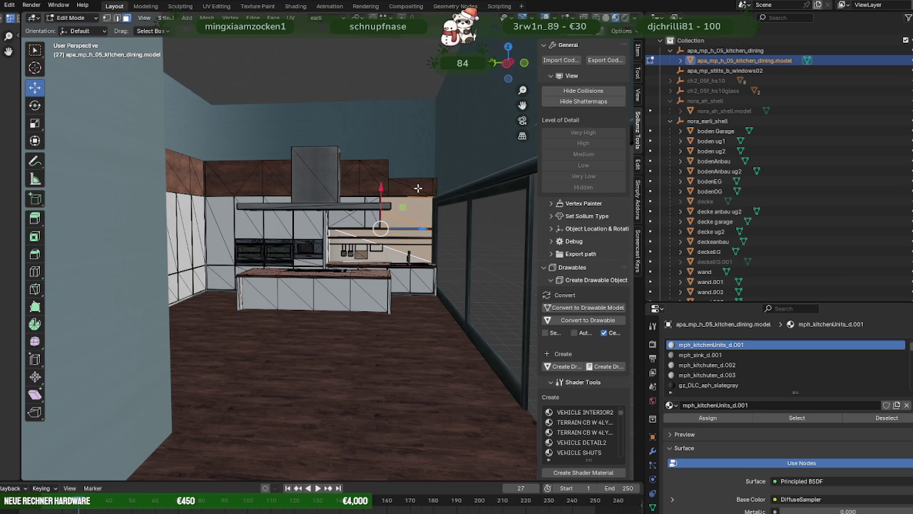
middle_click_drag(420, 189, 256, 185)
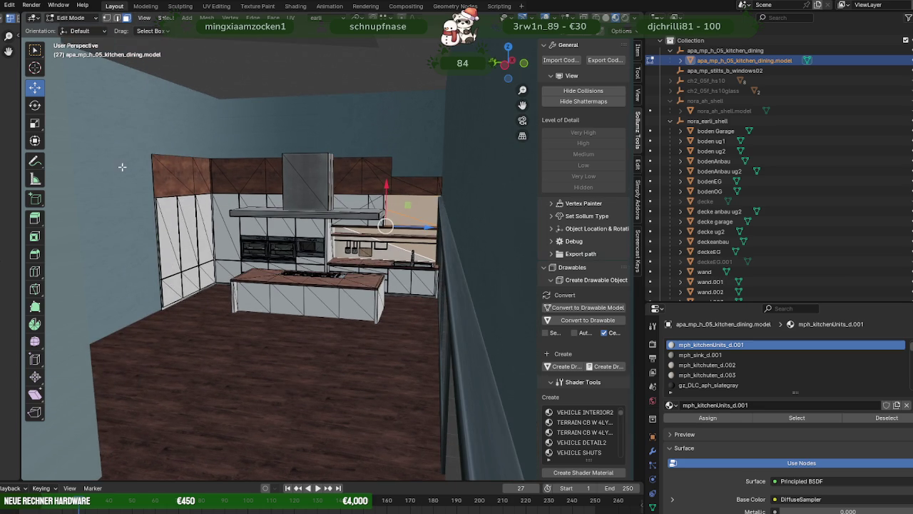
middle_click_drag(324, 191, 292, 88)
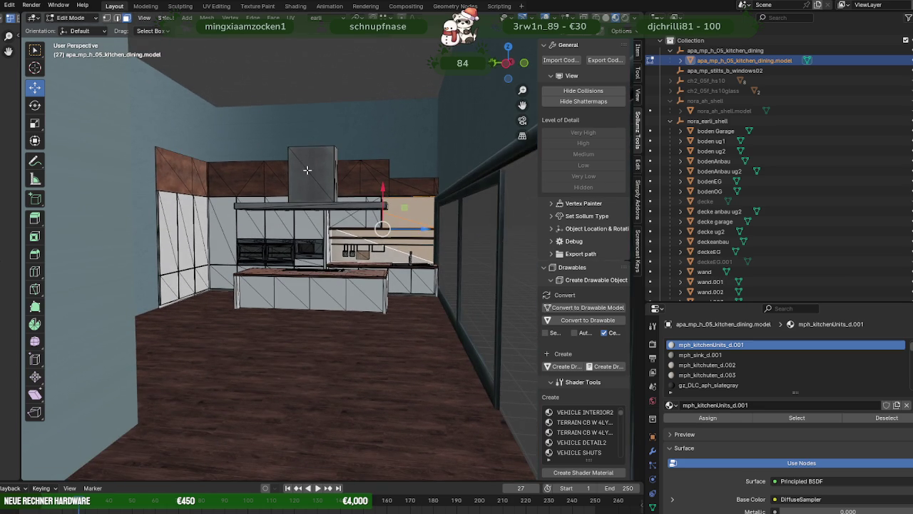
scroll(308, 170, "down", 3)
mouse_move(307, 171)
middle_mouse_down()
mouse_move(183, 204)
mouse_move(108, 237)
mouse_move(345, 212)
mouse_move(238, 200)
mouse_move(258, 187)
middle_mouse_up()
scroll(240, 186, "up", 2)
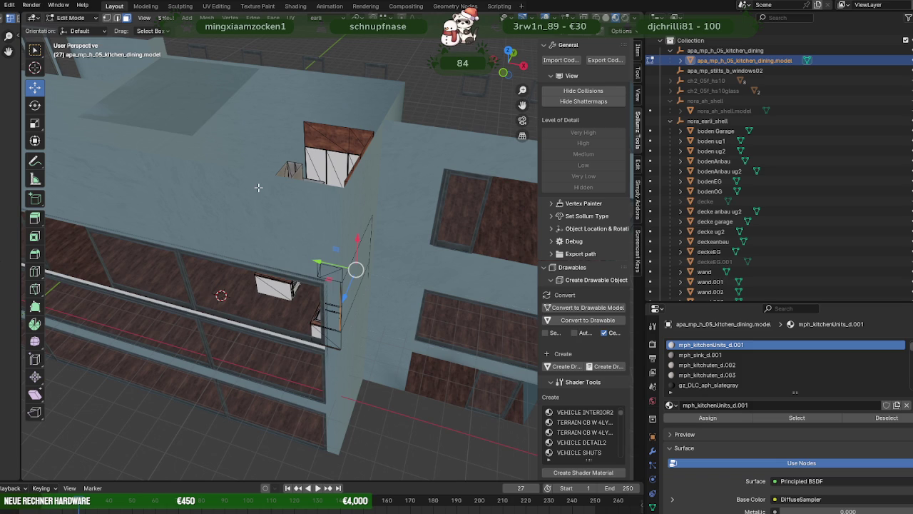
- Unhide the deckeEG.001 ceiling slab and select it
scroll(259, 196, "up", 3)
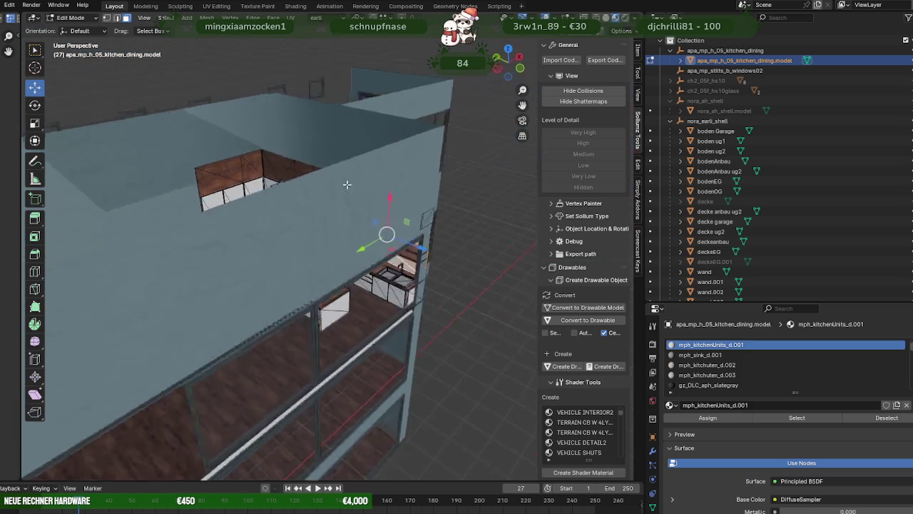
scroll(272, 199, "up", 3)
mouse_move(314, 207)
middle_mouse_down()
mouse_move(347, 212)
mouse_move(342, 226)
mouse_move(365, 207)
mouse_move(349, 209)
middle_mouse_up()
scroll(364, 207, "down", 2)
scroll(349, 210, "down", 5)
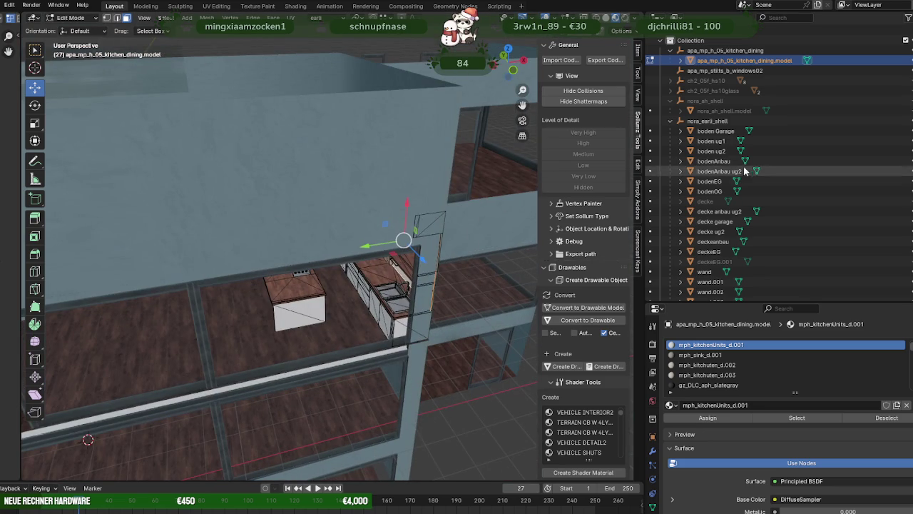
scroll(752, 178, "down", 2)
left_click(906, 221)
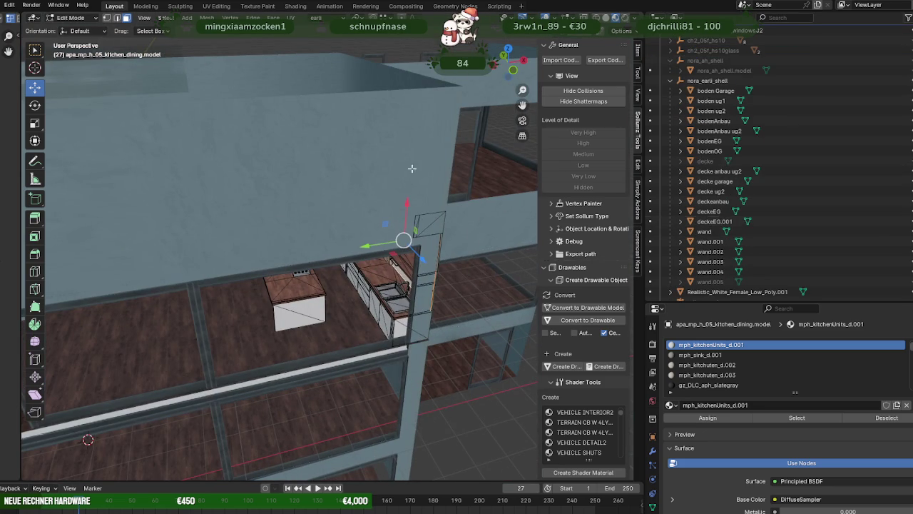
middle_click_drag(299, 214, 257, 195)
left_click(276, 223)
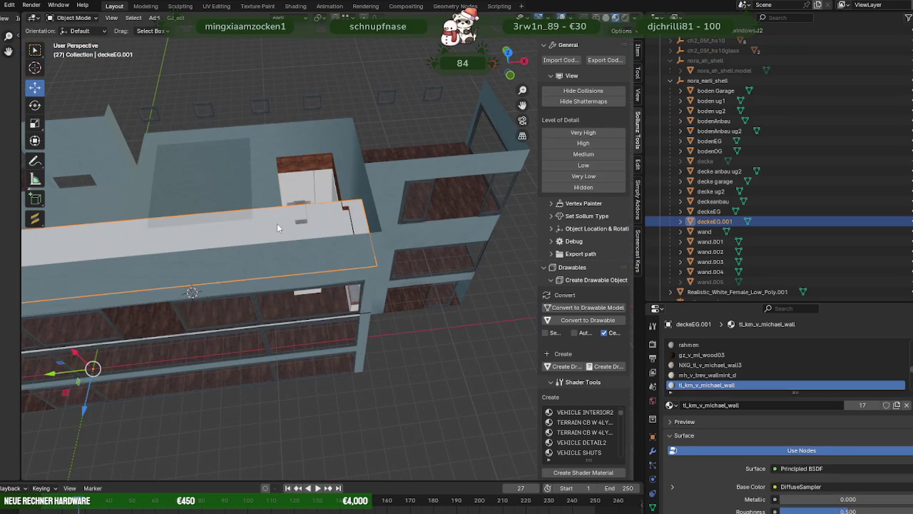
middle_click_drag(307, 244, 333, 213)
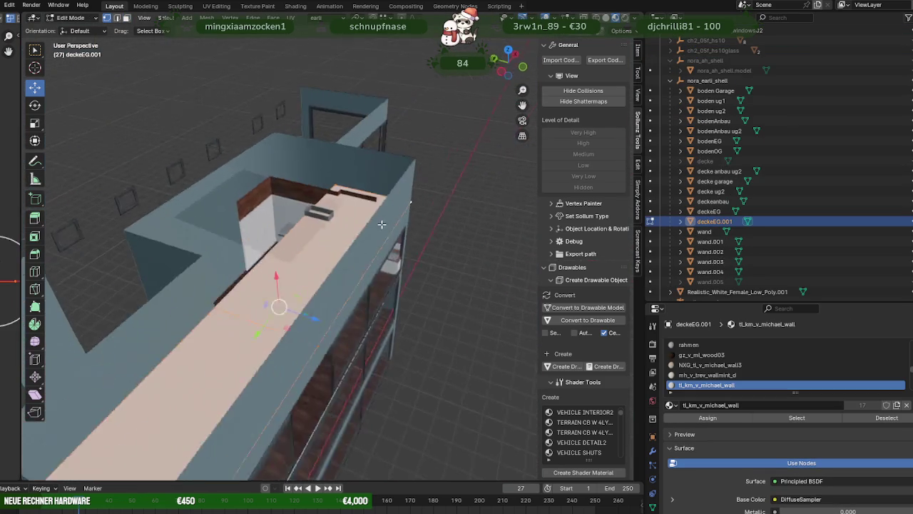
- Shift the deckeEG.001 slab along X in three successive moves
key("g")
key("x")
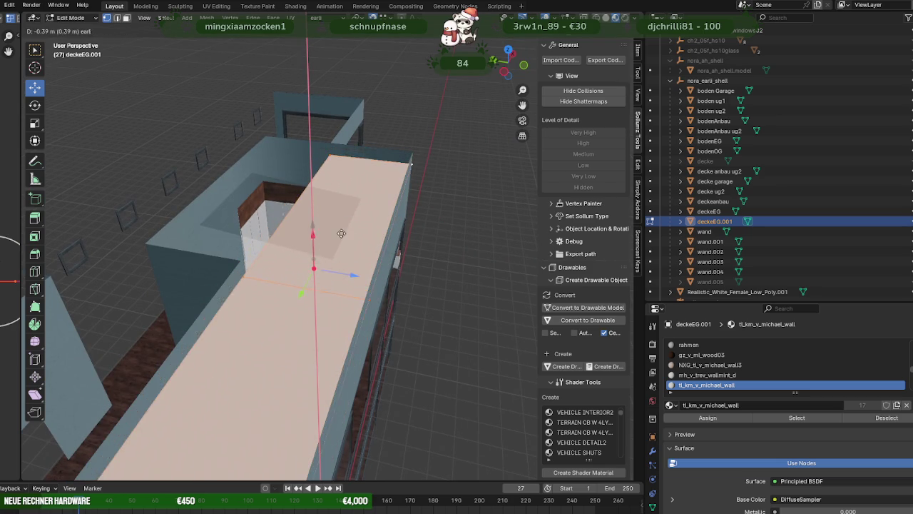
left_click(328, 224)
mouse_move(334, 235)
middle_mouse_down()
mouse_move(369, 221)
mouse_move(350, 218)
mouse_move(355, 282)
mouse_move(290, 234)
middle_mouse_up()
key("g")
key("x")
left_click(327, 215)
key("g")
key("x")
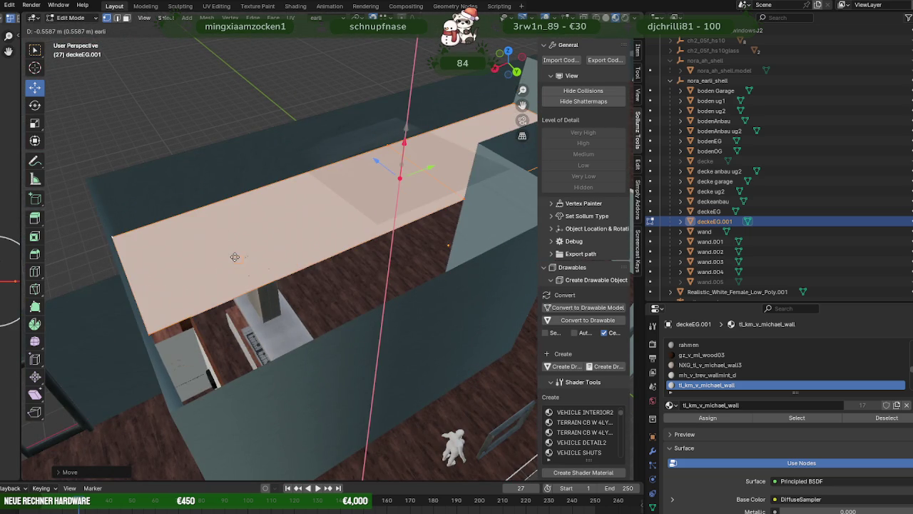
left_click(235, 255)
mouse_move(235, 255)
middle_mouse_down()
mouse_move(308, 239)
mouse_move(155, 189)
mouse_move(225, 229)
mouse_move(179, 228)
mouse_move(179, 238)
mouse_move(204, 245)
middle_mouse_up()
scroll(308, 239, "up", 5)
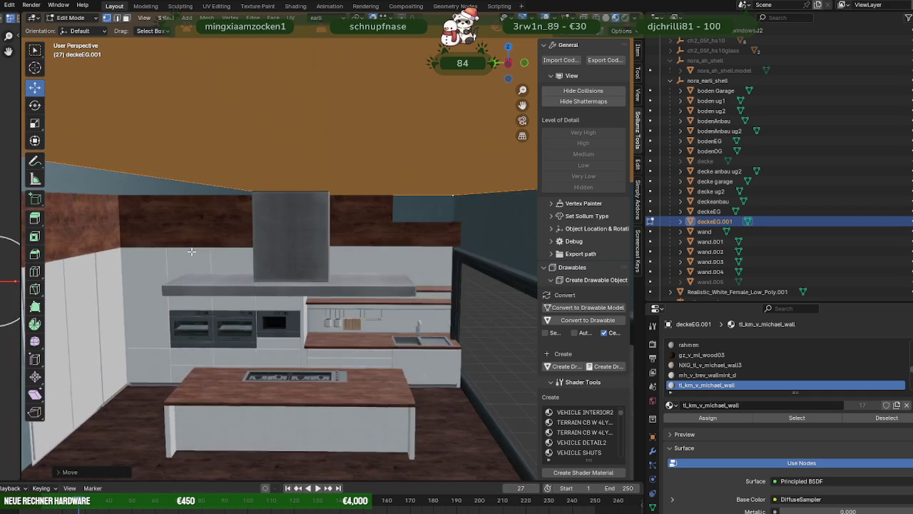
scroll(209, 241, "up", 3)
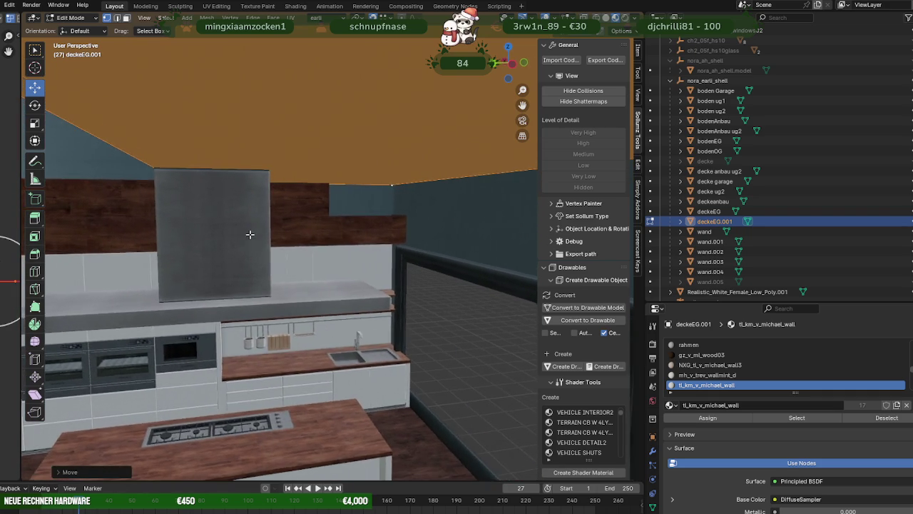
key("KP_Decimal")
mouse_move(249, 235)
middle_mouse_down()
mouse_move(228, 271)
mouse_move(246, 289)
mouse_move(276, 289)
mouse_move(283, 254)
middle_mouse_up()
- Extrude the slab's left edge outward to widen it, then return to Object Mode
left_click(255, 279)
key("e")
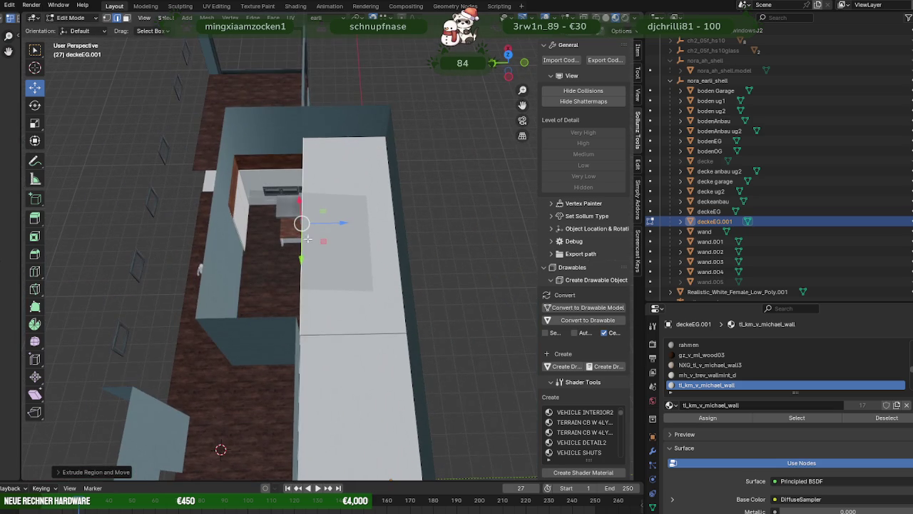
key("g")
key("z")
left_click(236, 221)
mouse_move(235, 221)
middle_mouse_down()
mouse_move(301, 191)
mouse_move(240, 210)
middle_mouse_up()
scroll(277, 147, "up", 5)
mouse_move(278, 147)
middle_mouse_down()
mouse_move(306, 202)
mouse_move(350, 186)
middle_mouse_up()
scroll(324, 186, "up", 3)
key("Tab")
mouse_move(397, 288)
middle_mouse_down()
mouse_move(429, 280)
mouse_move(385, 290)
middle_mouse_up()
left_click(429, 280)
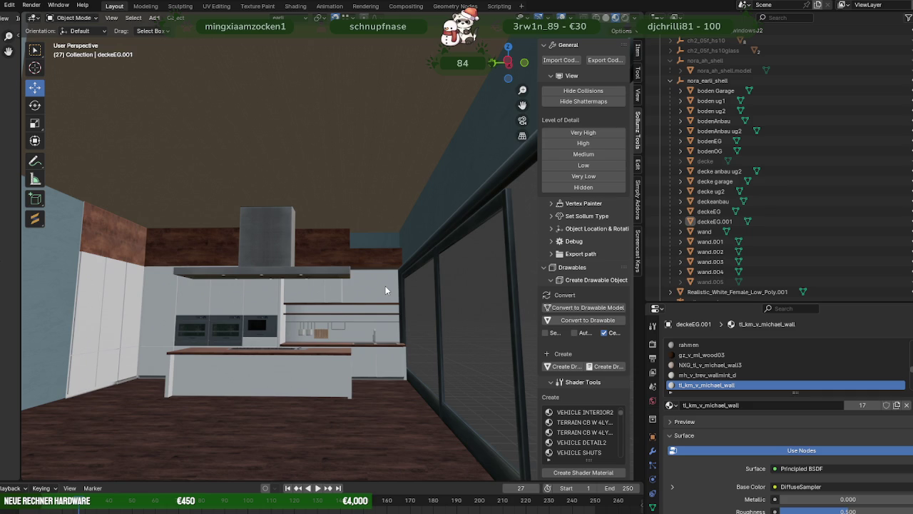
mouse_move(410, 286)
middle_mouse_down()
mouse_move(287, 336)
mouse_move(410, 284)
mouse_move(388, 285)
mouse_move(446, 284)
mouse_move(327, 279)
middle_mouse_up()
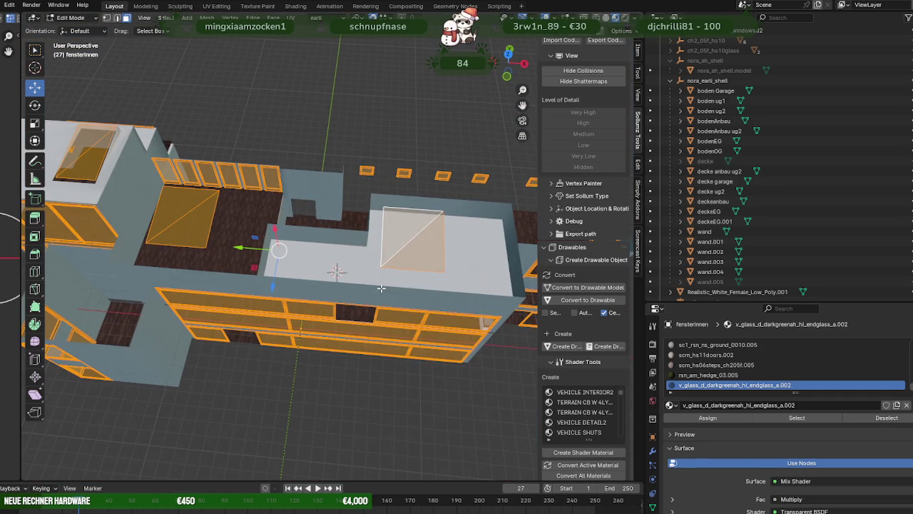
key("Tab")
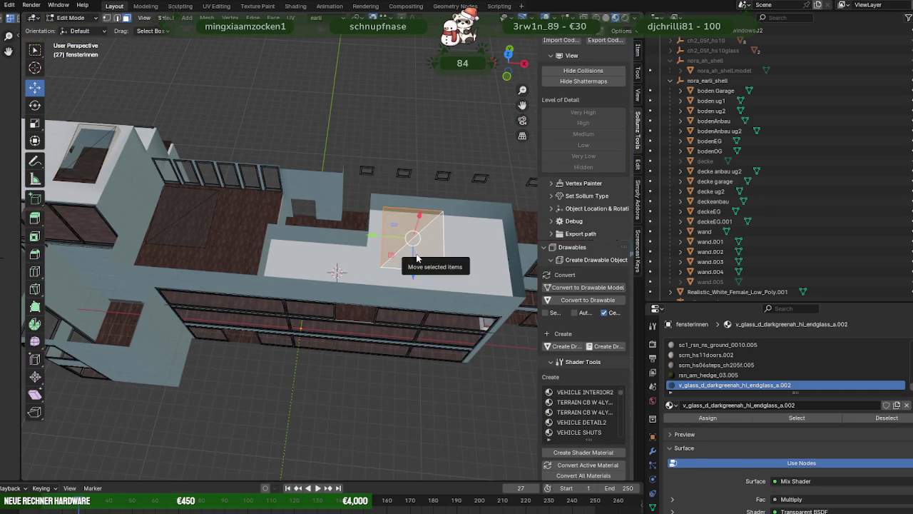
key("Tab")
mouse_move(411, 253)
middle_mouse_down()
mouse_move(304, 227)
mouse_move(429, 251)
mouse_move(245, 369)
middle_mouse_up()
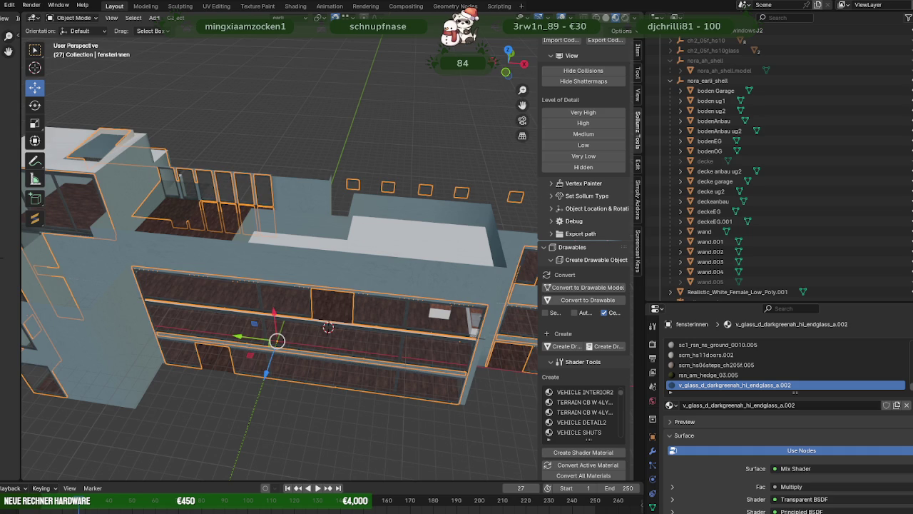
scroll(278, 343, "up", 5)
mouse_move(305, 339)
middle_mouse_down()
mouse_move(381, 315)
mouse_move(363, 279)
middle_mouse_up()
scroll(381, 309, "up", 3)
scroll(363, 283, "up", 2)
left_click(377, 298)
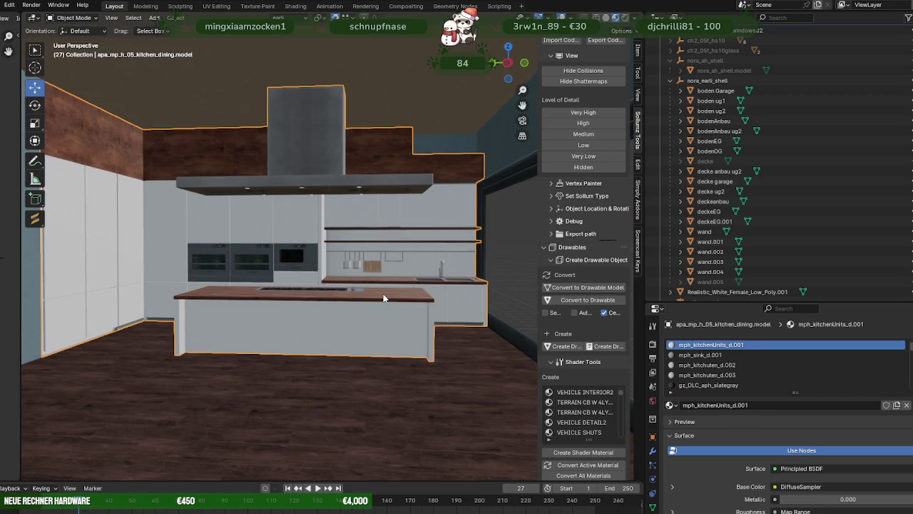
scroll(367, 306, "down", 1)
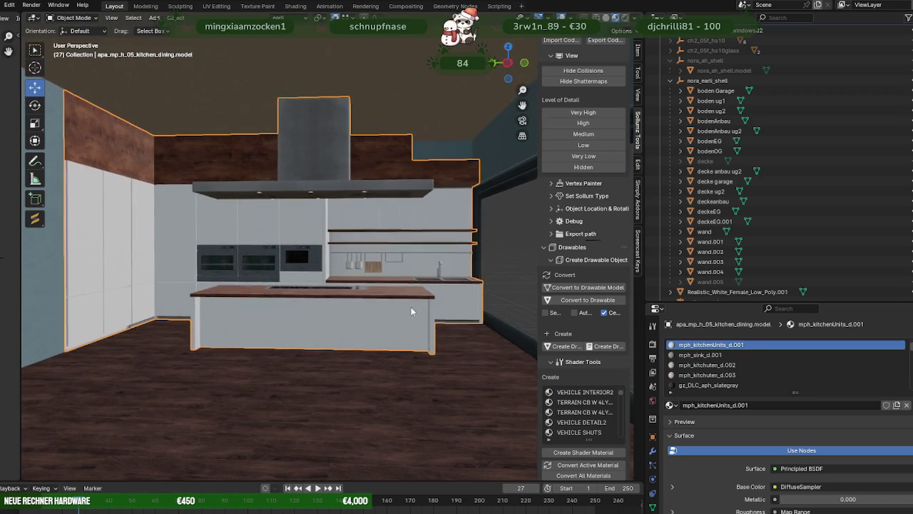
middle_click_drag(412, 305, 366, 317)
scroll(342, 321, "up", 4)
mouse_move(311, 326)
middle_mouse_down()
mouse_move(317, 303)
mouse_move(382, 302)
mouse_move(312, 307)
mouse_move(374, 298)
mouse_move(360, 300)
mouse_move(365, 318)
mouse_move(358, 189)
middle_mouse_up()
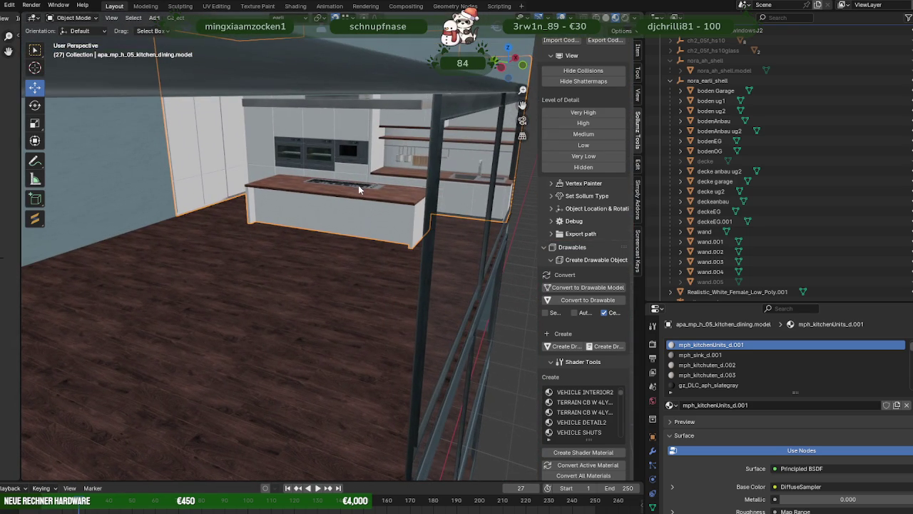
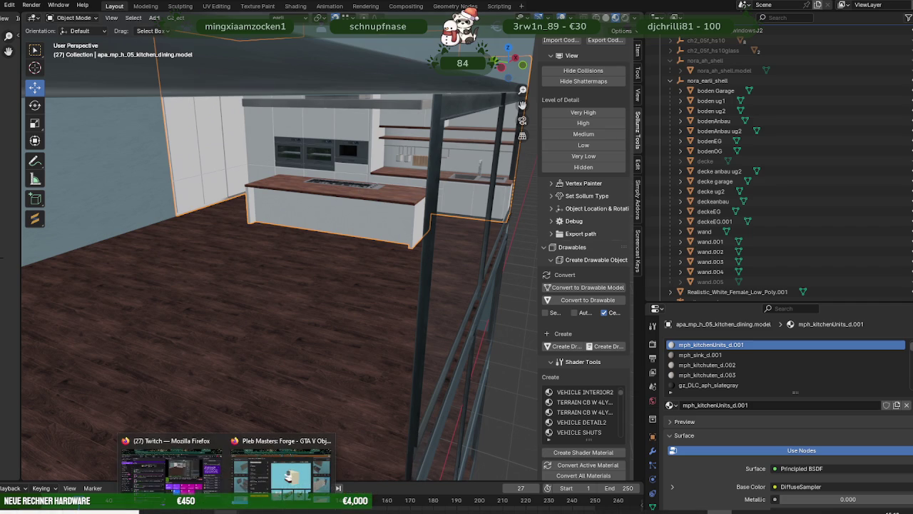
- Clear the kitchen search and filter Forge objects to the (2025/12) A Safehouse In The Hills DLC
left_click(291, 474)
left_click(809, 115)
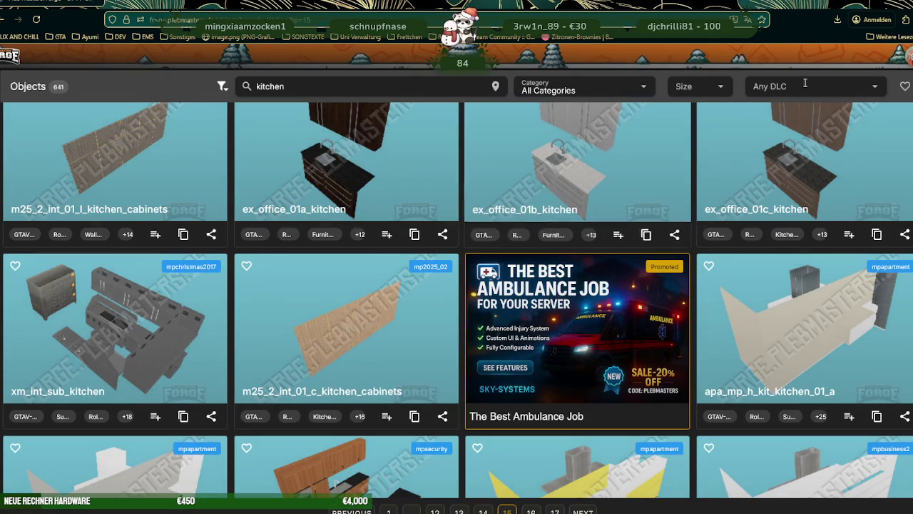
left_click(482, 86)
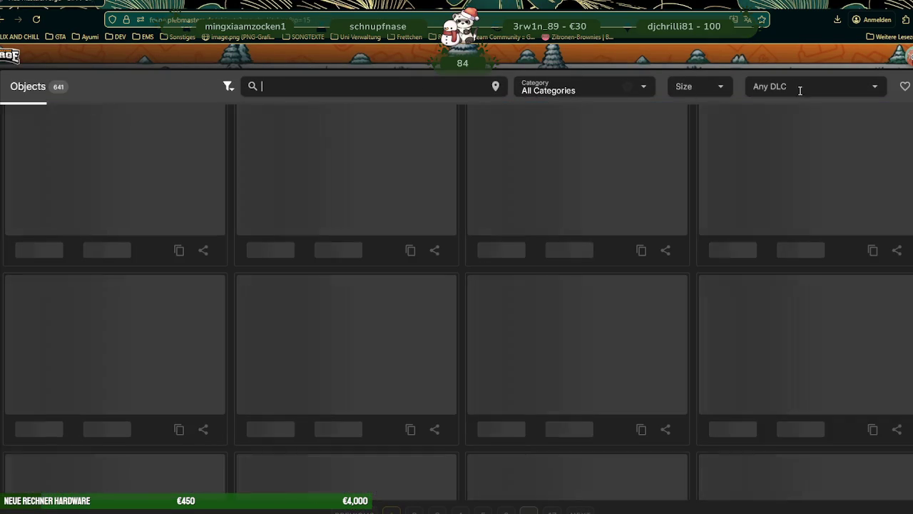
left_click(875, 87)
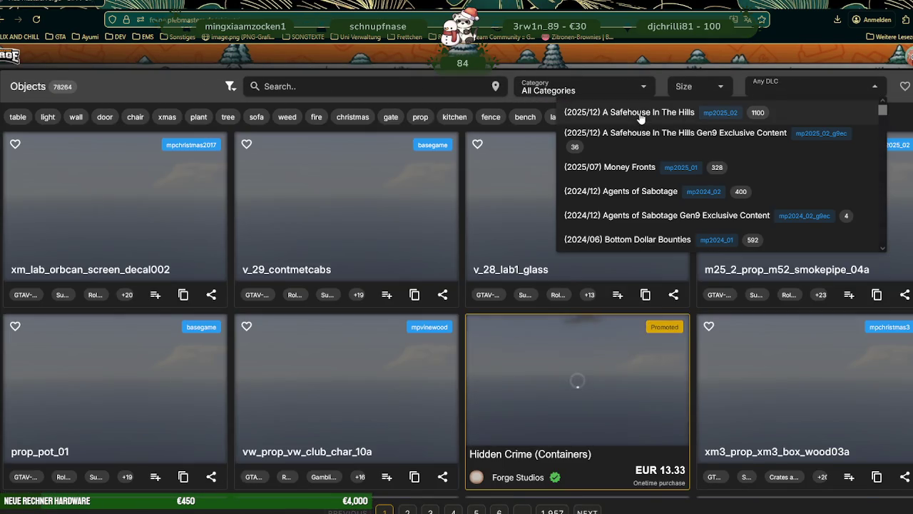
left_click(635, 114)
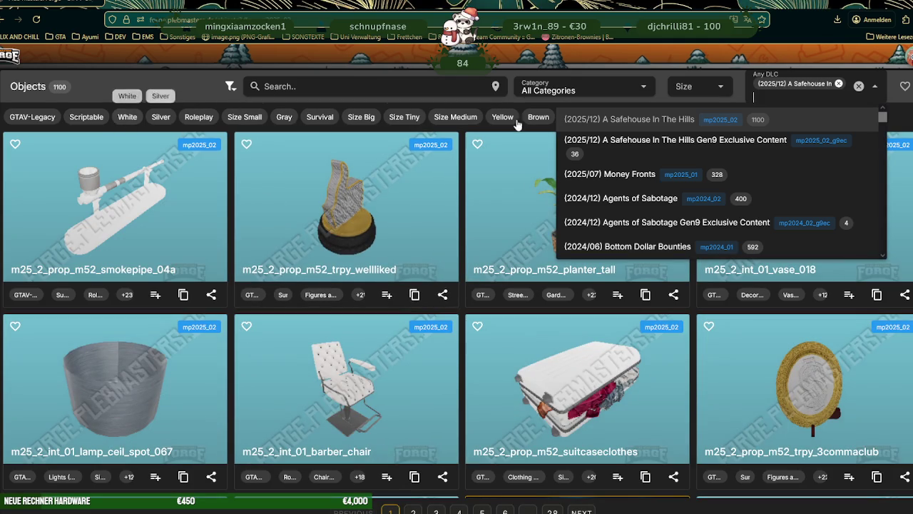
left_click(642, 88)
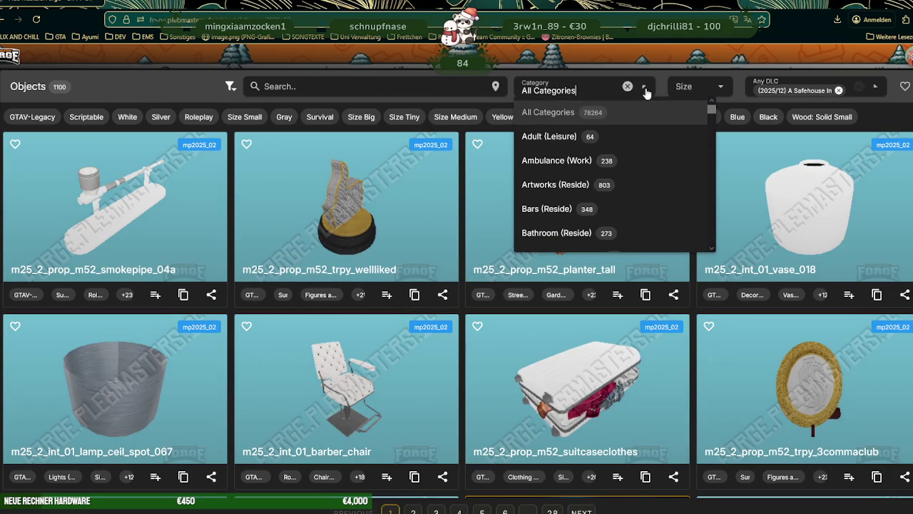
- Browse the category list and filter the DLC objects to Tables (Reside)
scroll(567, 158, "down", 2)
scroll(567, 158, "down", 1)
scroll(567, 158, "down", 2)
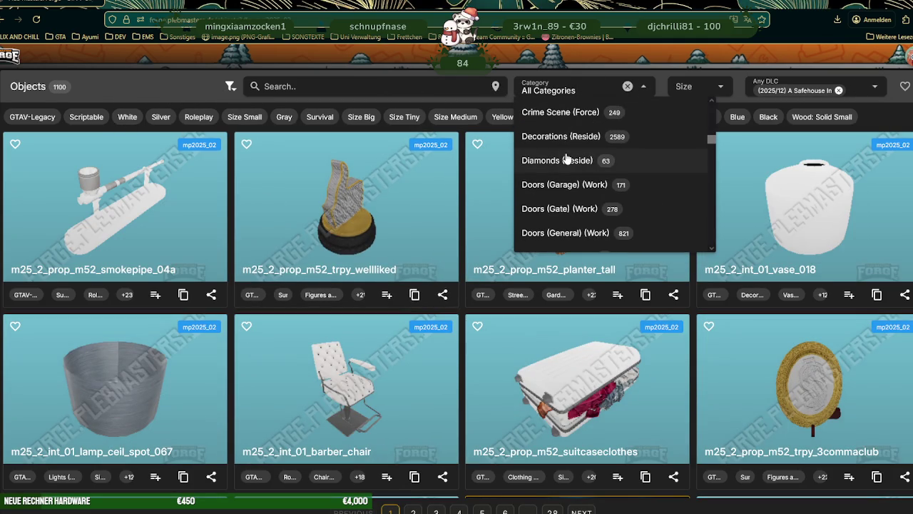
scroll(567, 158, "down", 2)
scroll(567, 159, "down", 1)
scroll(567, 159, "down", 2)
scroll(567, 157, "down", 1)
scroll(567, 157, "down", 2)
scroll(567, 157, "down", 2)
scroll(567, 157, "down", 2)
scroll(567, 158, "up", 2)
scroll(568, 157, "down", 3)
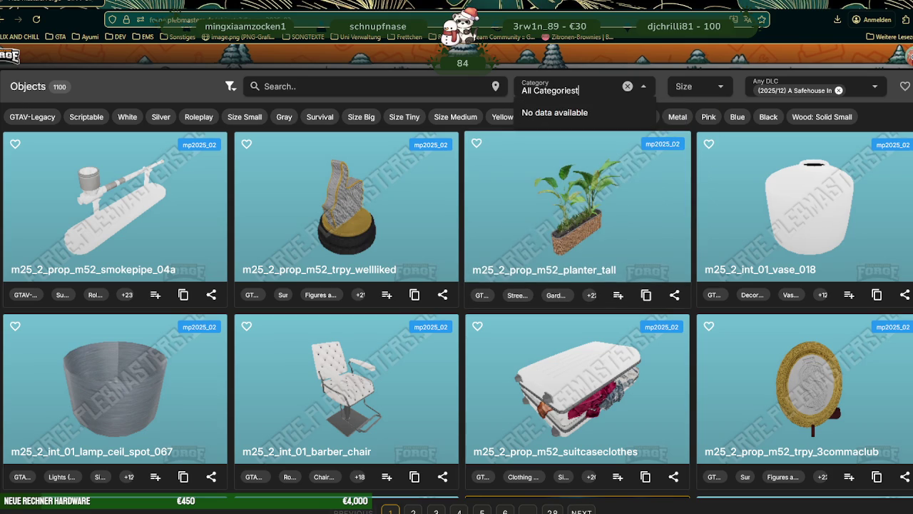
key("Return")
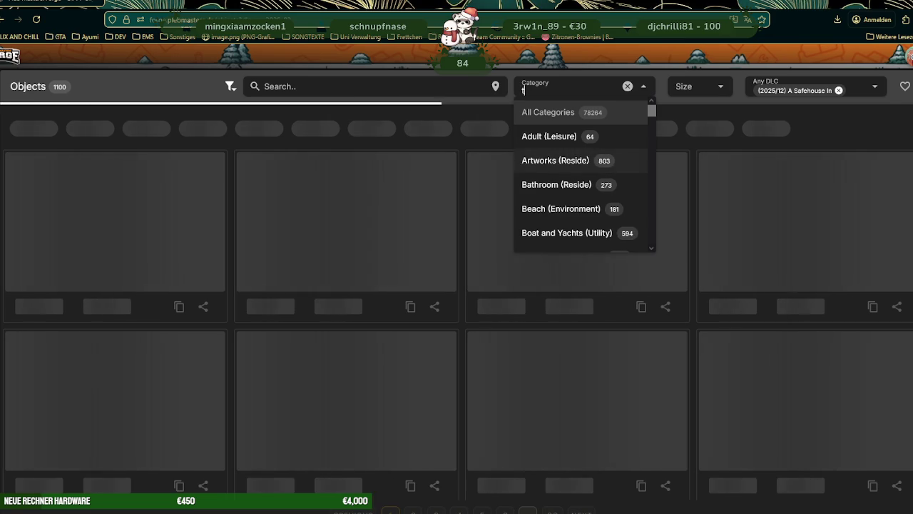
type("a")
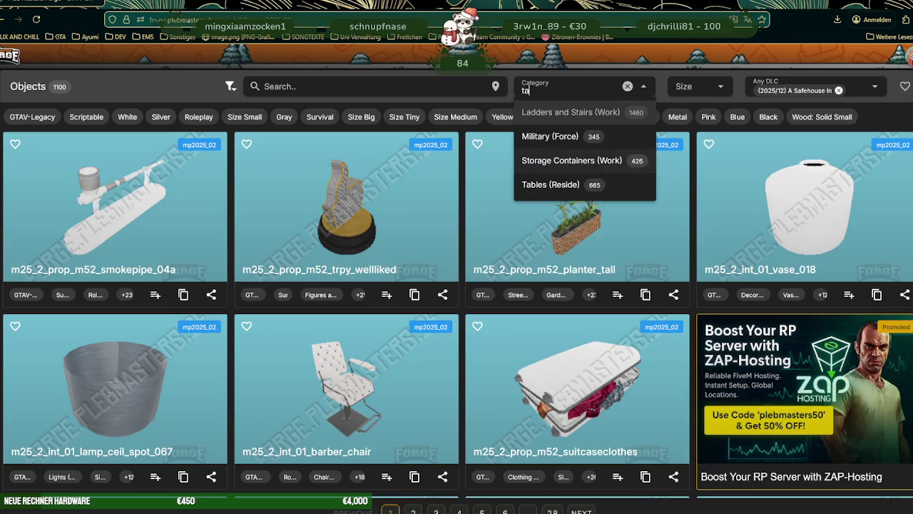
left_click(559, 186)
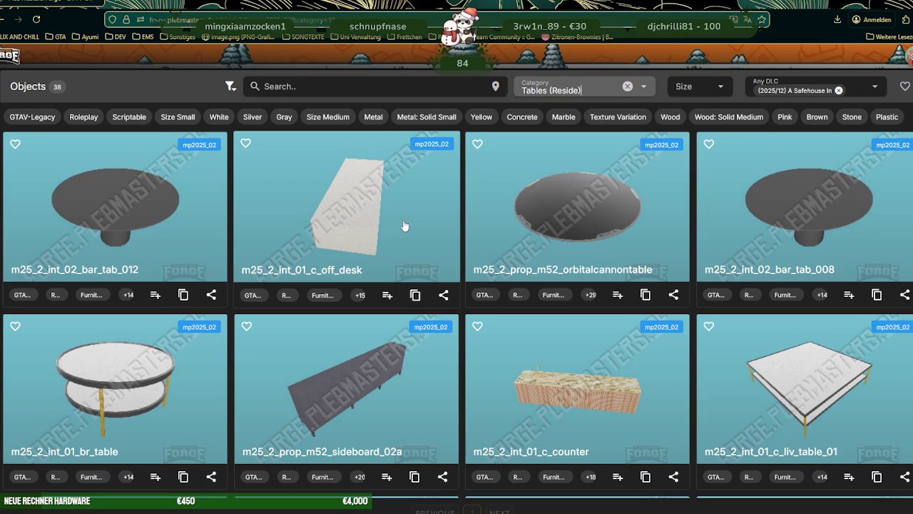
- Scroll through the 38 Tables (Reside) objects, then remove the category filter
scroll(406, 225, "down", 1)
scroll(416, 222, "down", 1)
scroll(416, 222, "down", 2)
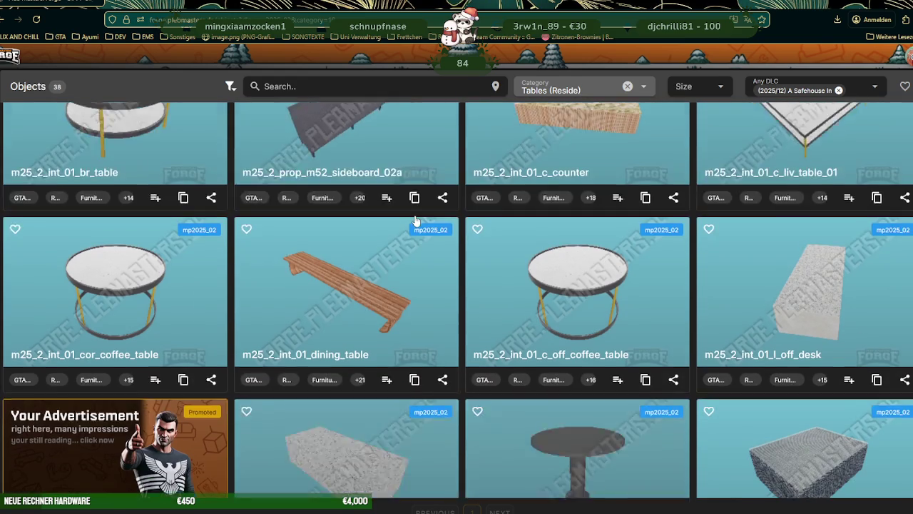
scroll(416, 222, "down", 2)
scroll(416, 222, "down", 2)
scroll(416, 221, "down", 3)
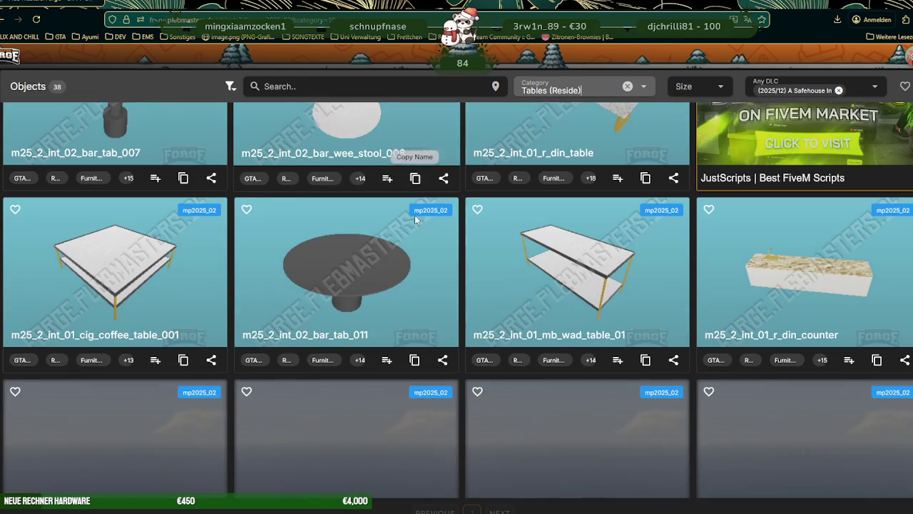
scroll(416, 221, "down", 2)
scroll(416, 221, "down", 2)
scroll(416, 221, "down", 2)
scroll(451, 222, "down", 2)
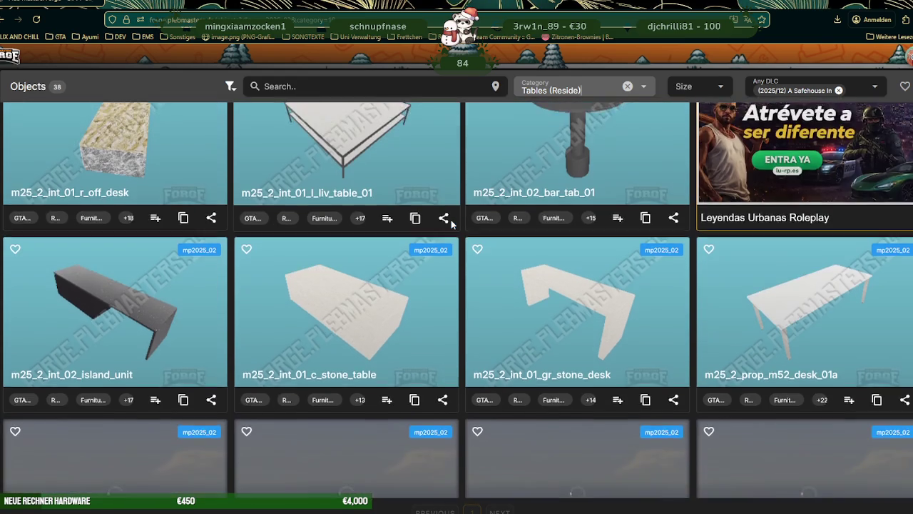
scroll(451, 222, "down", 1)
scroll(452, 223, "down", 2)
scroll(452, 225, "down", 1)
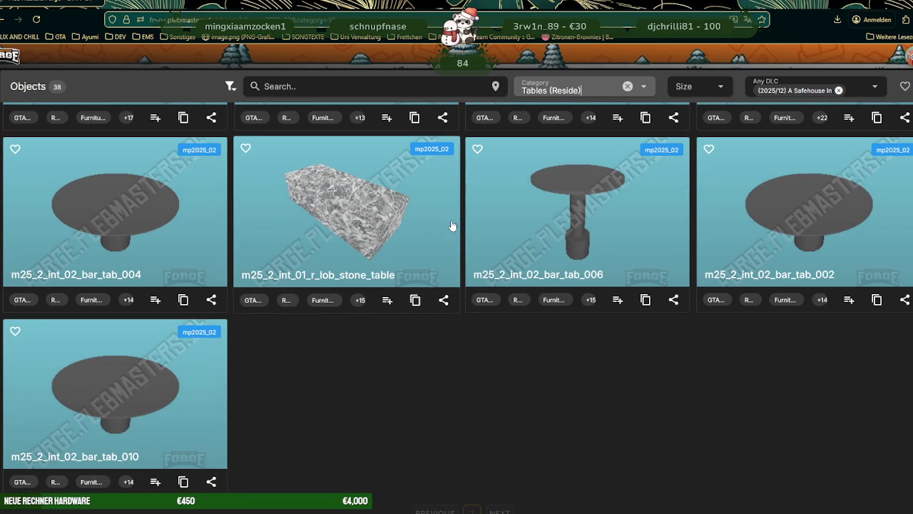
left_click(627, 87)
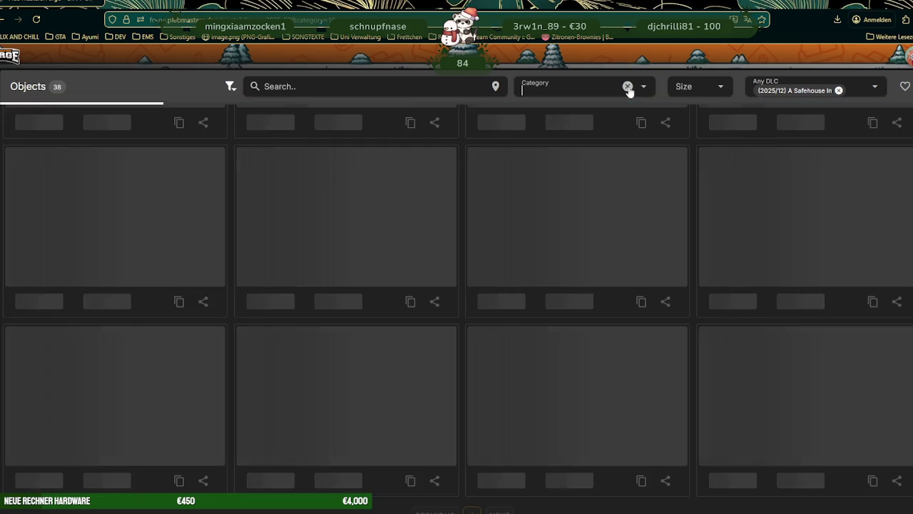
- Filter to Chairs (Reside), 14 objects, and open m25_2_prop_m52_diningchair_01a's details
left_click(599, 88)
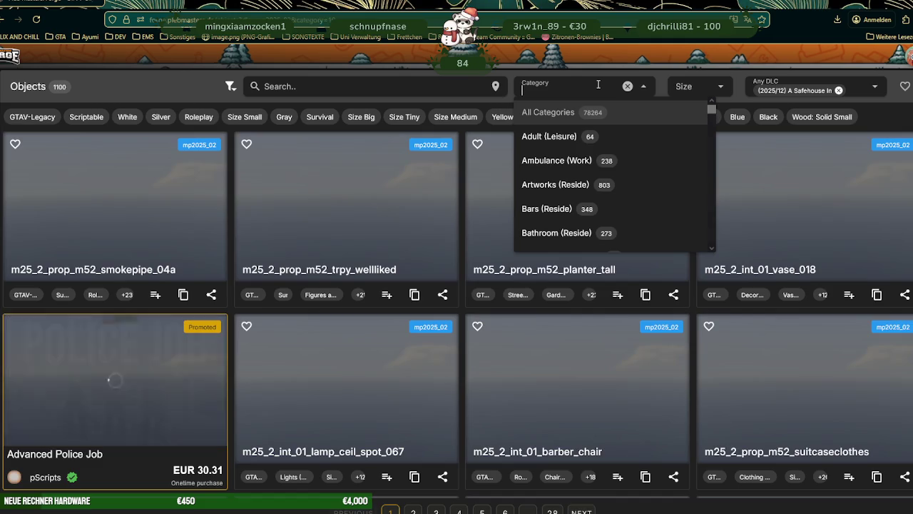
type("chai")
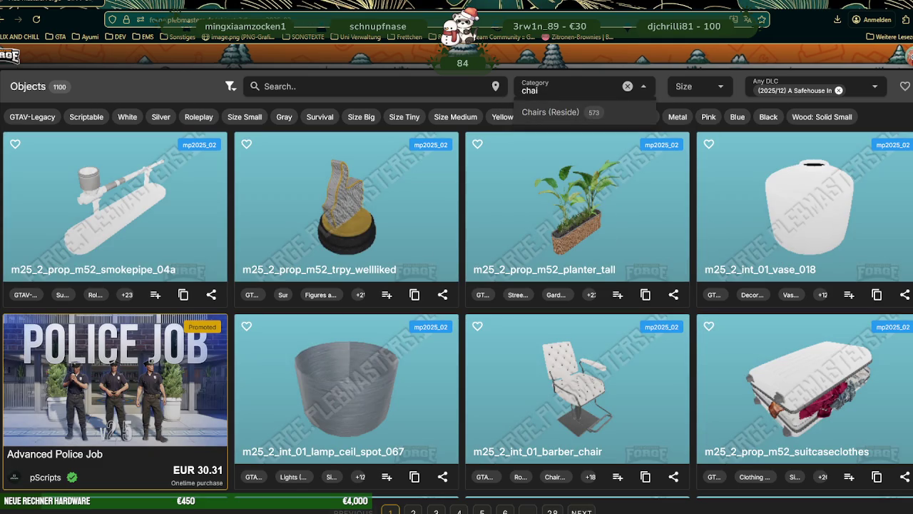
left_click(548, 113)
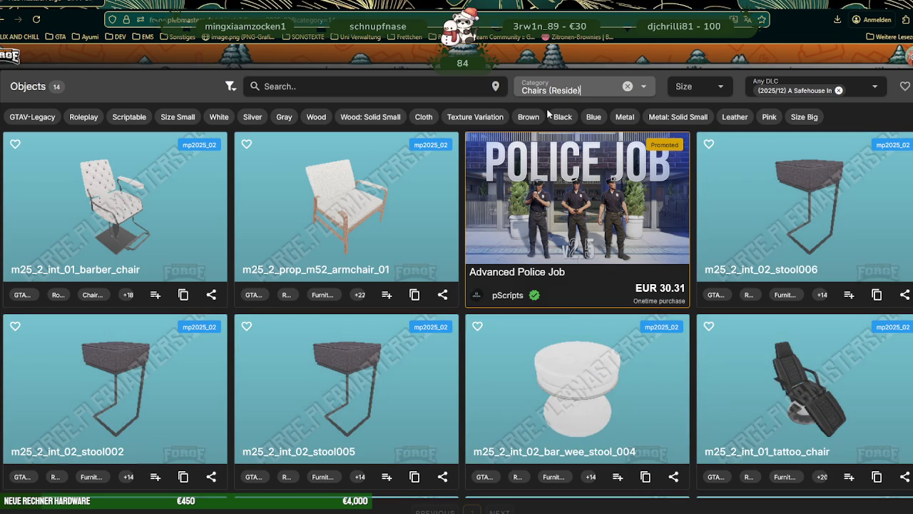
scroll(452, 217, "down", 5)
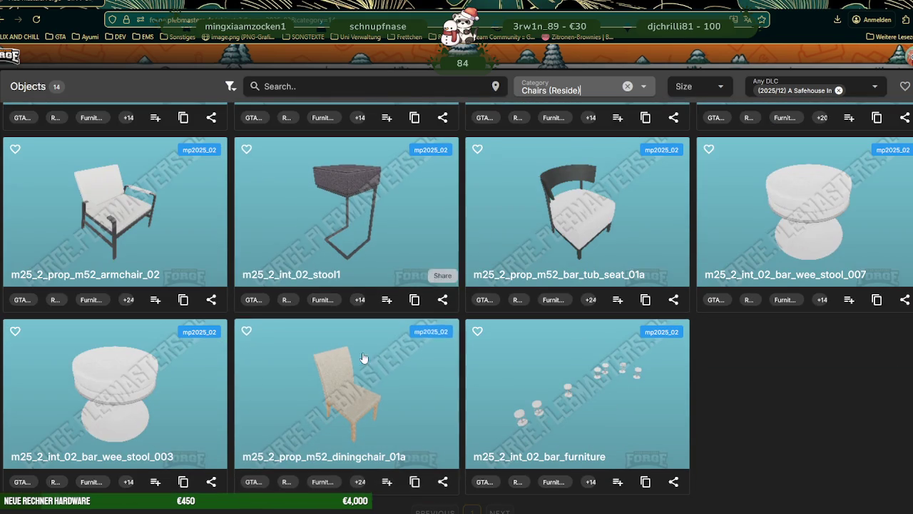
left_click(368, 328)
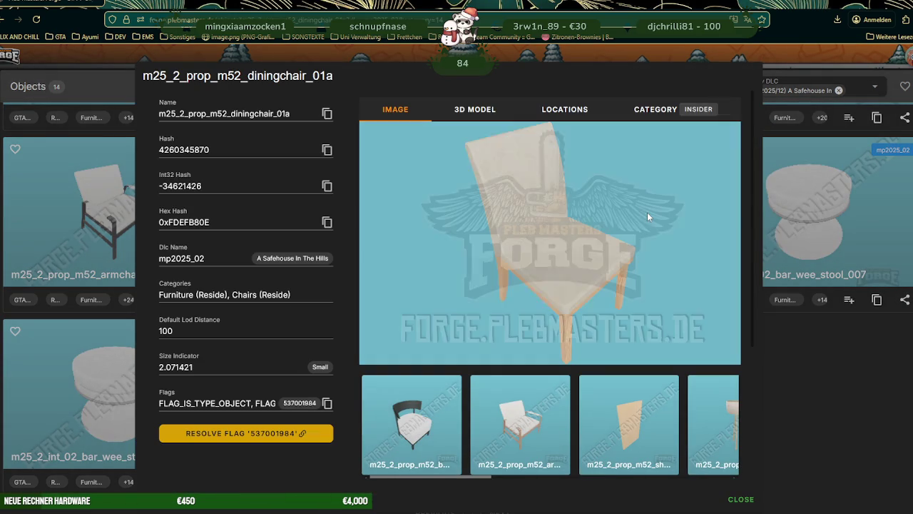
- View the dining chair's 3D model from several angles, copy its name, and close the details
left_click(473, 109)
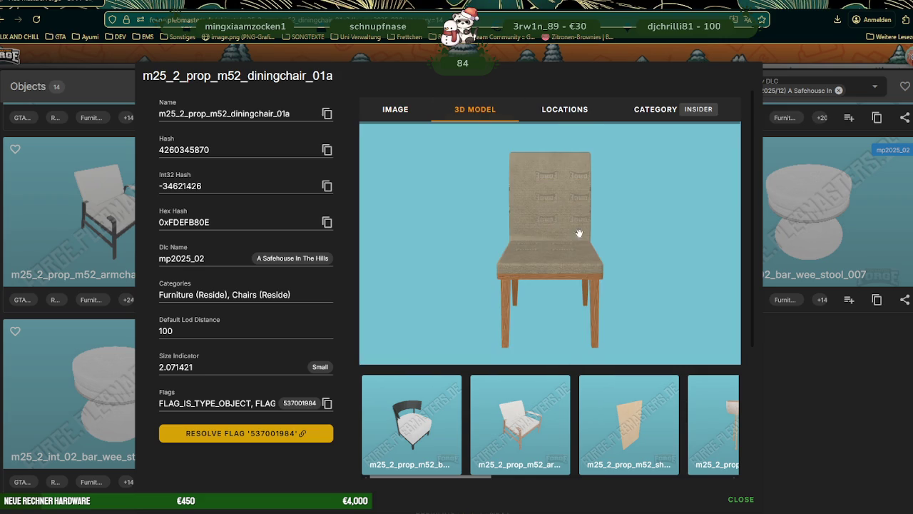
left_click_drag(601, 241, 522, 231)
scroll(571, 247, "up", 5)
mouse_move(570, 247)
left_mouse_down()
mouse_move(727, 249)
mouse_move(590, 252)
left_mouse_up()
scroll(613, 253, "down", 5)
scroll(661, 395, "down", 1)
scroll(660, 395, "down", 1)
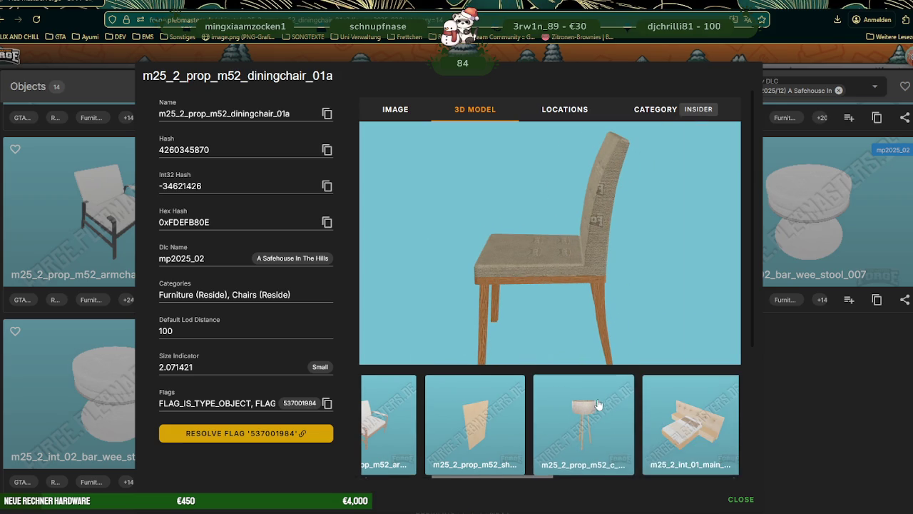
scroll(598, 405, "down", 2)
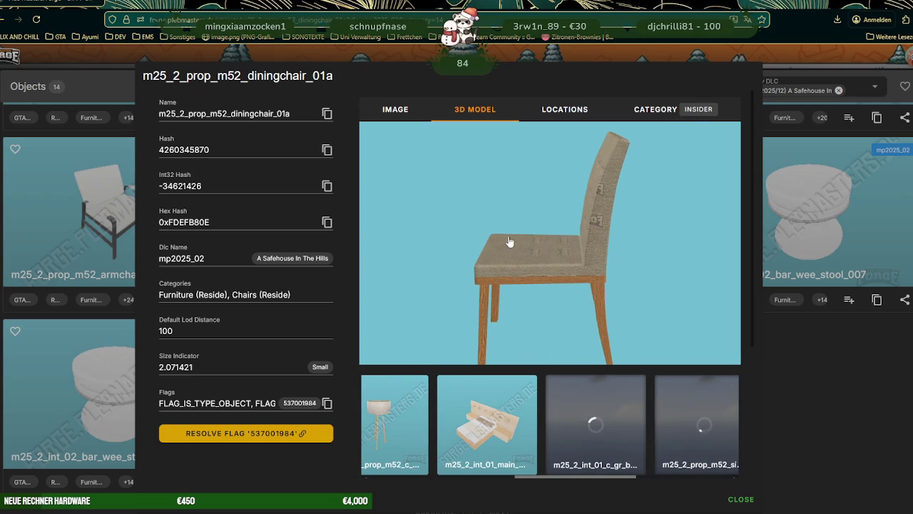
mouse_move(521, 250)
left_mouse_down()
mouse_move(585, 247)
mouse_move(566, 229)
left_mouse_up()
scroll(568, 245, "up", 3)
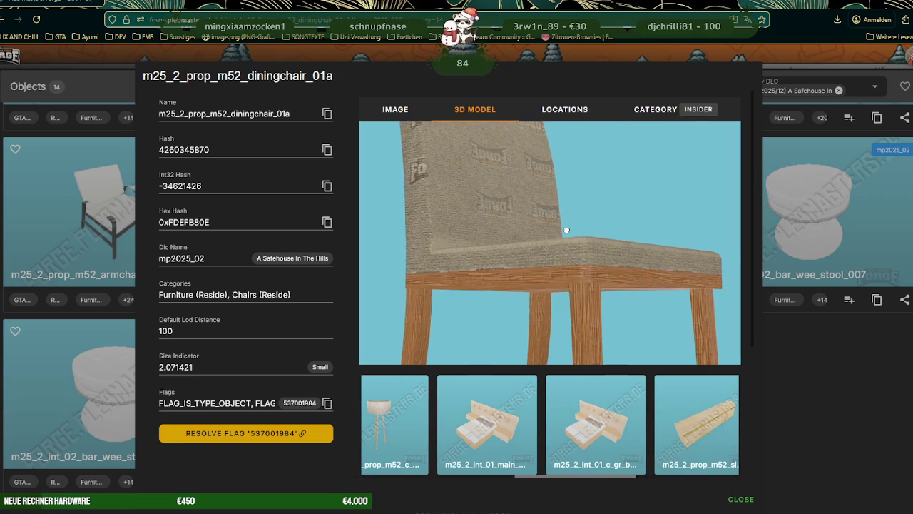
left_click(327, 114)
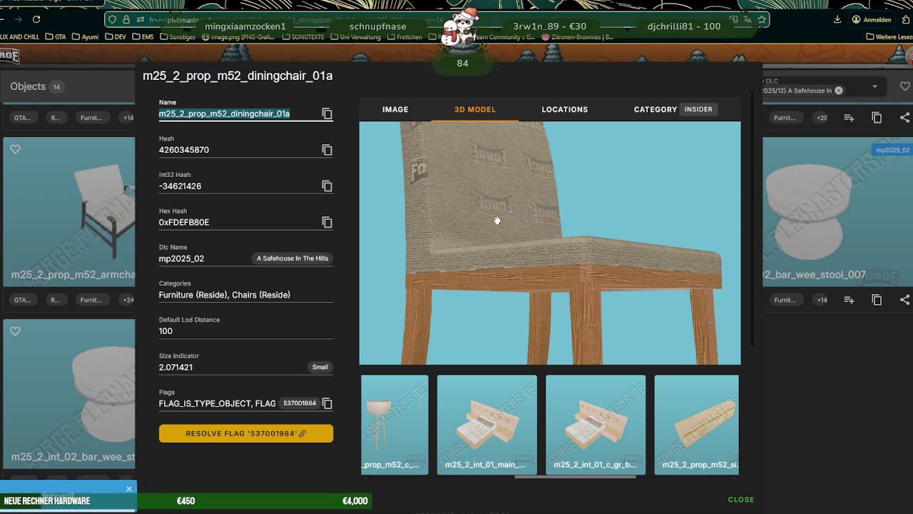
left_click(794, 385)
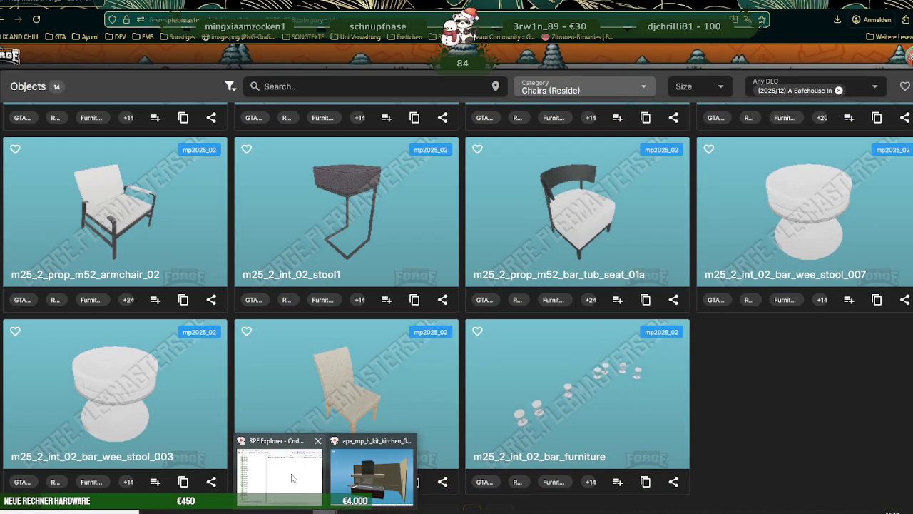
- Search CodeWalker for m25_2_prop_m52_diningchair_01a, open the .ydr, and export its 4 textures
left_click(336, 442)
double_click(429, 159)
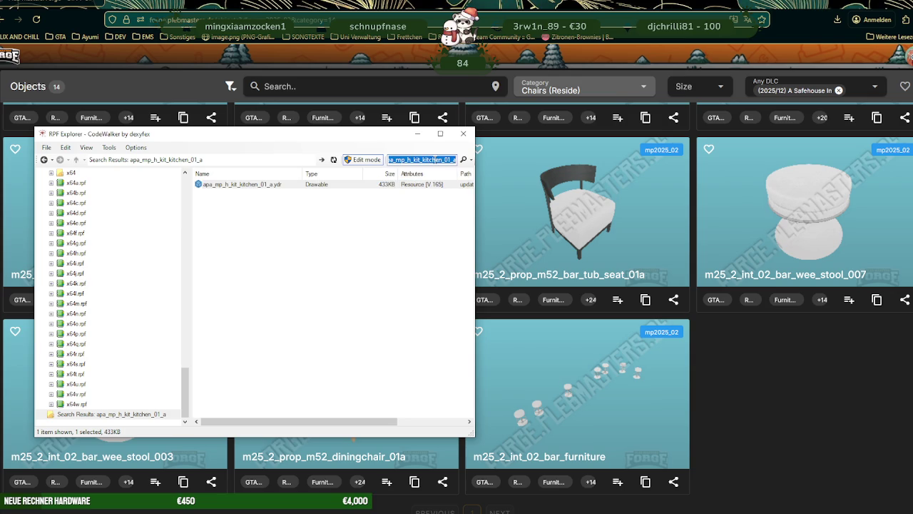
key("Return")
double_click(253, 186)
left_click_drag(360, 171, 203, 163)
left_click(27, 55)
left_click(57, 68)
left_click(45, 81)
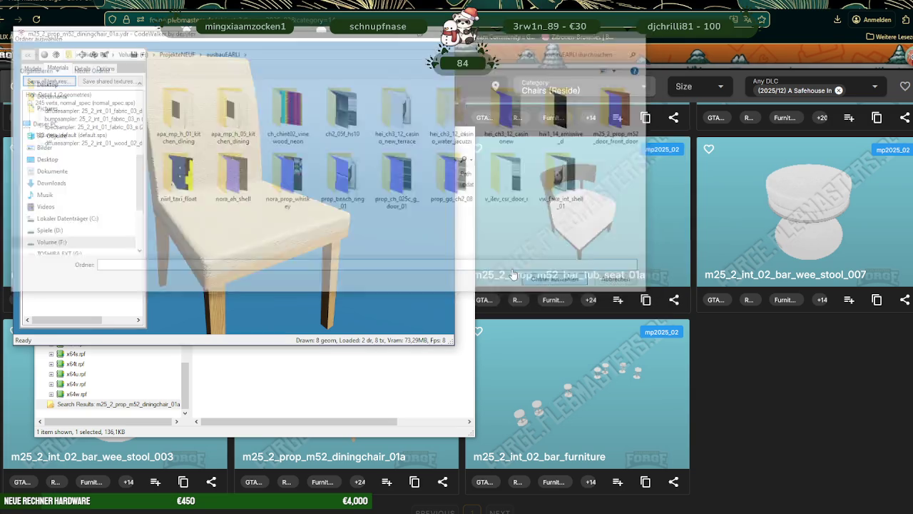
left_click(555, 278)
left_click(473, 291)
- Export the dining chair .ydr file to a folder and return to Forge
left_click(437, 33)
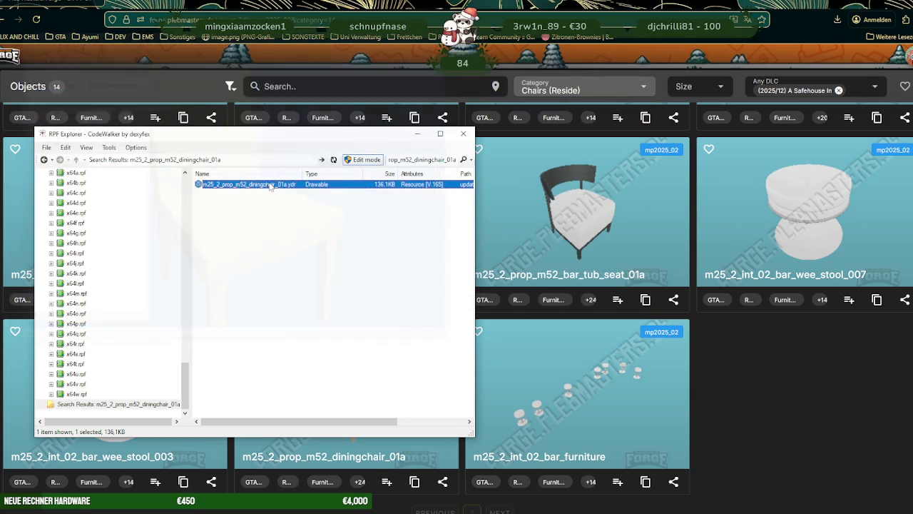
right_click(263, 184)
left_click(300, 216)
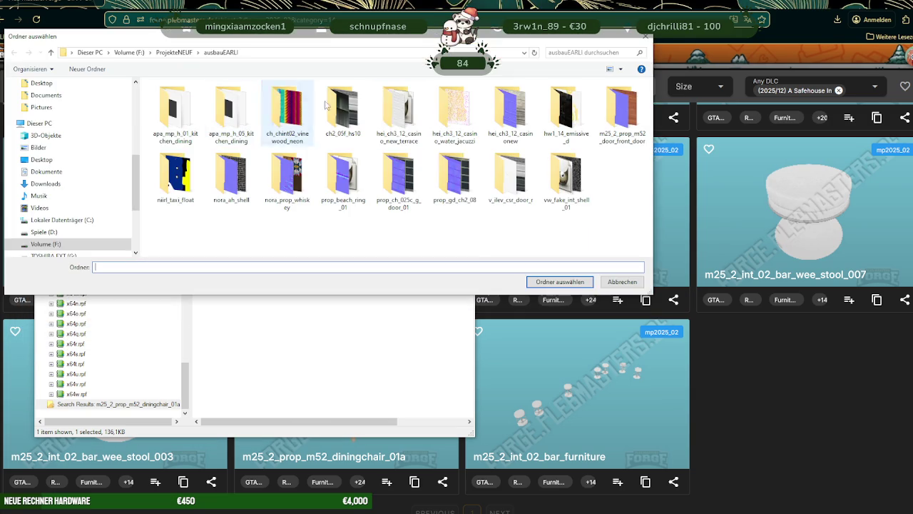
left_click(559, 282)
left_click(762, 403)
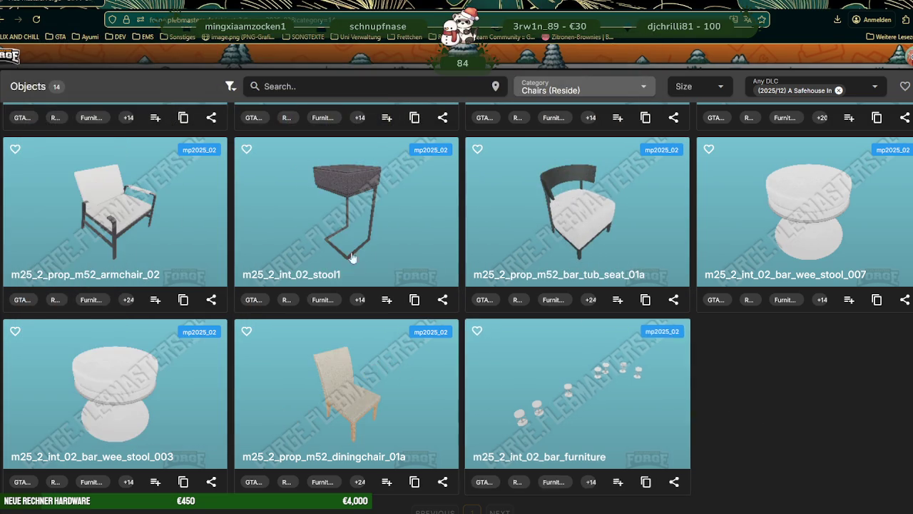
- Open m25_2_prop_m52_armchair_01's 3D model view and copy its name into CodeWalker's search
scroll(321, 239, "up", 3)
scroll(321, 239, "up", 3)
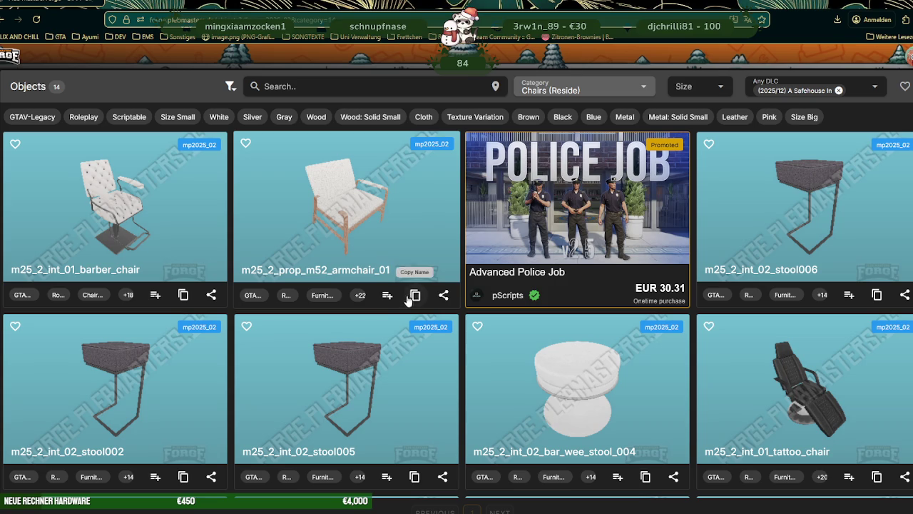
left_click(349, 226)
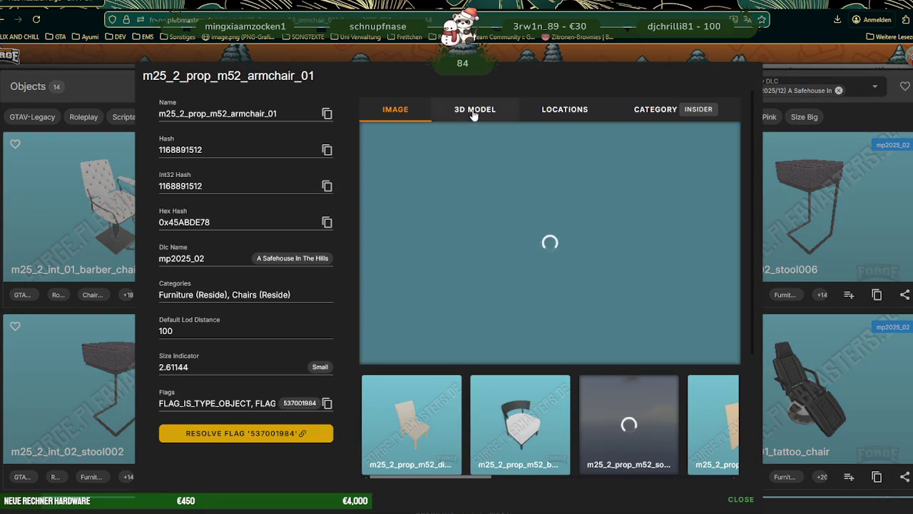
left_click(473, 112)
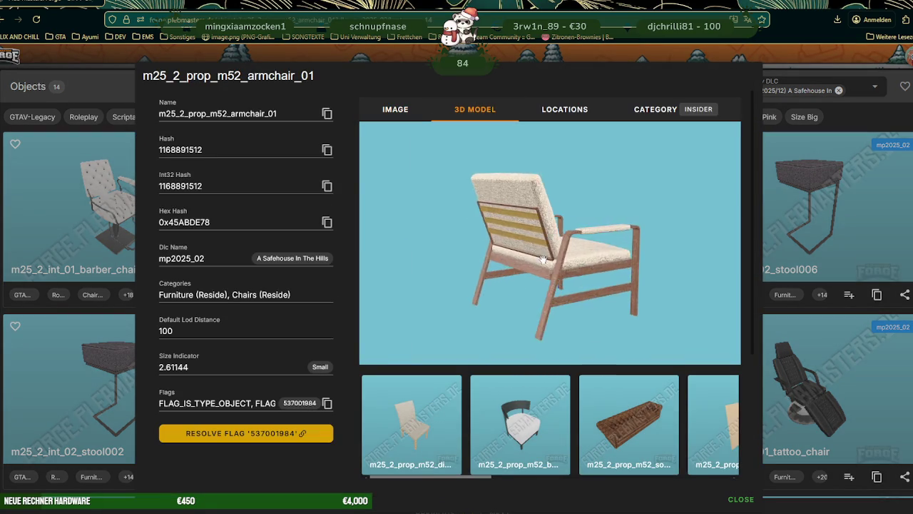
left_click(327, 114)
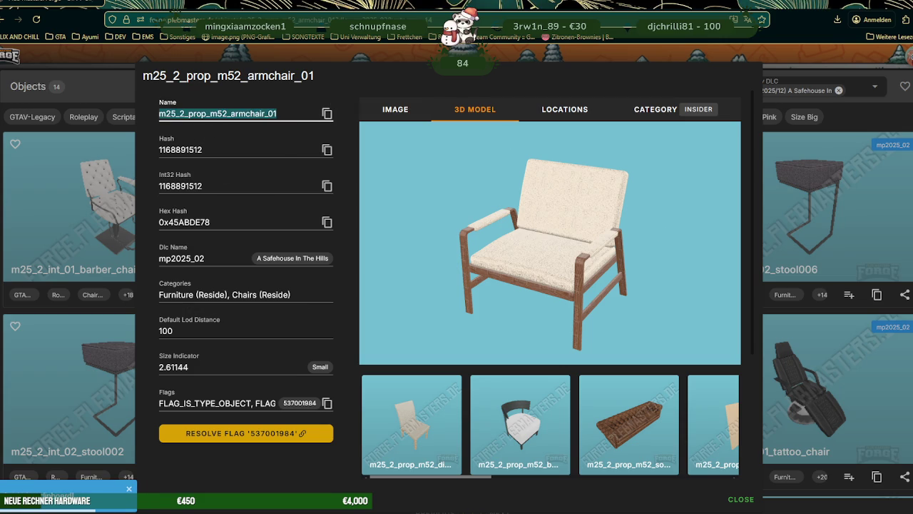
mouse_move(242, 295)
left_mouse_down()
mouse_move(315, 468)
mouse_move(421, 161)
left_mouse_up()
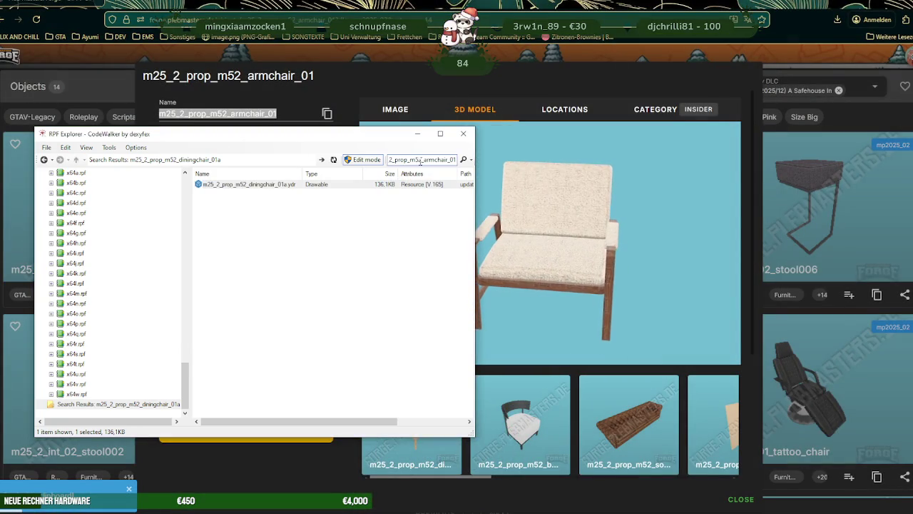
- Find the armchair_01 .ydr in CodeWalker and save all 5 of its textures
key("Return")
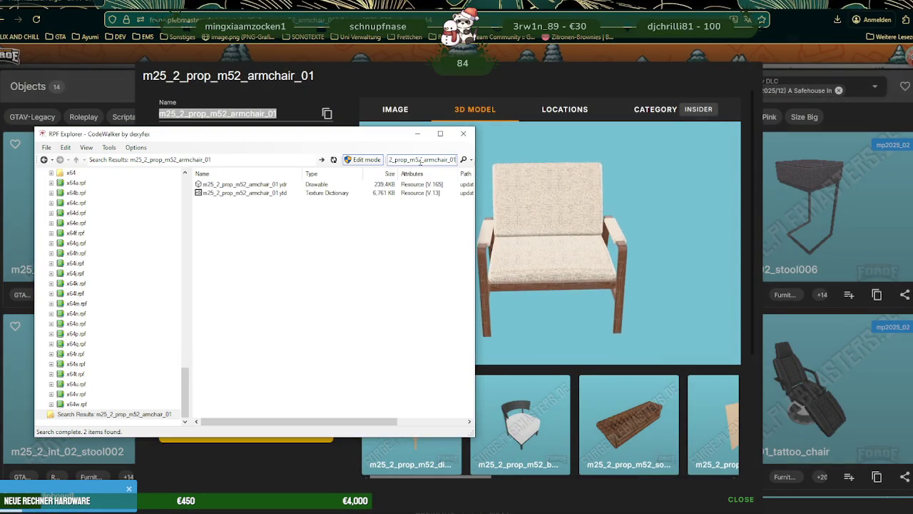
double_click(285, 184)
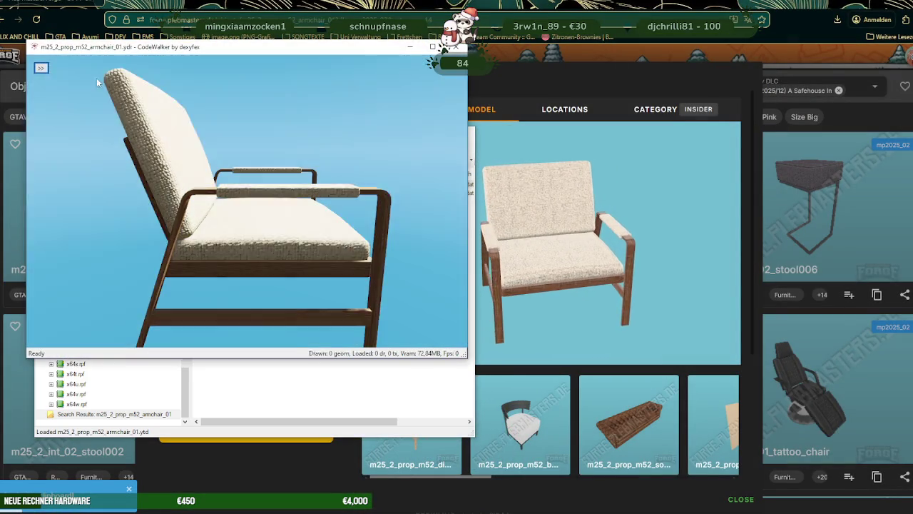
left_click(41, 68)
left_click(71, 81)
left_click(53, 95)
left_click(554, 396)
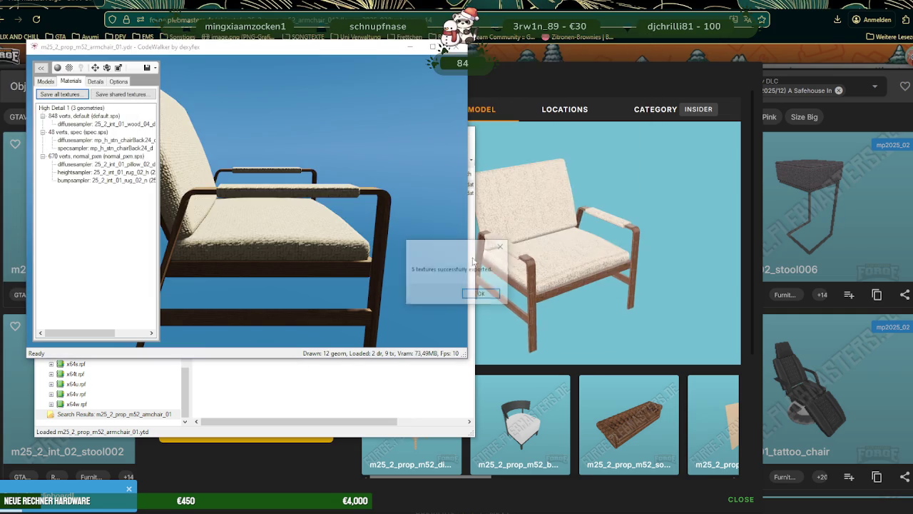
left_click(480, 292)
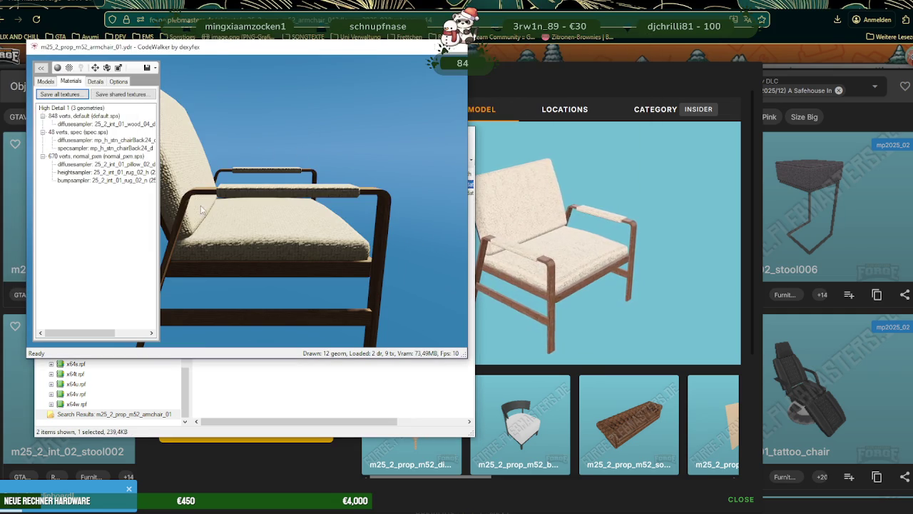
- Extract the armchair_01 .ydr file to a chosen folder
left_click(457, 46)
right_click(277, 179)
left_click(303, 209)
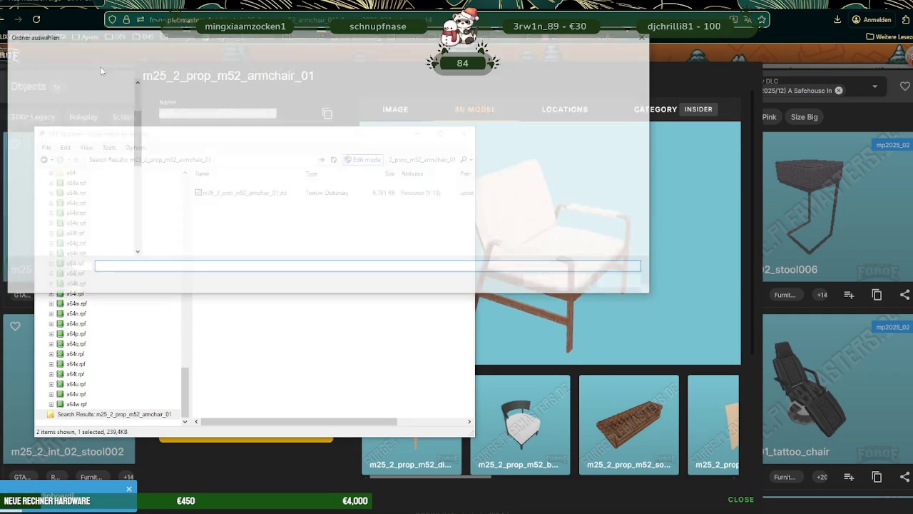
left_click(530, 279)
left_click(636, 286)
- Close the armchair details and clear the Chairs (Reside) category filter
key("Escape")
scroll(544, 414, "down", 5)
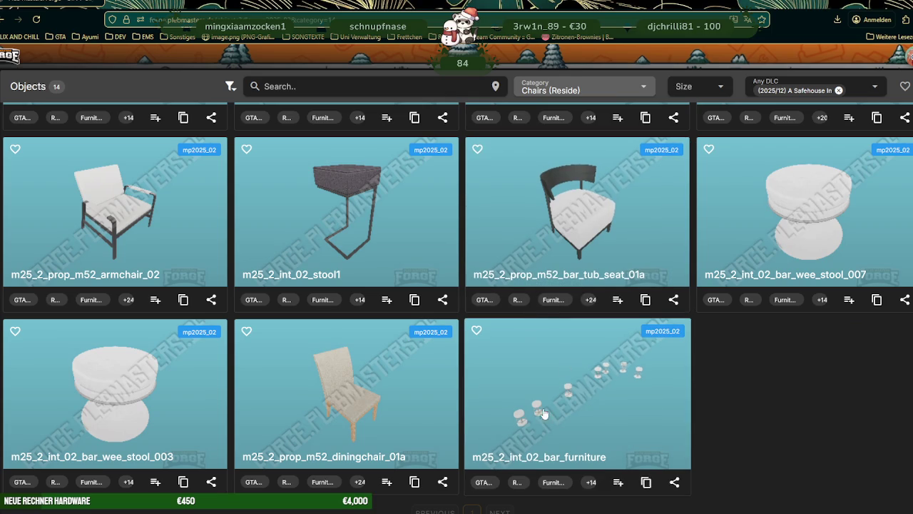
scroll(506, 295, "up", 3)
scroll(500, 295, "up", 2)
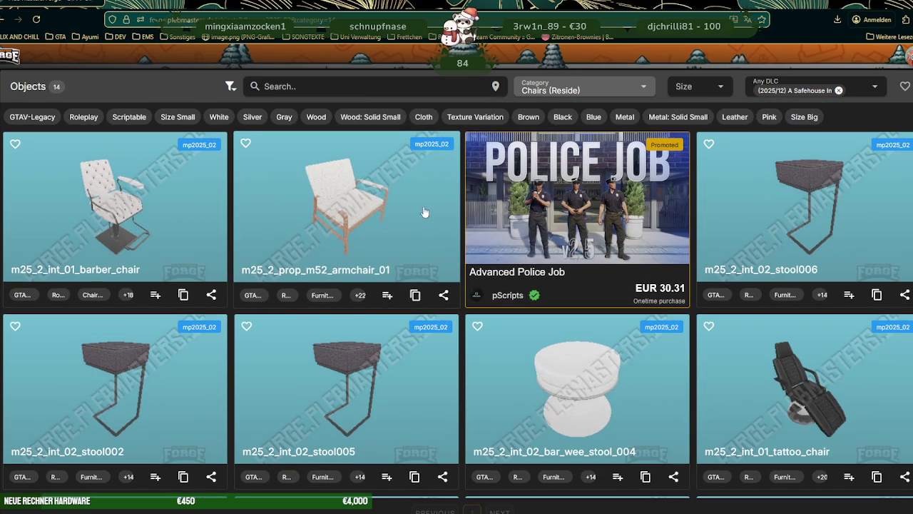
mouse_move(582, 86)
left_click(644, 89)
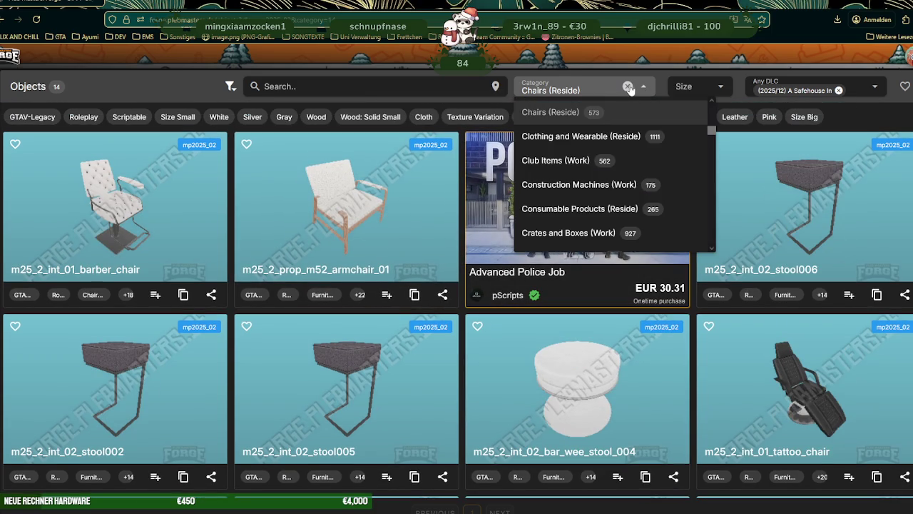
left_click(627, 86)
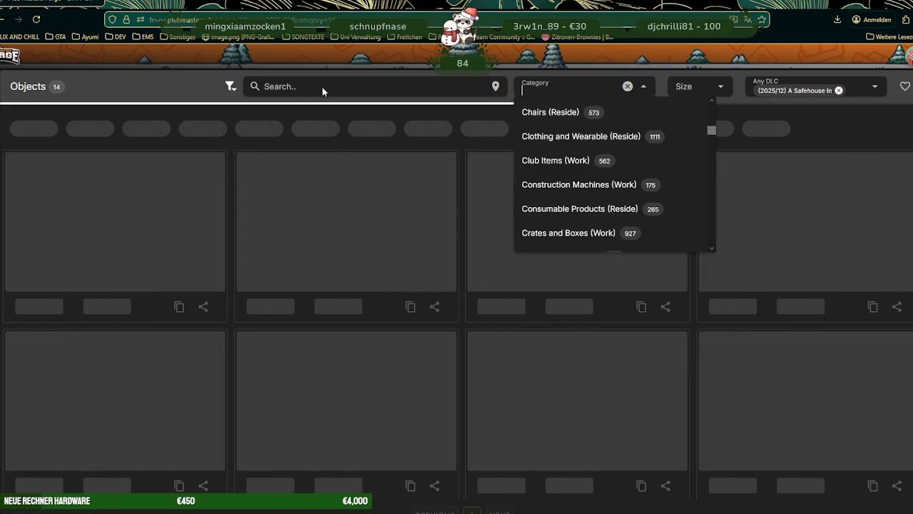
- Search 'sofa' to list the 9 matching Safehouse DLC objects
left_click(357, 86)
type("sofa")
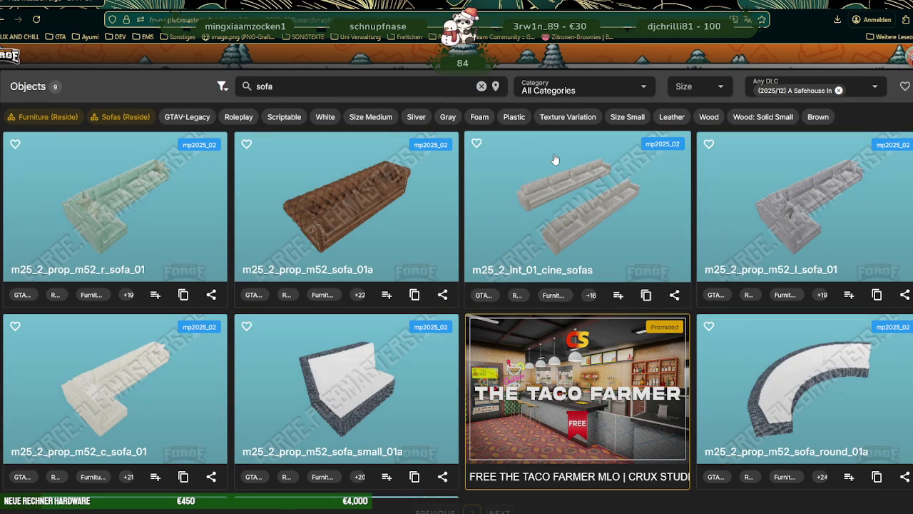
scroll(526, 169, "down", 1)
scroll(526, 169, "down", 2)
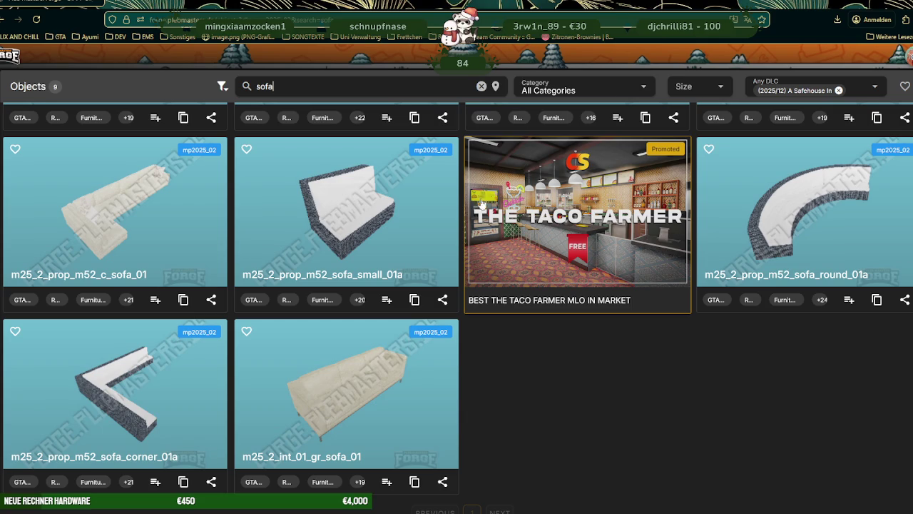
scroll(490, 200, "up", 3)
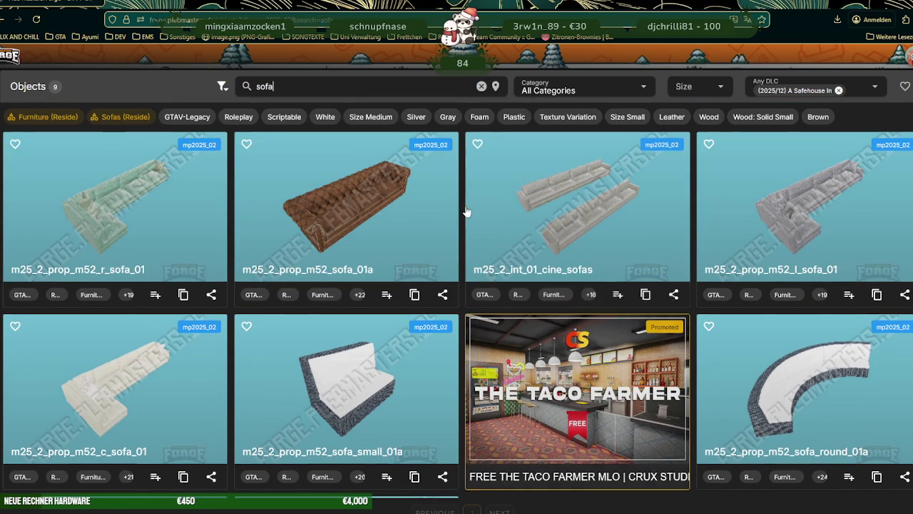
- Inspect the m25_2_prop_m52_r_sofa_01 corner sofa's 3D model from several angles
left_click(141, 194)
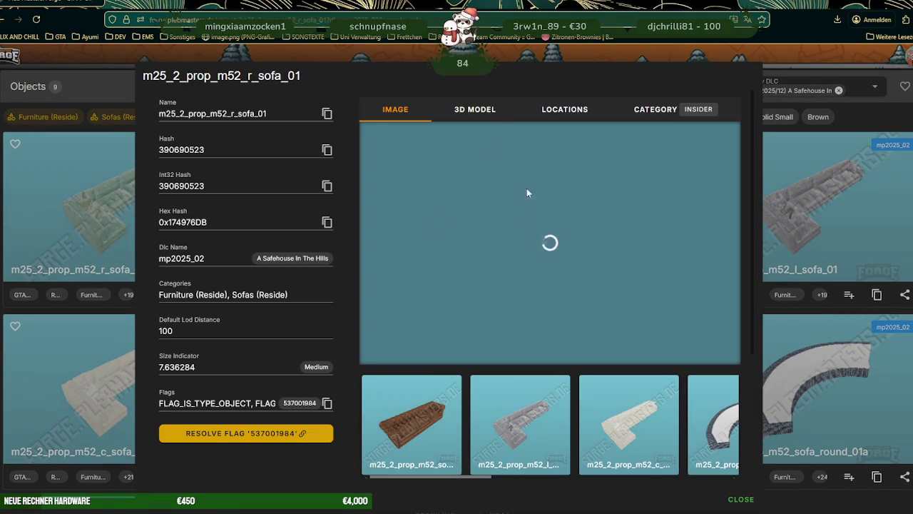
left_click(483, 111)
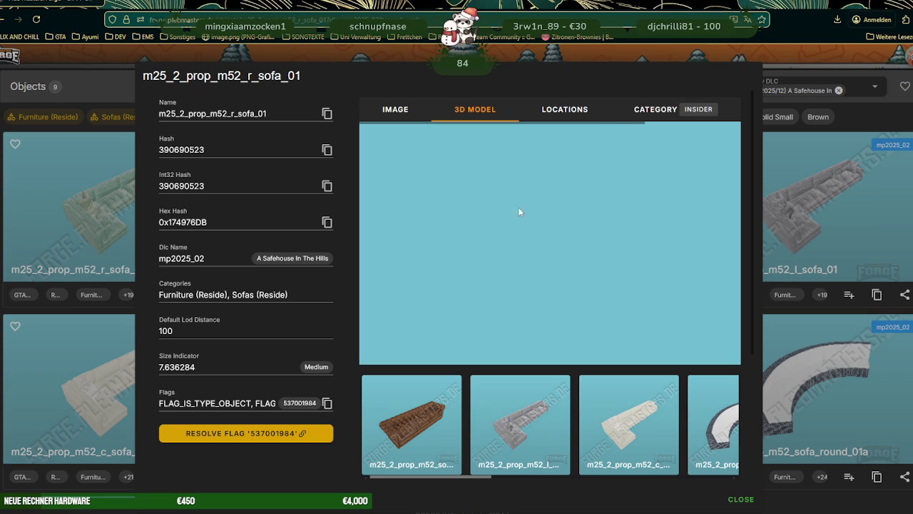
scroll(553, 234, "up", 5)
scroll(553, 234, "up", 3)
mouse_move(553, 234)
left_mouse_down()
mouse_move(526, 240)
mouse_move(550, 250)
mouse_move(525, 239)
left_mouse_up()
scroll(524, 238, "down", 5)
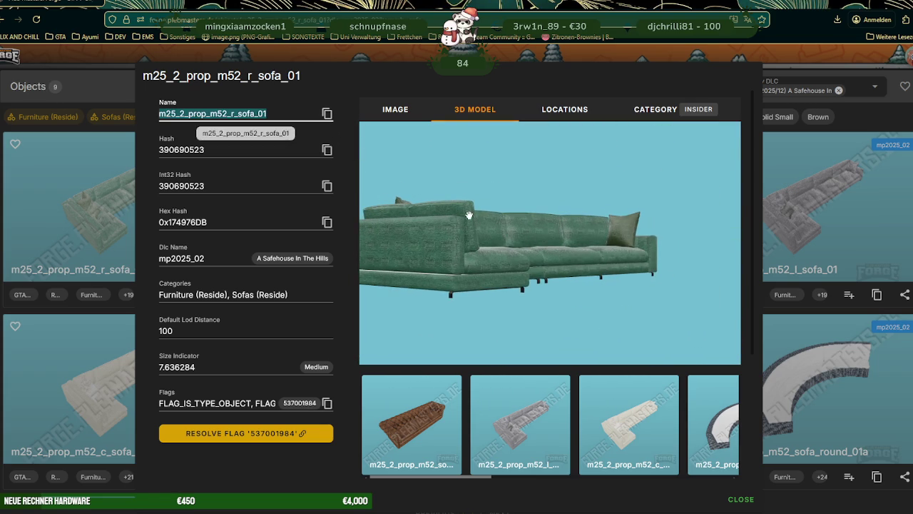
scroll(528, 251, "down", 3)
mouse_move(528, 251)
left_mouse_down()
mouse_move(538, 271)
mouse_move(584, 274)
left_mouse_up()
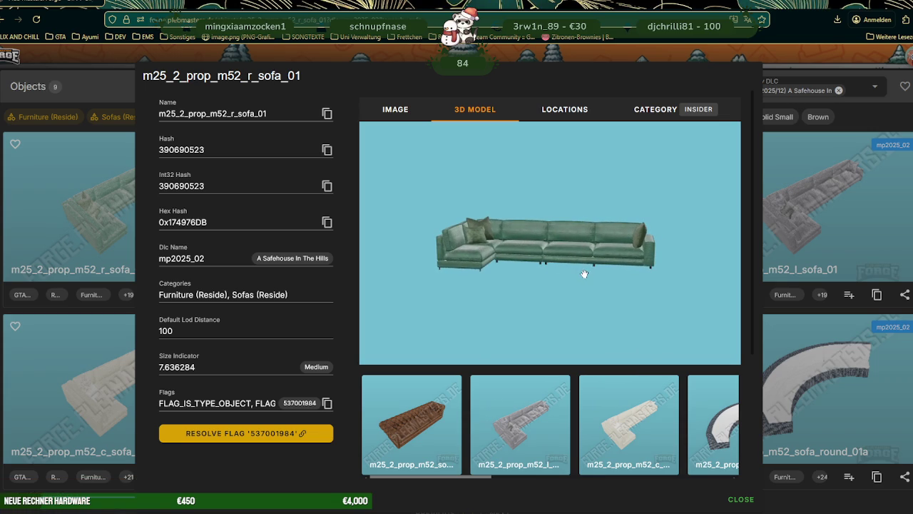
left_click(804, 330)
- Open m25_2_prop_m52_c_sofa_01's details and orbit its 3D model
scroll(369, 247, "down", 3)
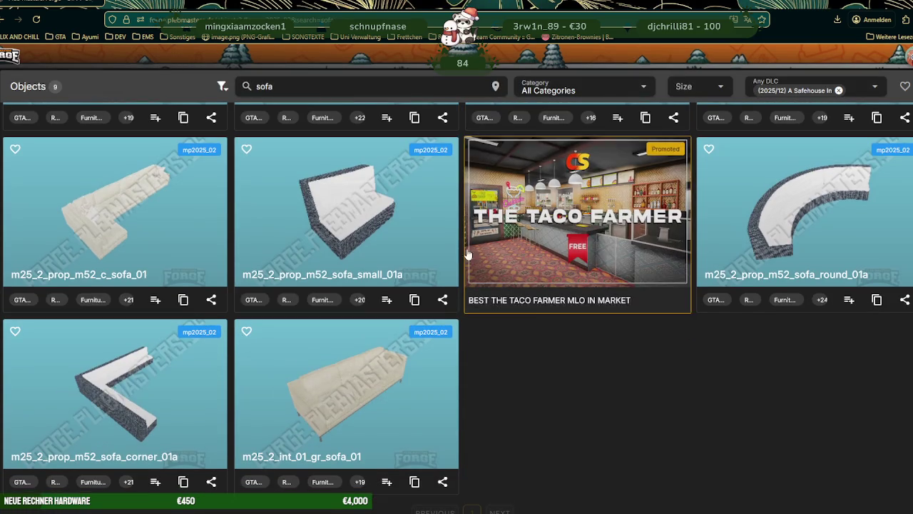
left_click(72, 206)
scroll(537, 232, "up", 5)
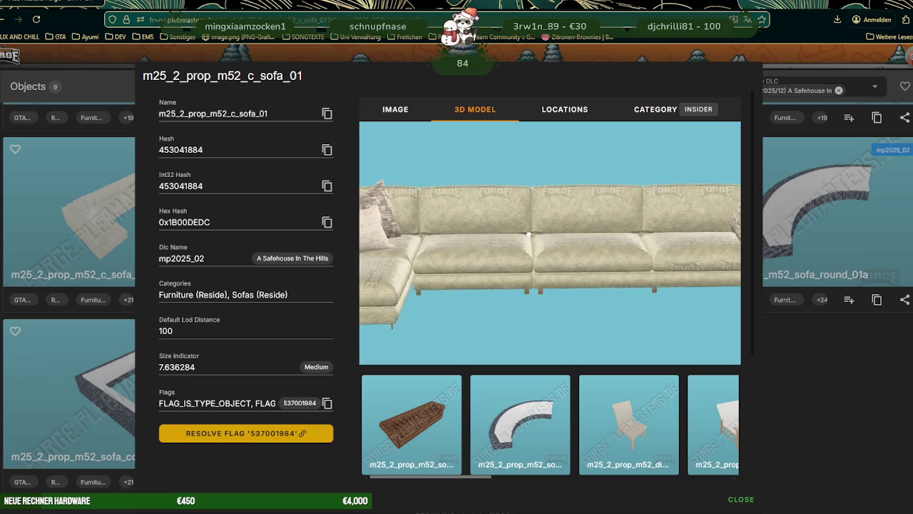
scroll(423, 205, "up", 3)
scroll(424, 205, "down", 2)
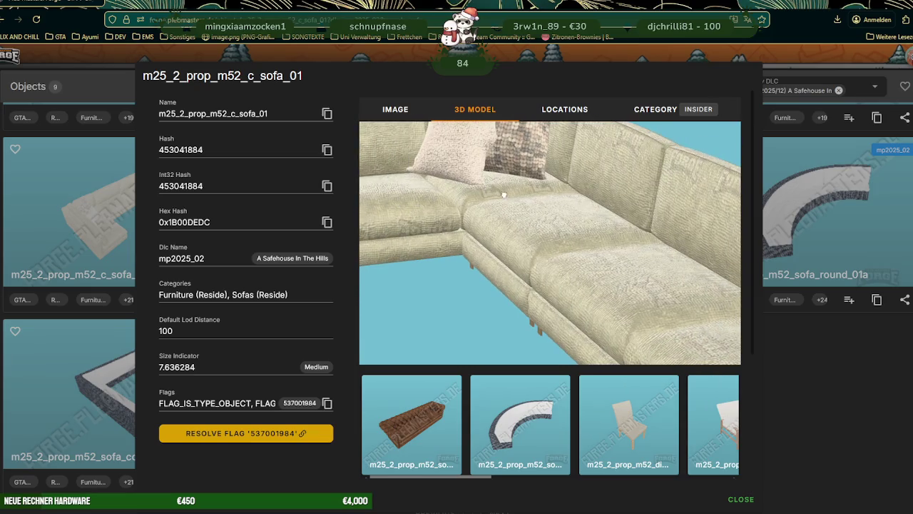
scroll(424, 207, "down", 2)
left_click_drag(451, 200, 564, 221)
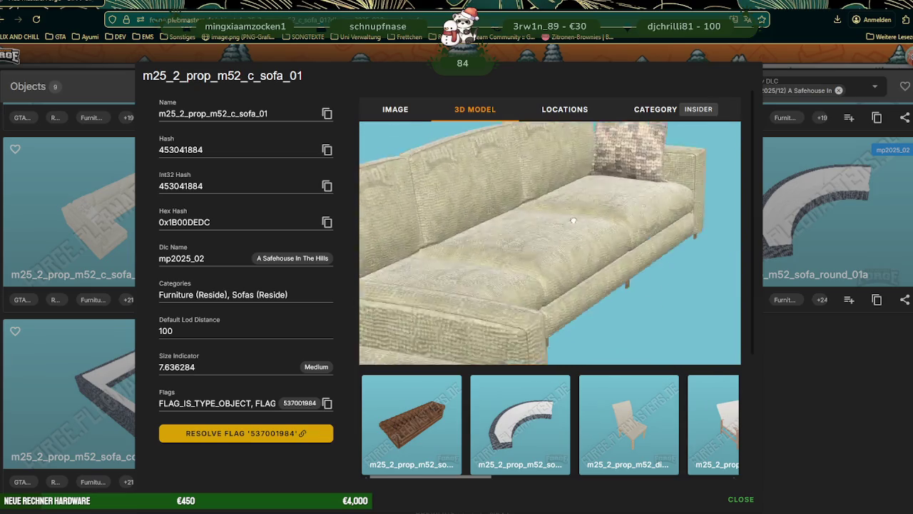
mouse_move(226, 510)
mouse_move(299, 507)
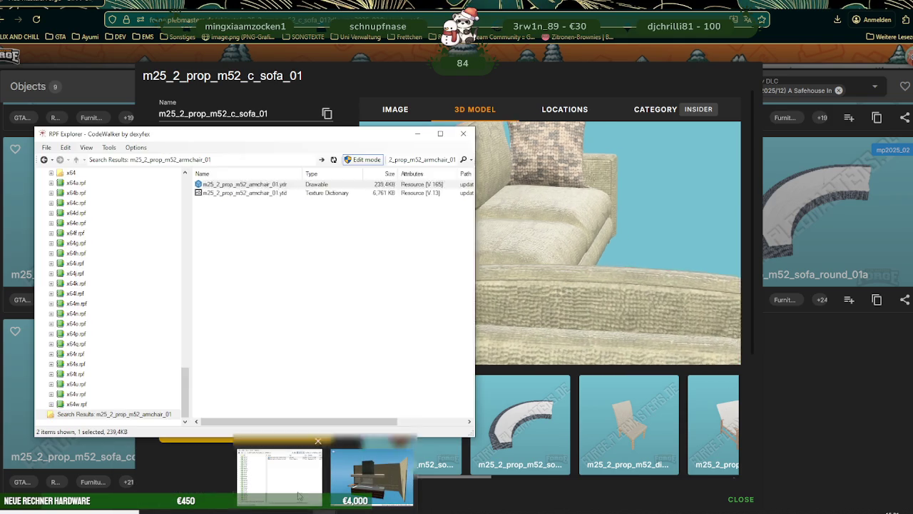
- Search CodeWalker for r_sofa_01 and inspect the sofa model in the viewer
left_click(299, 495)
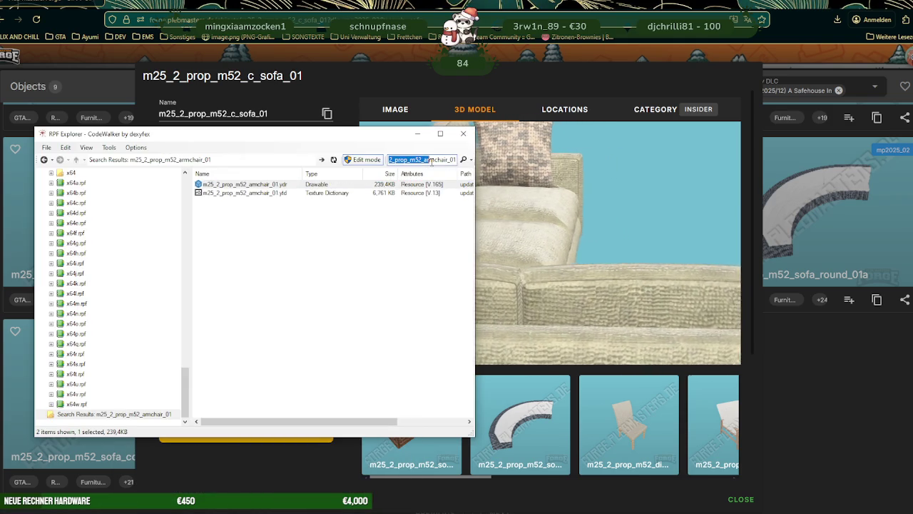
key("Return")
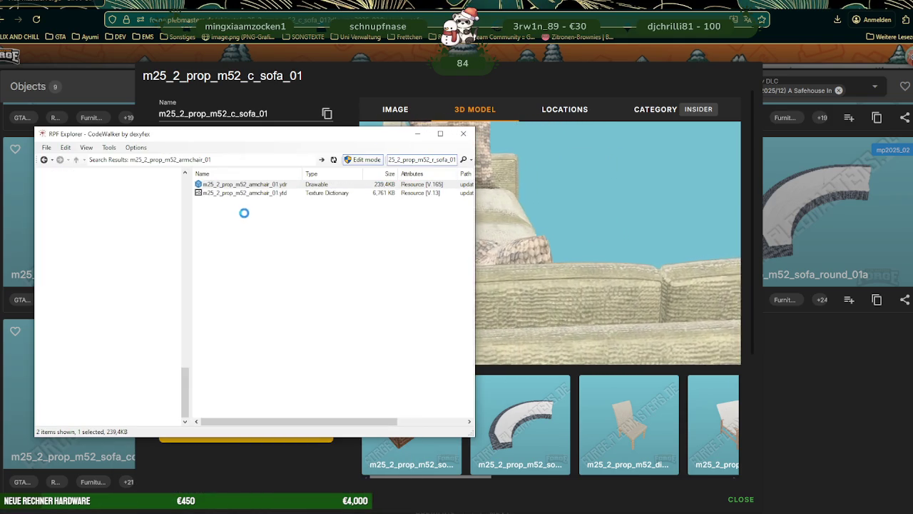
key("Return")
mouse_move(389, 271)
left_mouse_down()
mouse_move(202, 240)
mouse_move(176, 227)
mouse_move(115, 235)
mouse_move(303, 241)
left_mouse_up()
scroll(303, 241, "up", 3)
scroll(292, 244, "up", 3)
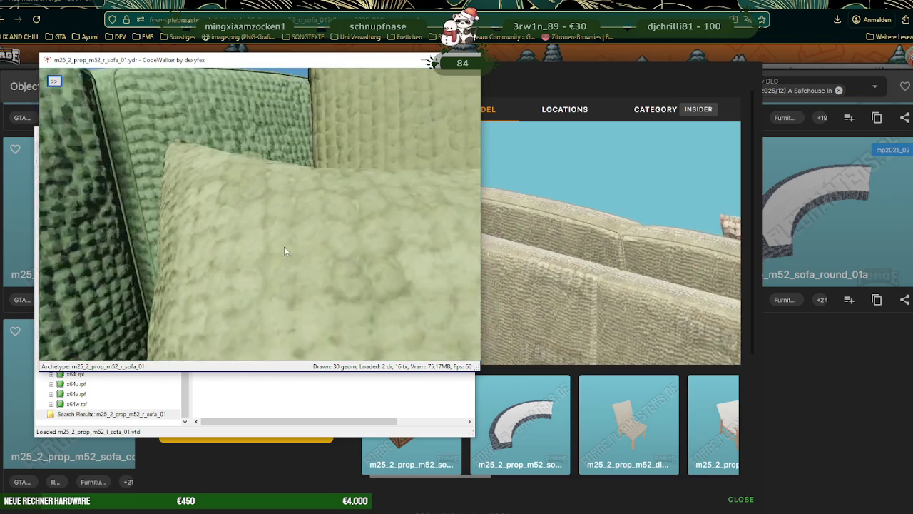
scroll(283, 247, "down", 3)
scroll(282, 249, "up", 1)
scroll(282, 251, "down", 3)
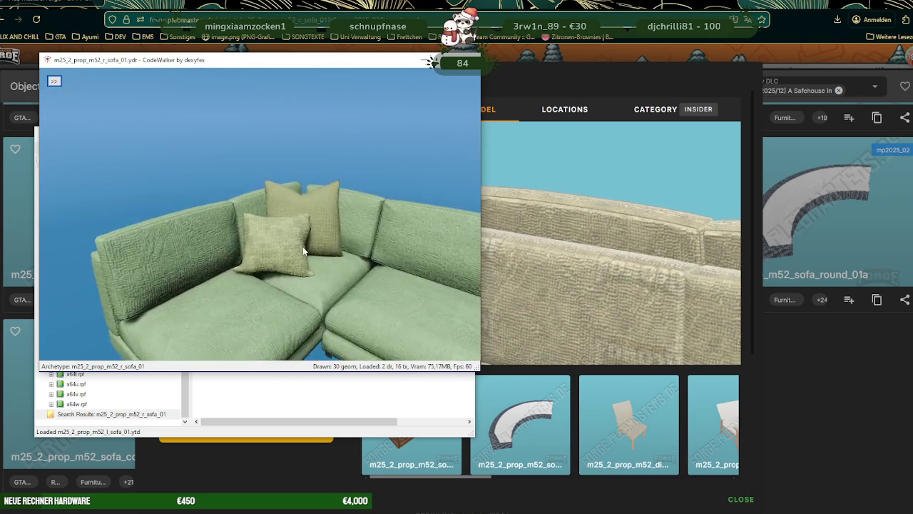
left_click_drag(300, 246, 158, 173)
- Export the sofa's 12 textures and close the model viewer
left_click(50, 81)
left_click(83, 94)
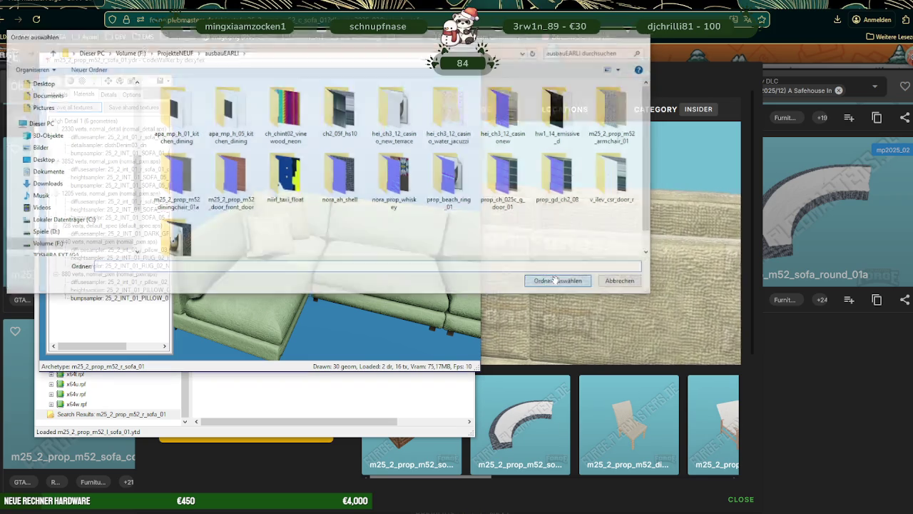
left_click(559, 282)
left_click(484, 296)
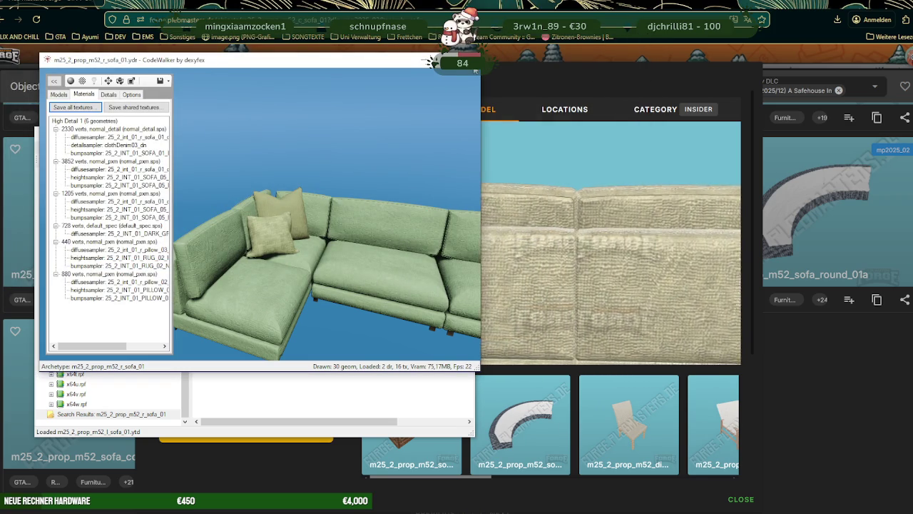
key("alt+F4")
- Extract the r_sofa_01 .ydr into ausbauEARLI and return to the Forge sofa page
right_click(271, 186)
left_click(285, 241)
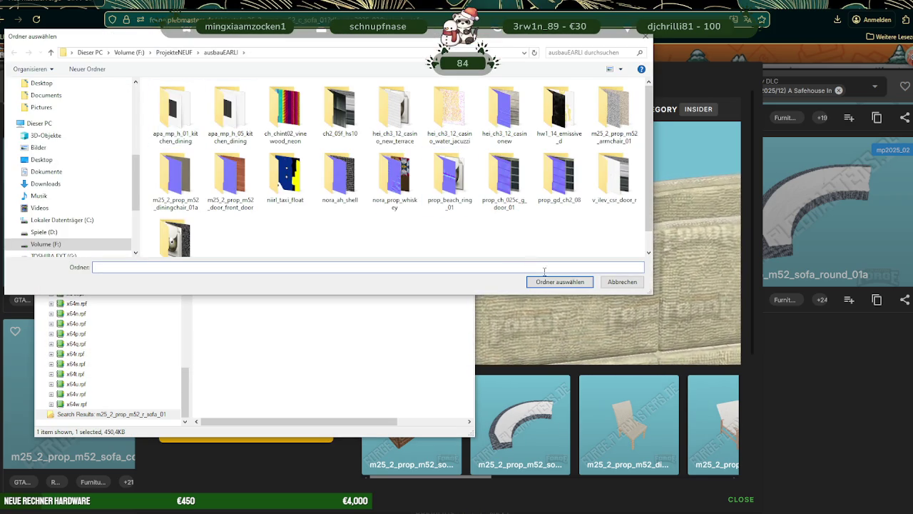
left_click(560, 281)
left_click(321, 127)
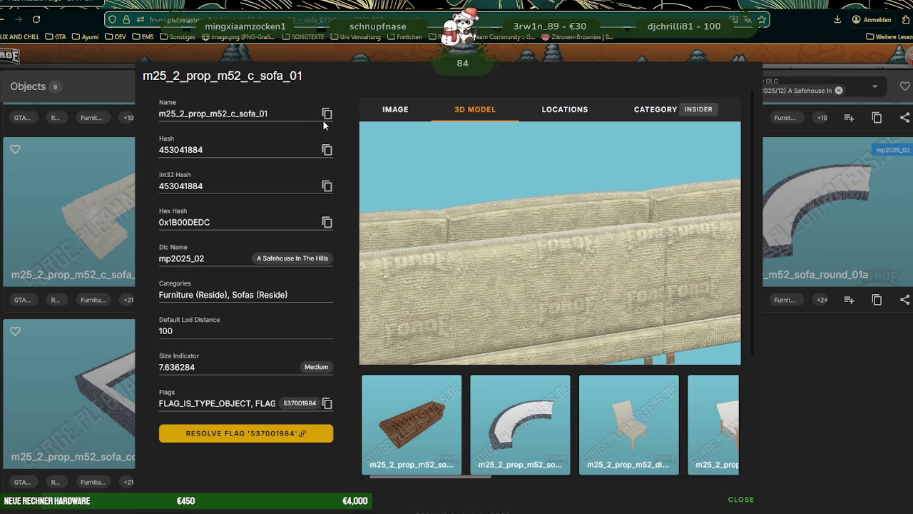
- Turn the m25_2_prop_m52_c_sofa_01 sofa model to face its cushions and zoom in
left_click_drag(478, 248, 334, 236)
scroll(465, 266, "down", 5)
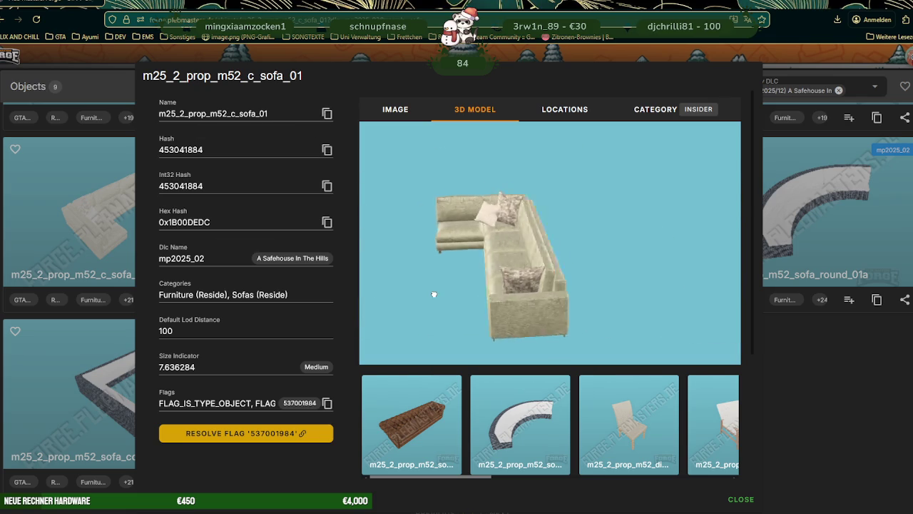
scroll(514, 297, "up", 2)
scroll(510, 285, "up", 2)
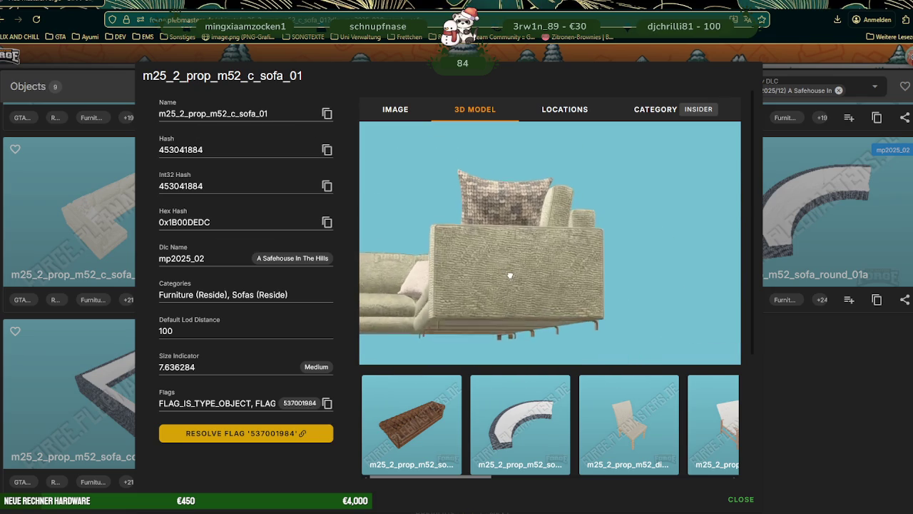
scroll(506, 275, "up", 2)
scroll(502, 270, "up", 2)
- Rotate the sofa to an angled front view and adjust the zoom to inspect it
mouse_move(502, 271)
left_mouse_down()
mouse_move(503, 279)
mouse_move(481, 282)
left_mouse_up()
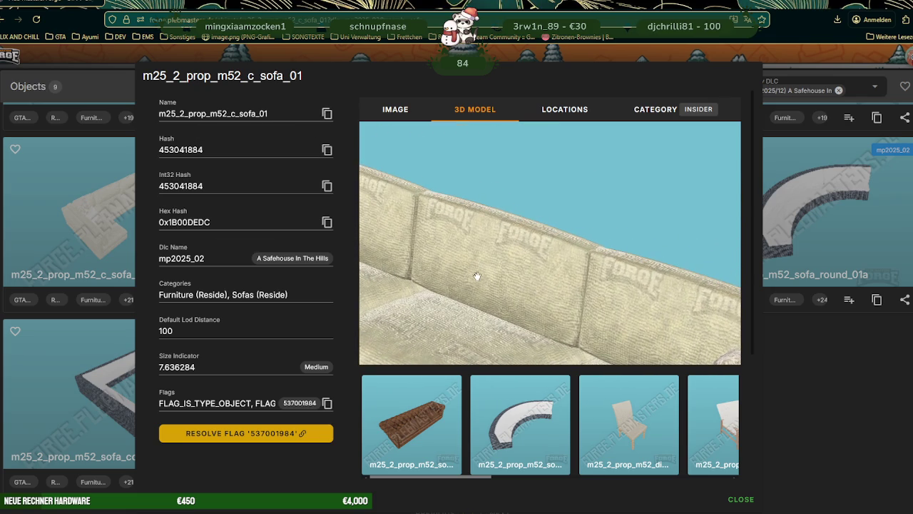
scroll(476, 276, "down", 2)
scroll(471, 273, "down", 2)
scroll(465, 270, "down", 2)
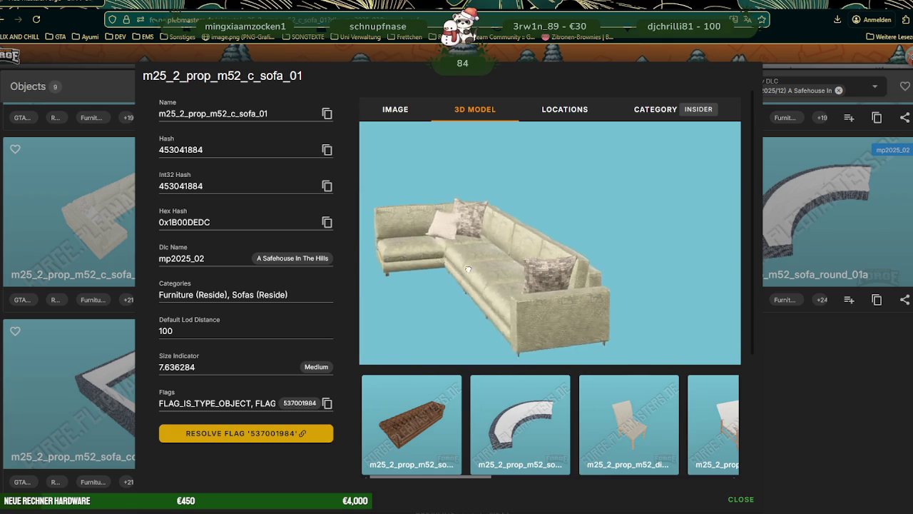
scroll(471, 268, "up", 2)
scroll(492, 267, "up", 2)
scroll(507, 266, "up", 2)
scroll(511, 265, "down", 2)
scroll(503, 258, "down", 2)
scroll(492, 250, "down", 2)
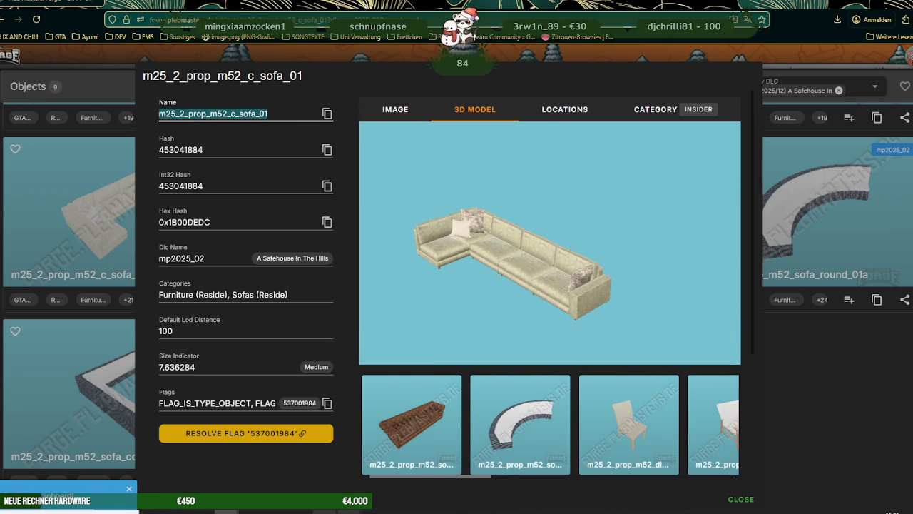
left_click(323, 497)
- Search RPF Explorer for m25_2_prop_m52_c_sofa_01 and open its .ydr model
left_click(303, 500)
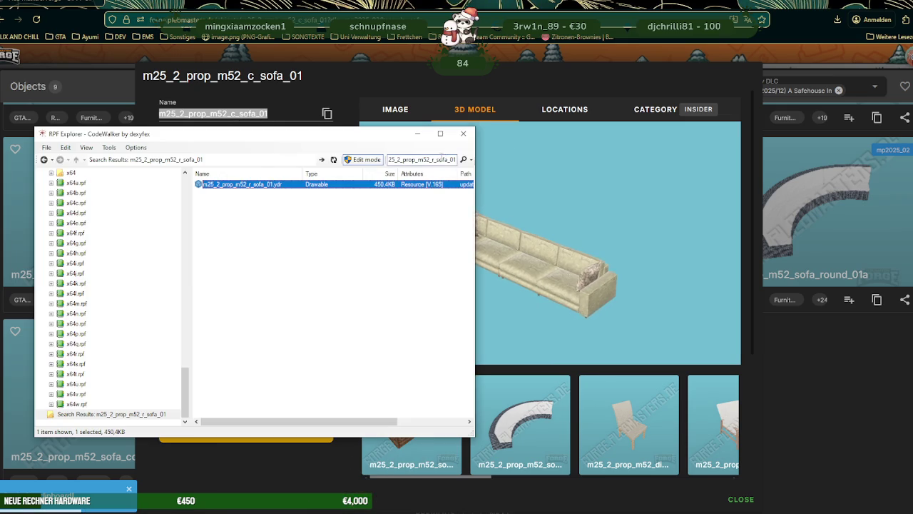
key("Return")
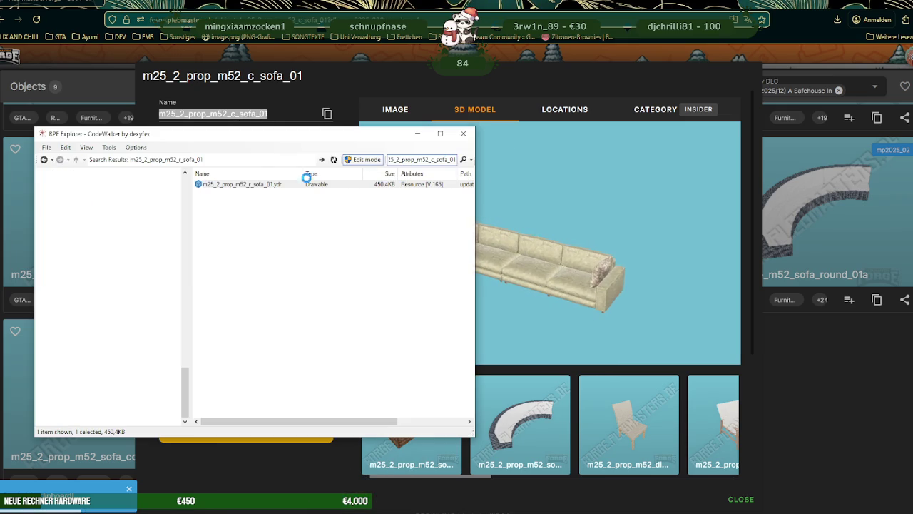
double_click(265, 185)
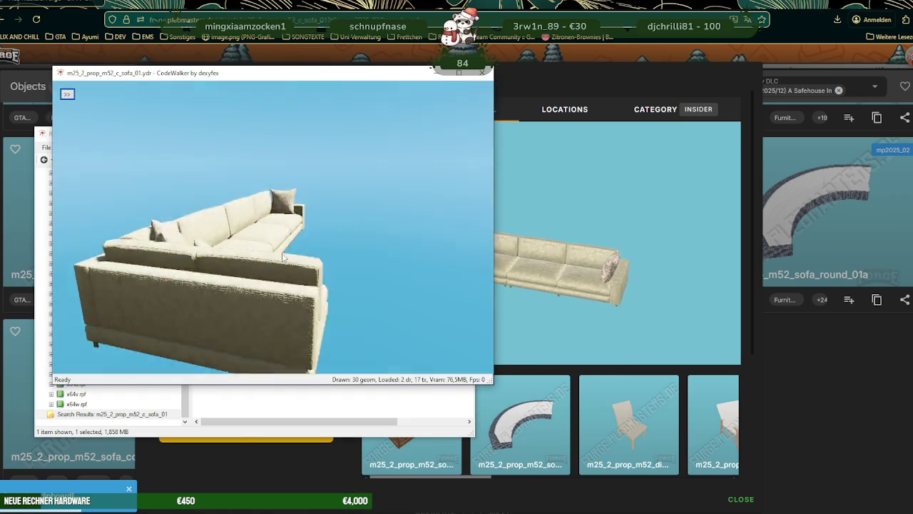
- Save all 13 of the sofa's textures into the project folder
left_click(68, 95)
left_click(91, 105)
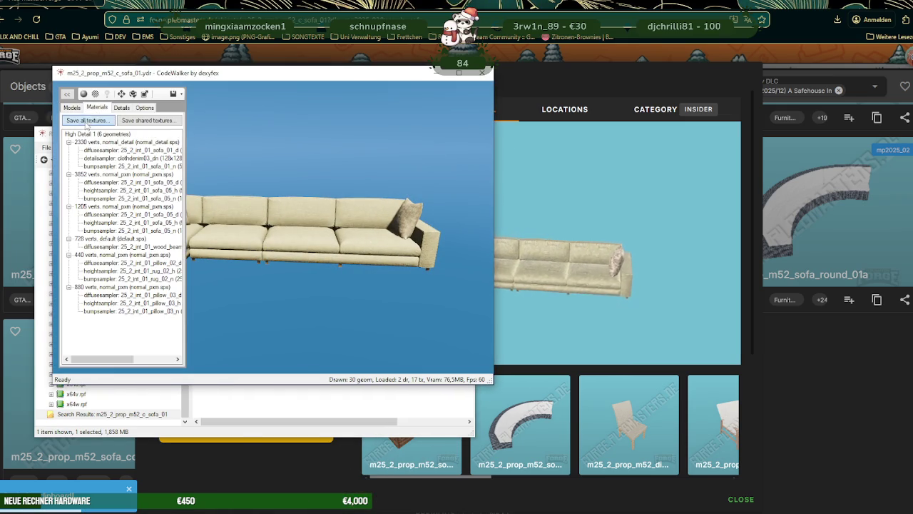
left_click(89, 123)
left_click(545, 283)
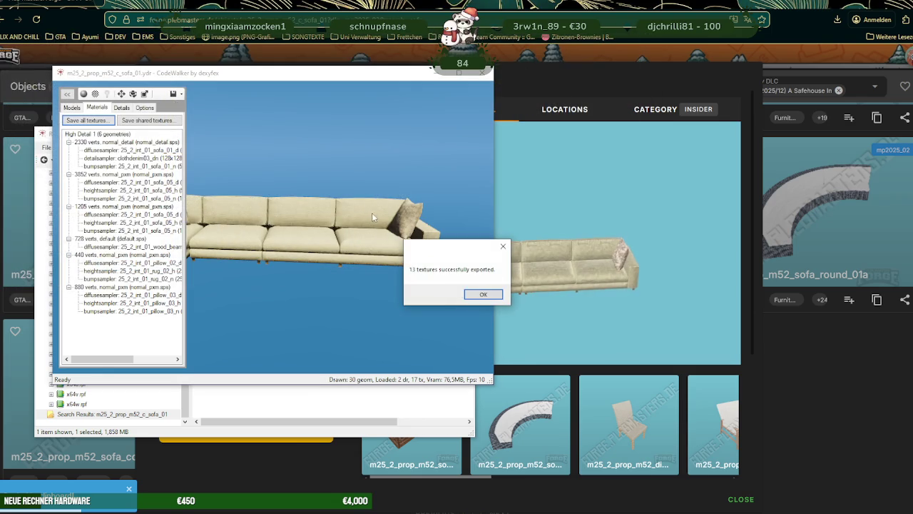
left_click(484, 295)
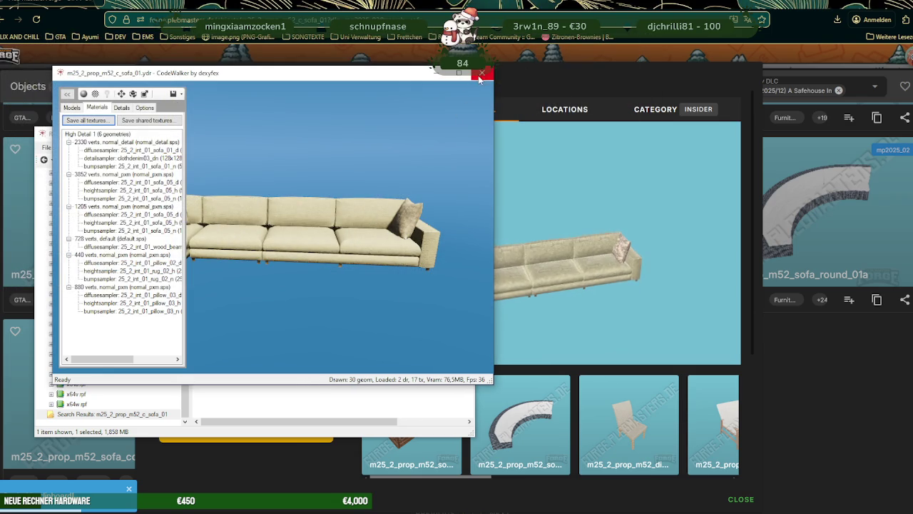
- Export the sofa's .ydr model file to the same folder
key("alt+F4")
left_click(279, 212)
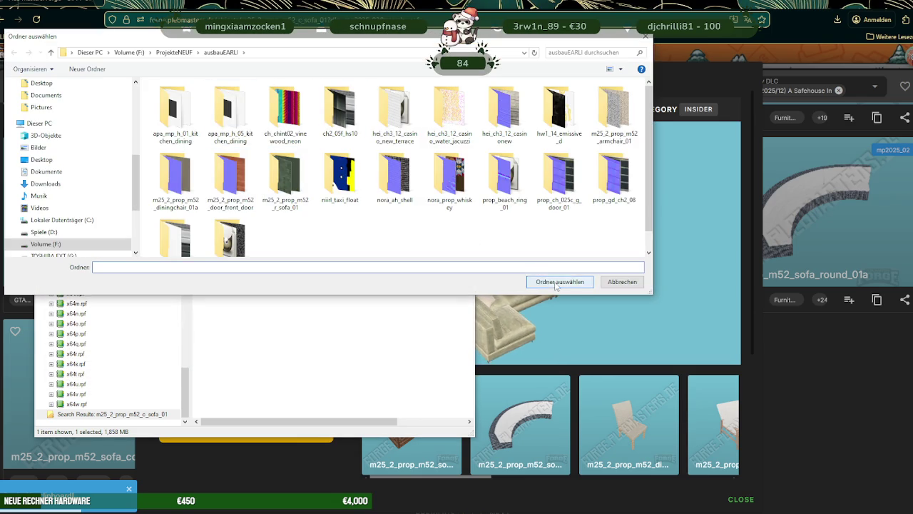
left_click(556, 284)
- Back in Forge, close the sofa details and remove the Safehouse DLC filter
left_click(800, 364)
key("Escape")
left_click(859, 86)
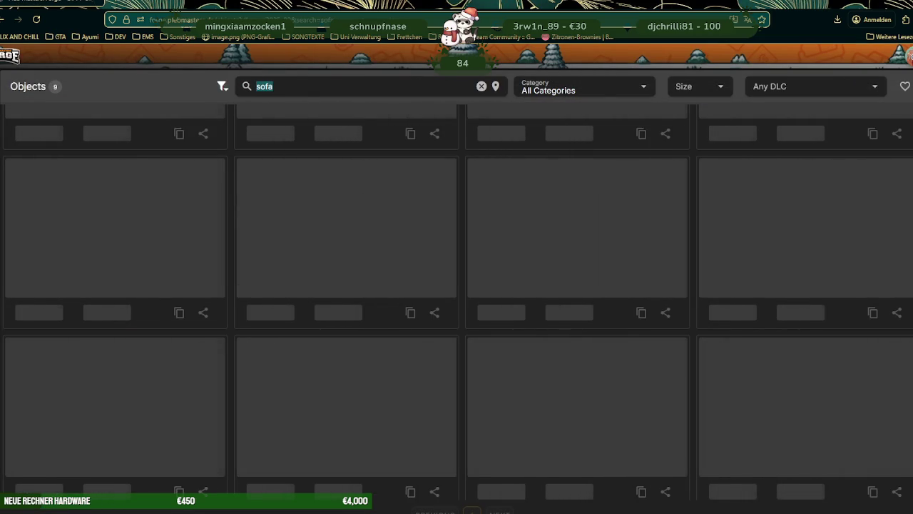
- Show only Tables (Reside) objects from all DLCs and scroll through the list
type("dining")
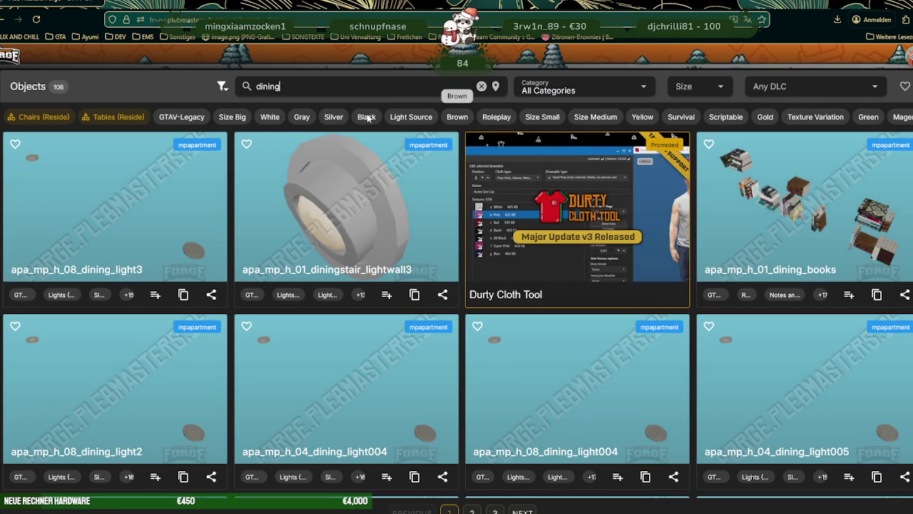
left_click(117, 117)
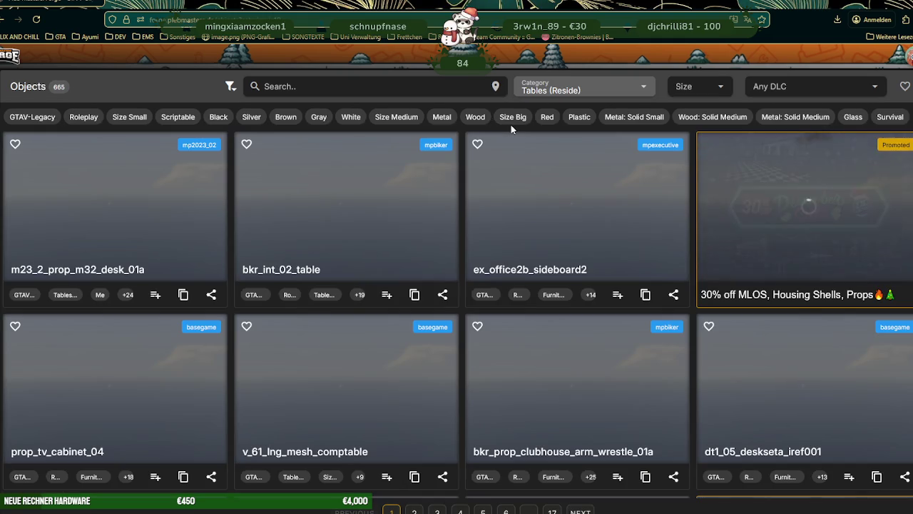
scroll(481, 194, "down", 5)
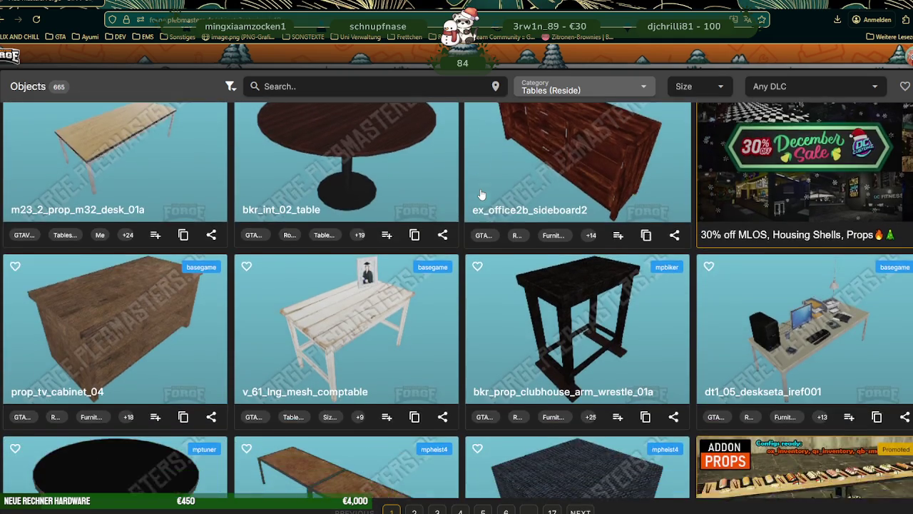
scroll(481, 194, "down", 2)
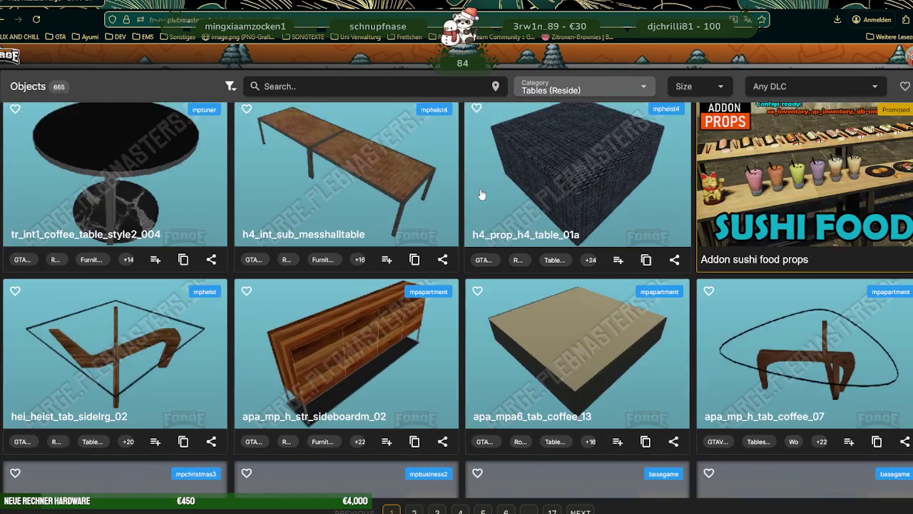
scroll(482, 192, "down", 2)
scroll(482, 192, "down", 2)
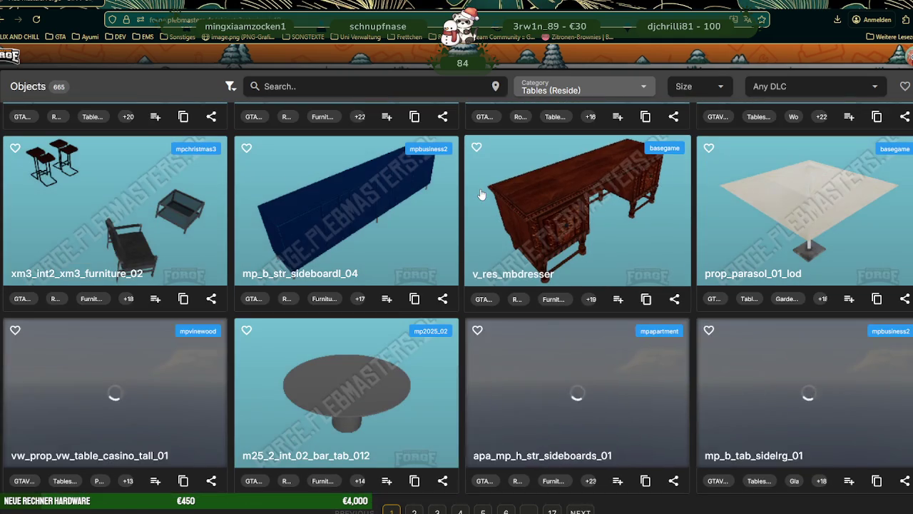
scroll(481, 193, "down", 1)
scroll(482, 194, "down", 1)
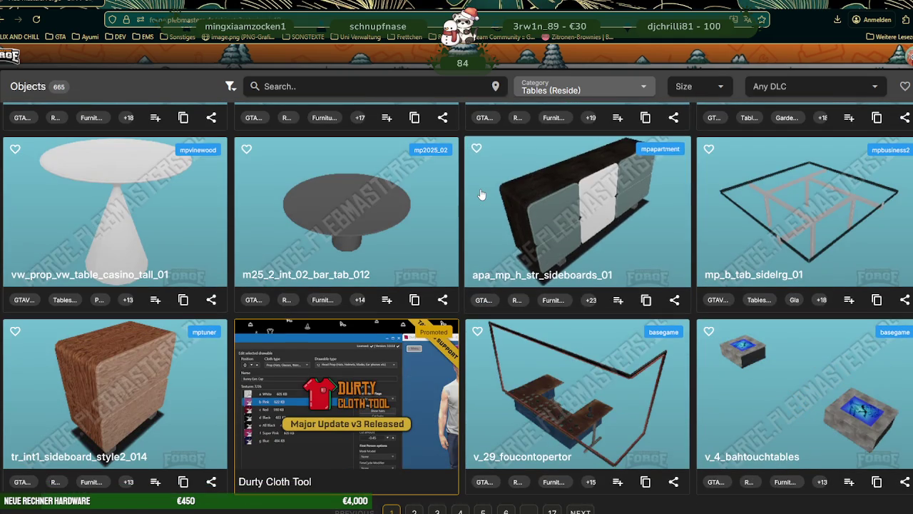
scroll(481, 194, "down", 1)
scroll(482, 194, "down", 1)
scroll(481, 194, "down", 1)
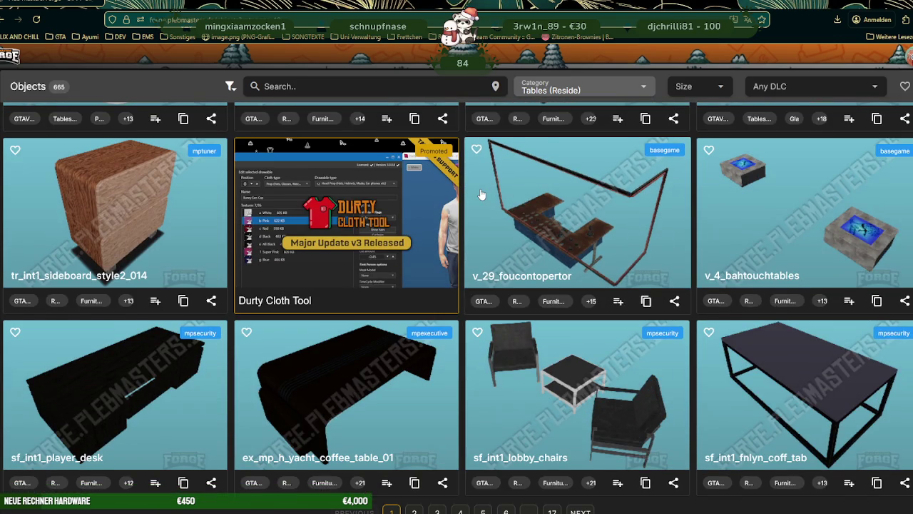
scroll(482, 194, "down", 3)
scroll(482, 194, "down", 2)
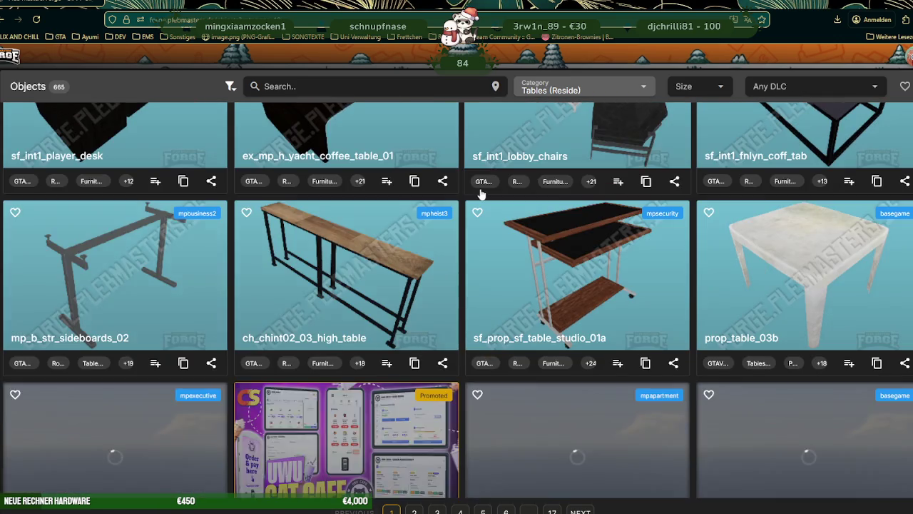
scroll(482, 194, "down", 2)
scroll(482, 194, "down", 2)
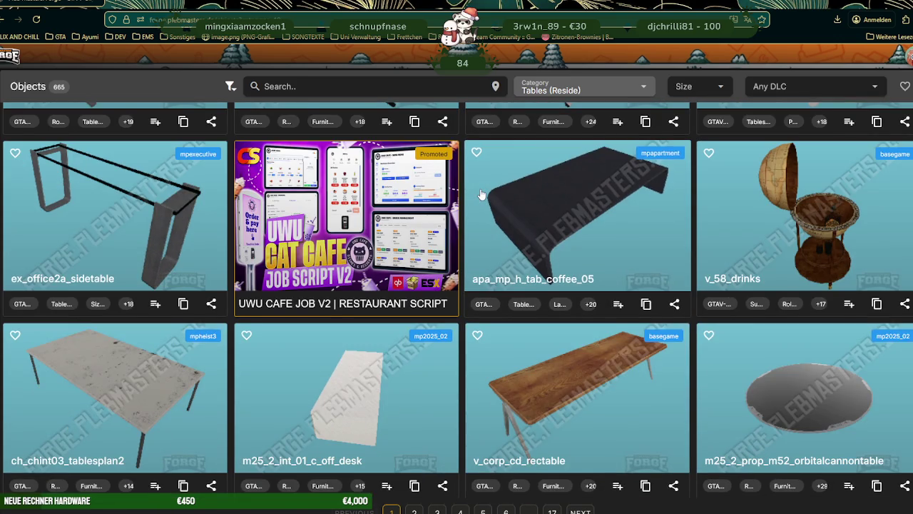
scroll(486, 206, "up", 4)
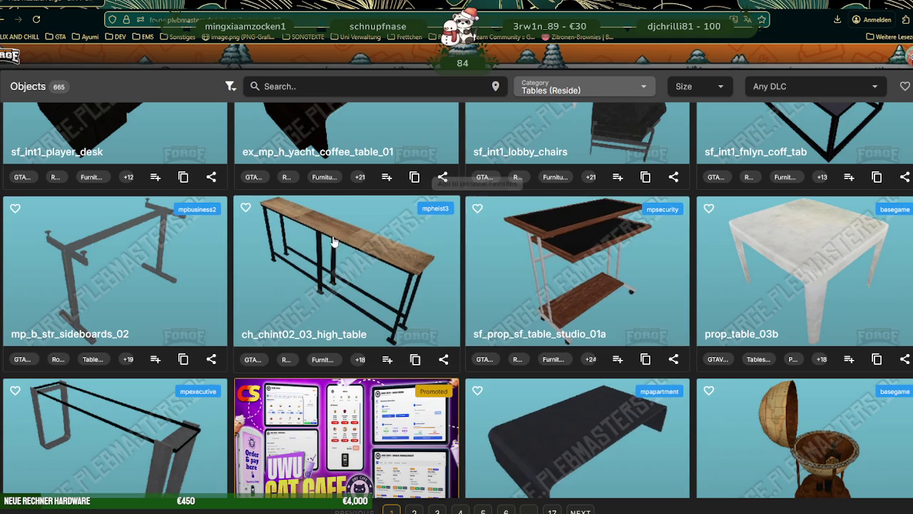
- Preview ch_chint02_03_high_table's 3D model, then close its details
left_click(355, 249)
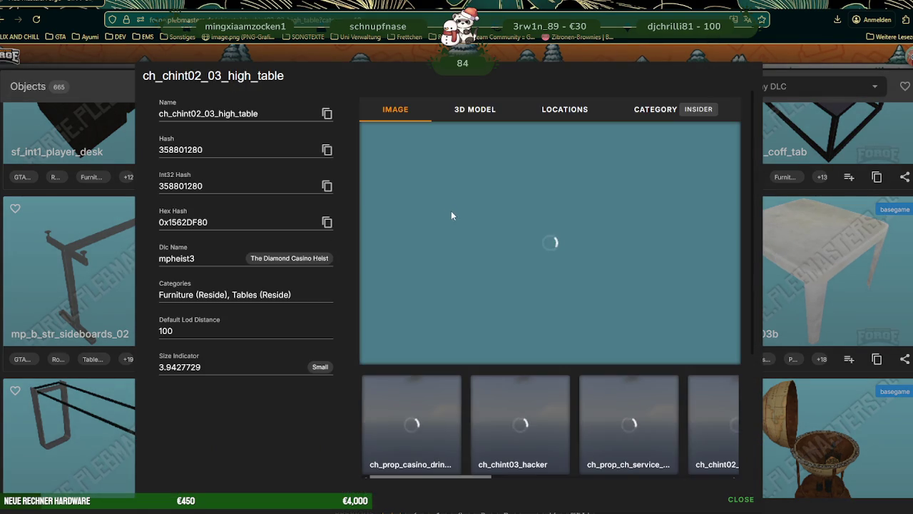
left_click(448, 110)
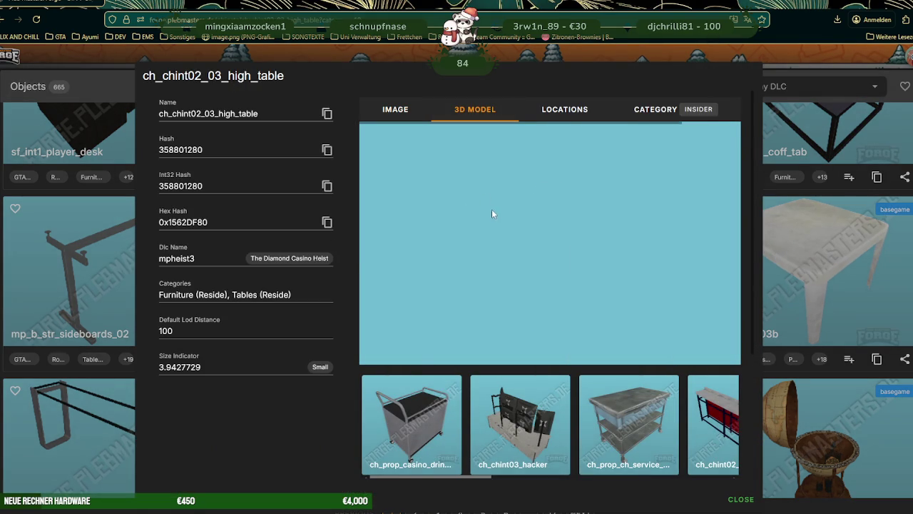
left_click(828, 254)
- Go to page 2 of the tables results and scroll through it
scroll(648, 253, "down", 3)
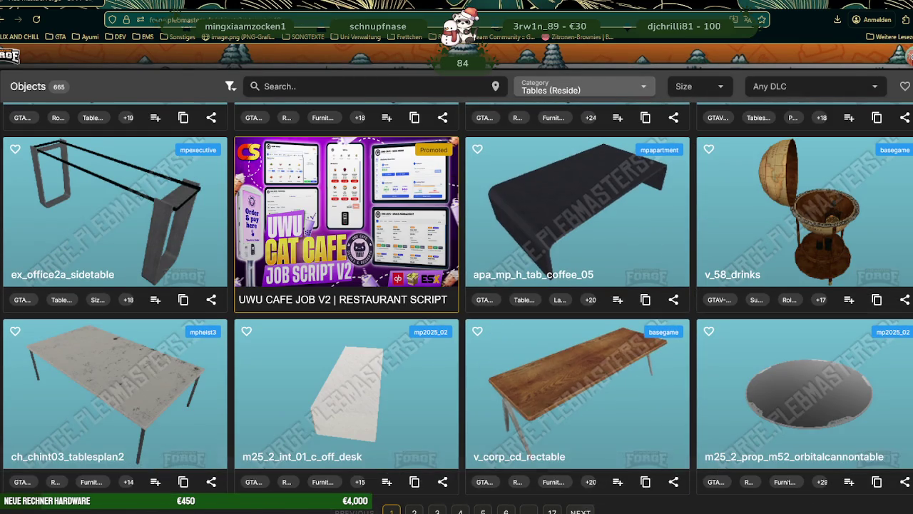
left_click(580, 511)
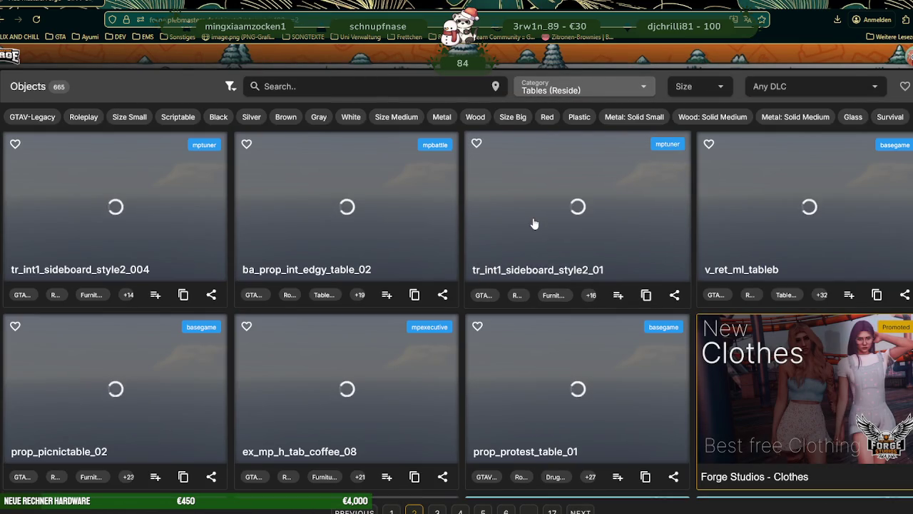
scroll(555, 214, "down", 4)
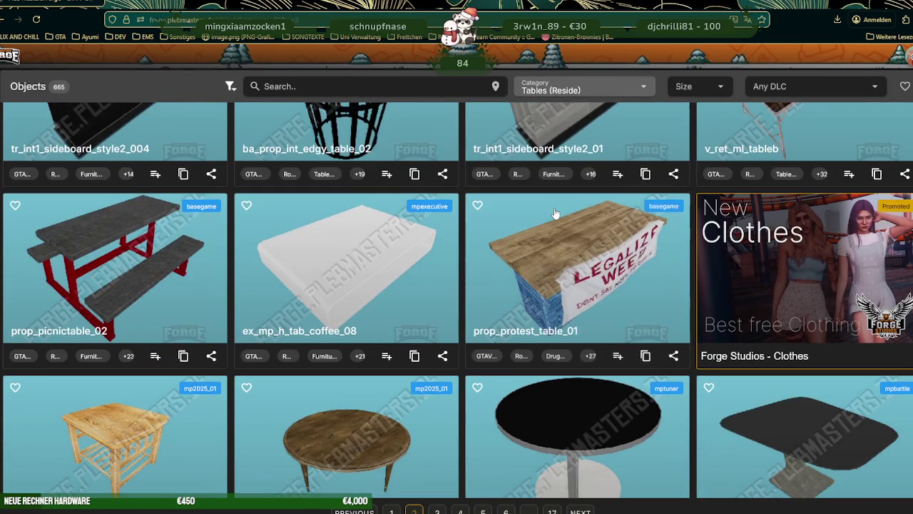
scroll(555, 214, "down", 3)
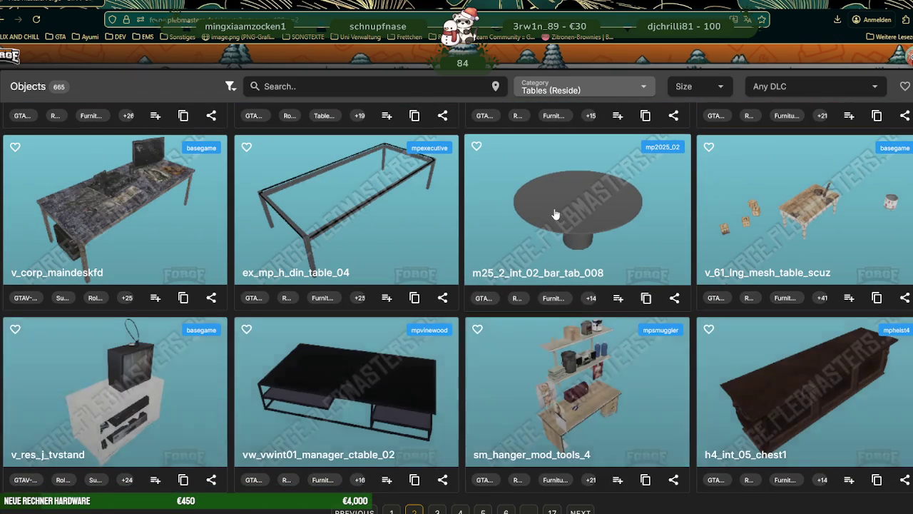
scroll(555, 214, "down", 2)
scroll(555, 214, "down", 1)
scroll(555, 214, "down", 2)
scroll(555, 214, "down", 1)
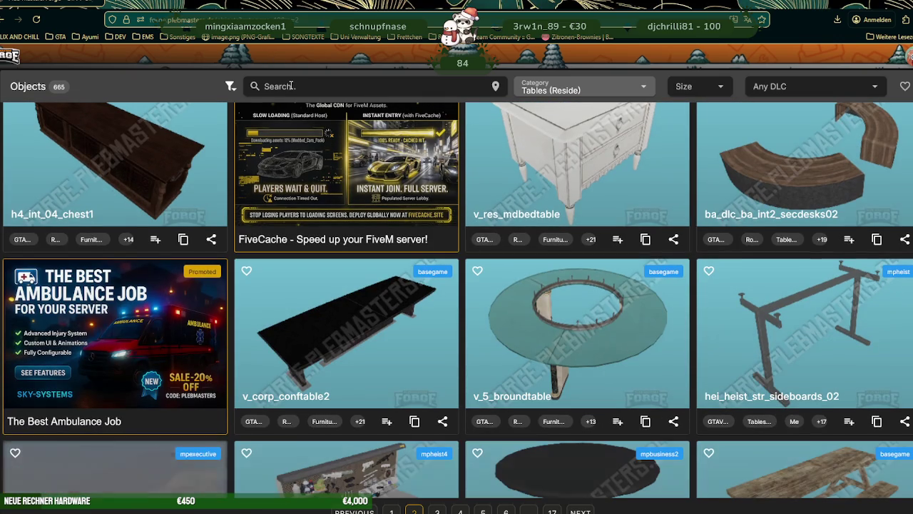
- Search the tables for 'dining' and preview v_res_fh_diningtable's 3D model, zoomed in
left_click(292, 86)
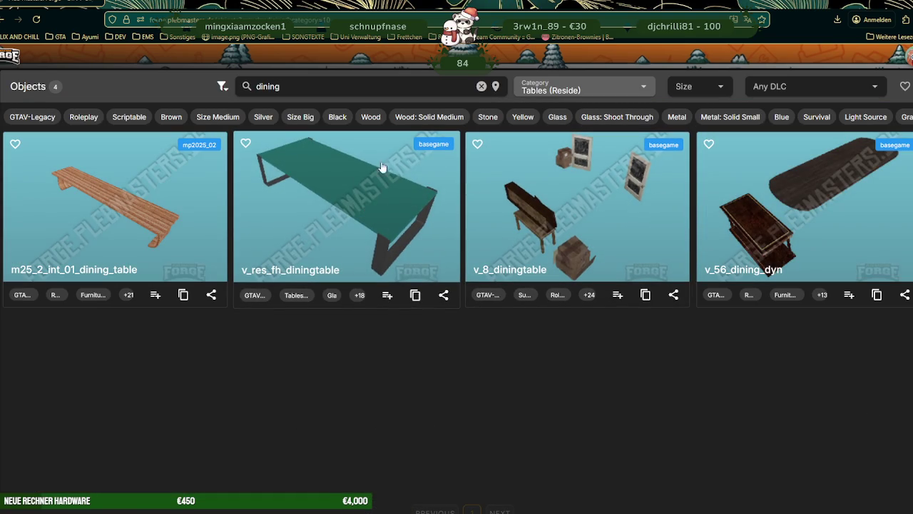
type("dining")
left_click(400, 211)
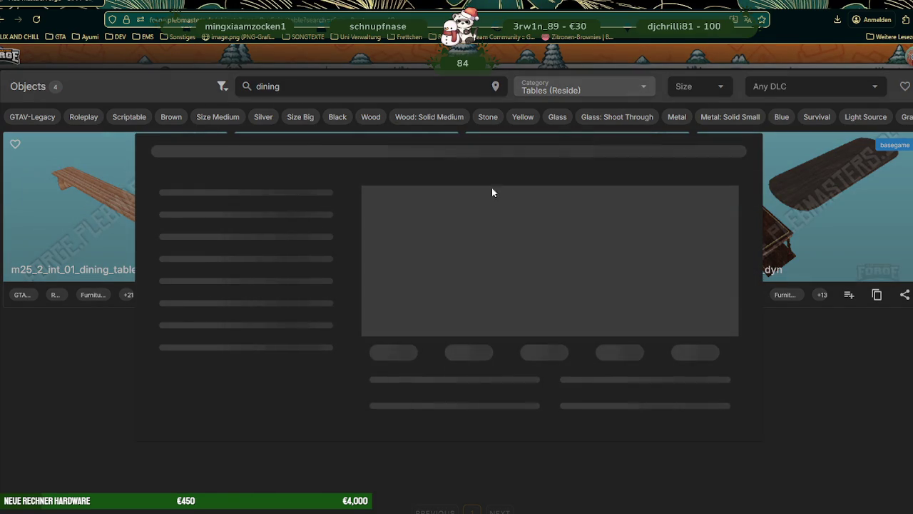
left_click(440, 117)
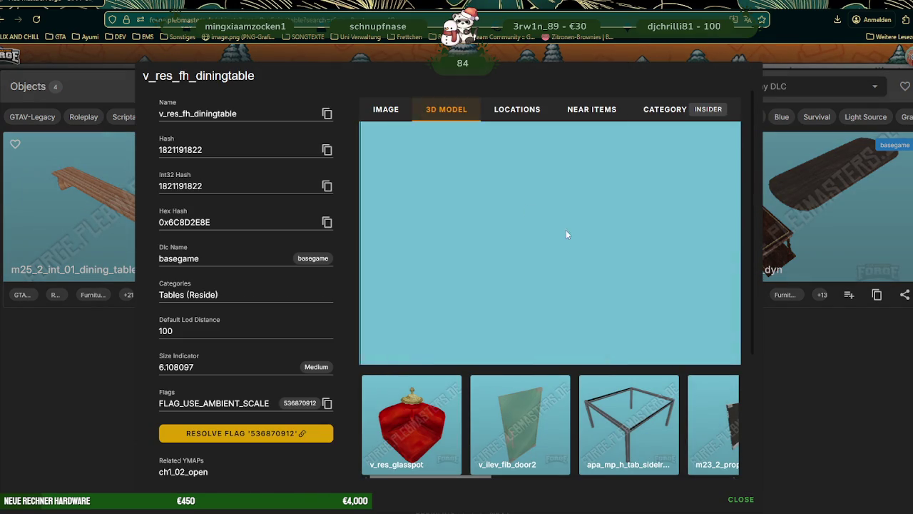
scroll(577, 238, "up", 2)
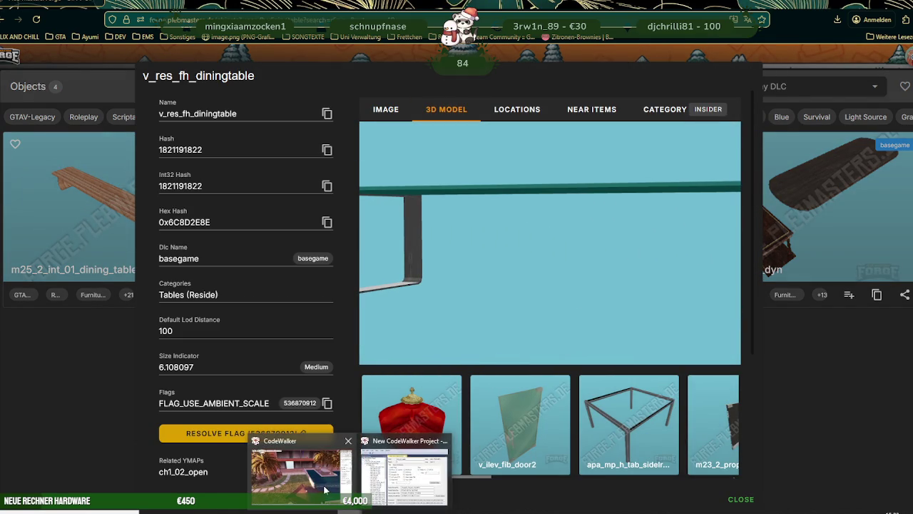
mouse_move(325, 508)
left_click(326, 489)
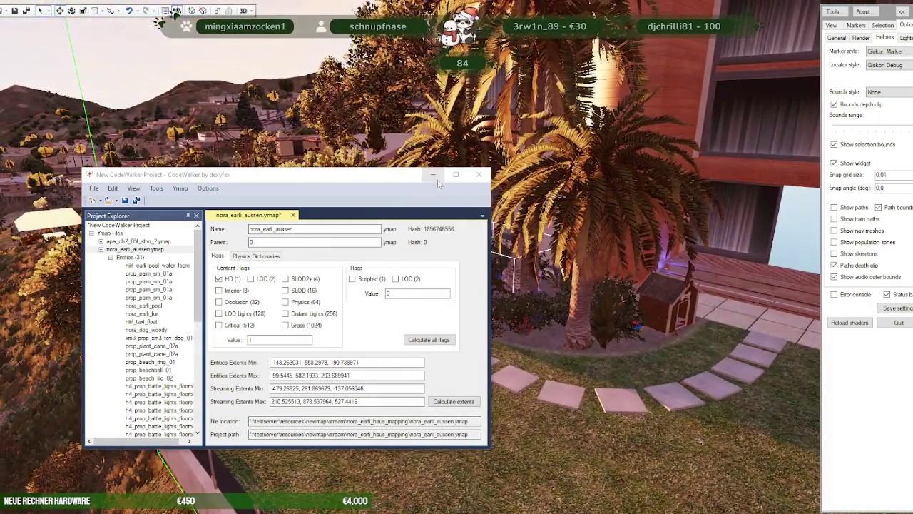
- Fly through the interior, selecting the dining table, chair, counter and nearby objects
mouse_move(468, 202)
left_mouse_down()
mouse_move(424, 267)
mouse_move(488, 353)
mouse_move(557, 367)
mouse_move(540, 378)
mouse_move(528, 485)
mouse_move(566, 492)
mouse_move(597, 271)
mouse_move(520, 357)
mouse_move(322, 349)
mouse_move(510, 350)
mouse_move(394, 341)
mouse_move(482, 356)
mouse_move(618, 357)
left_mouse_up()
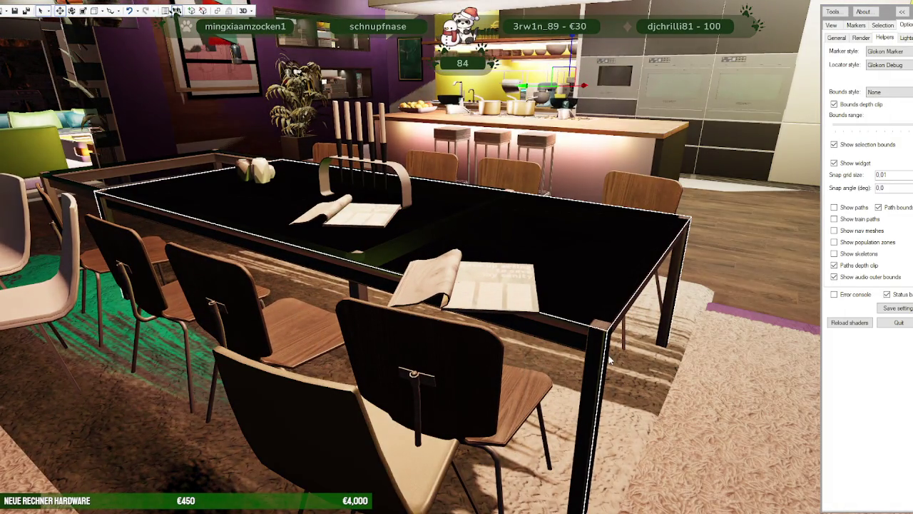
left_click(608, 360)
left_click(371, 191)
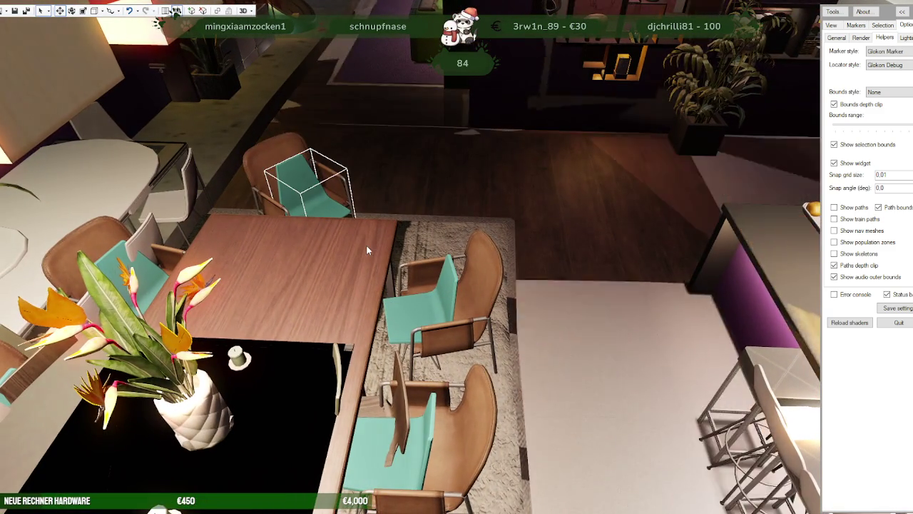
left_click(407, 284)
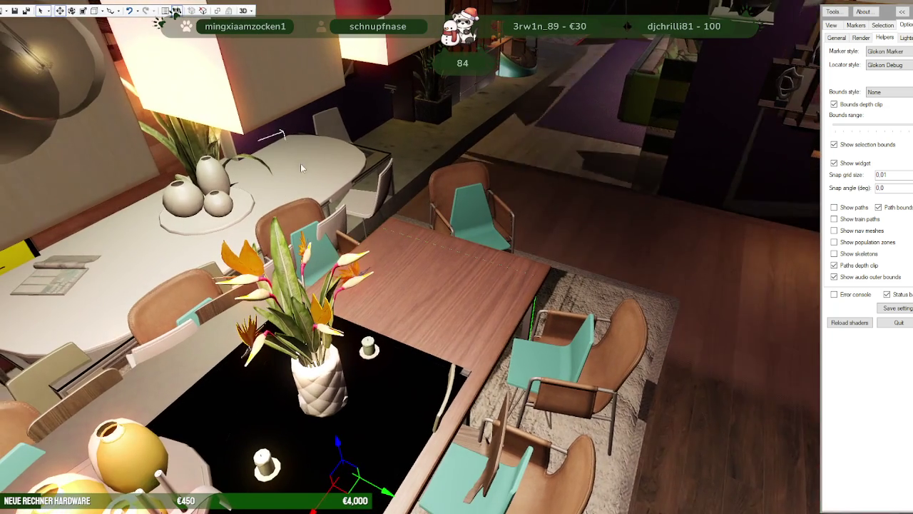
left_click(319, 159)
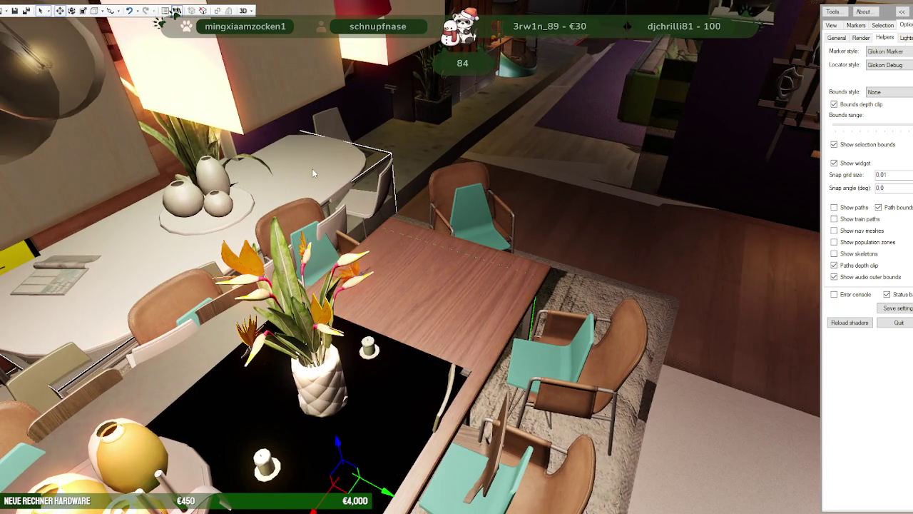
left_click(203, 171)
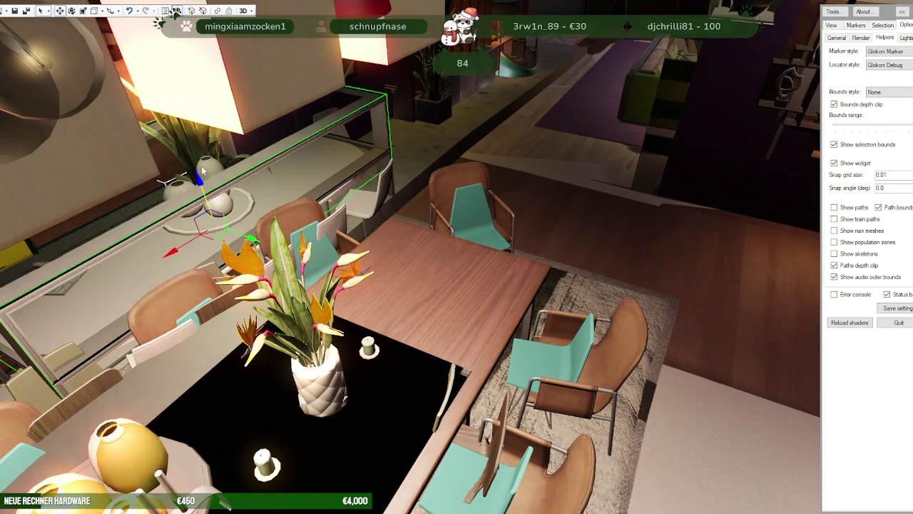
left_click(386, 450)
left_click(361, 152)
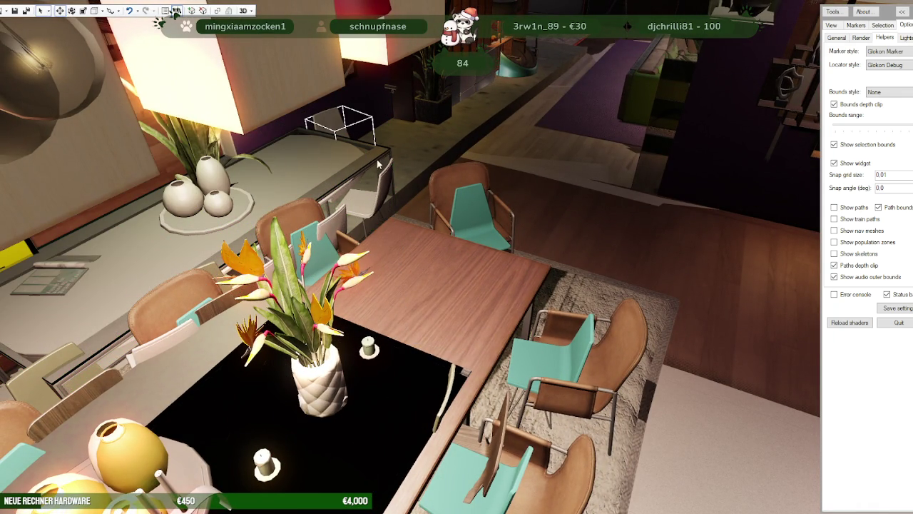
- Turn toward the poster wall and select the whole white side table there
right_click_drag(392, 155, 360, 243)
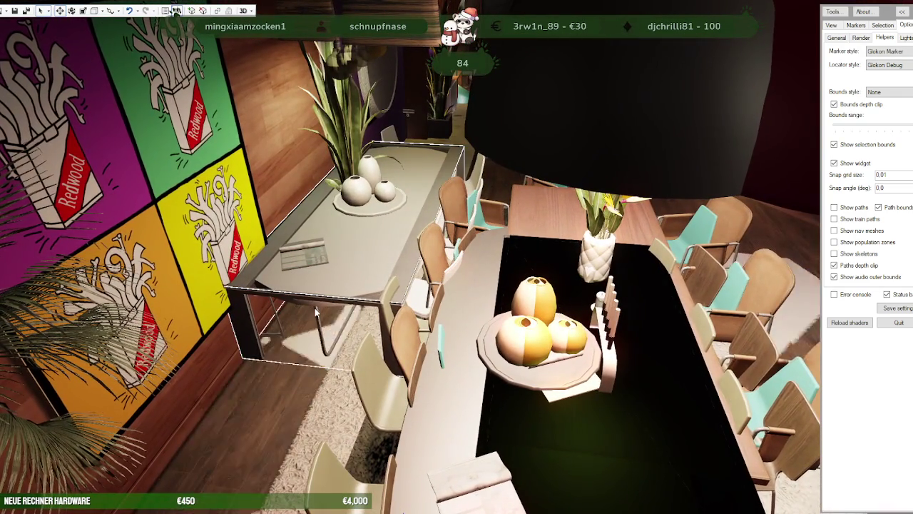
left_click(317, 230)
mouse_move(342, 241)
right_mouse_down()
mouse_move(412, 301)
mouse_move(477, 318)
right_mouse_up()
left_click(424, 401)
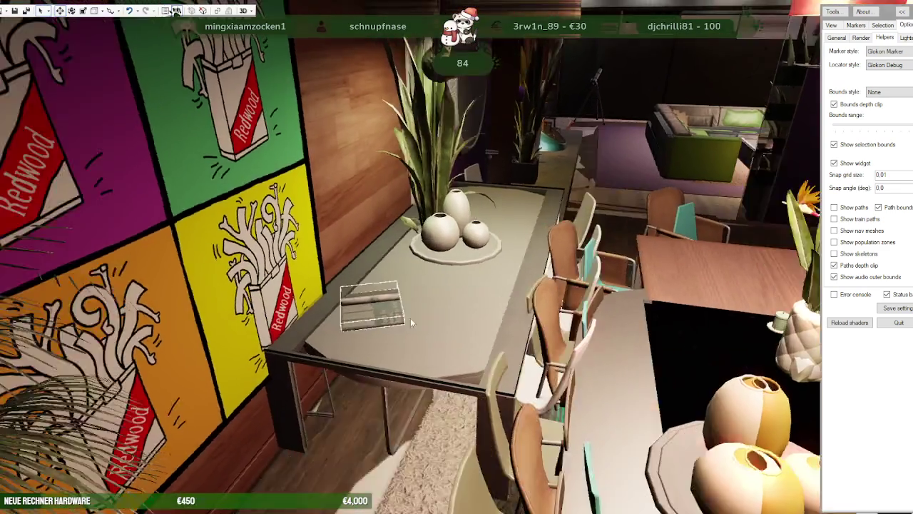
left_click(424, 323)
left_click(540, 382)
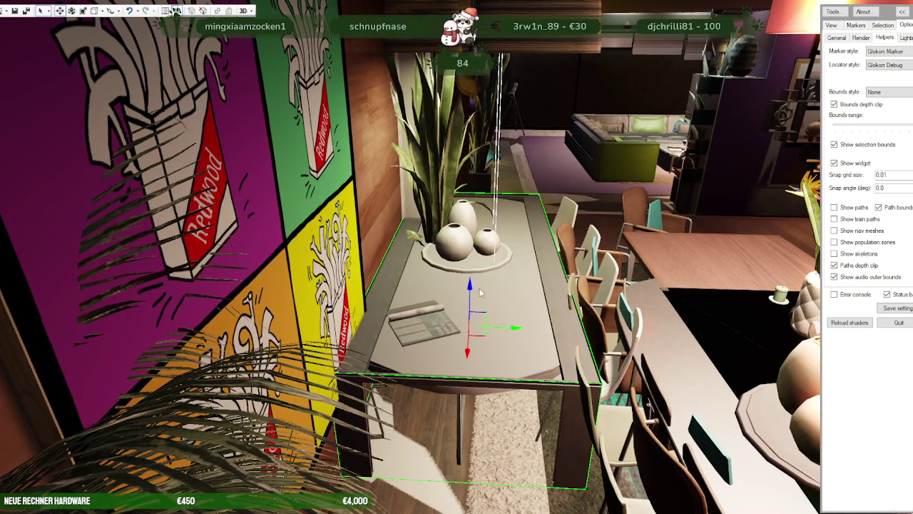
- Deselect, then lift the oval table to identify it as apa_mp_h_din_table_06
key("Delete")
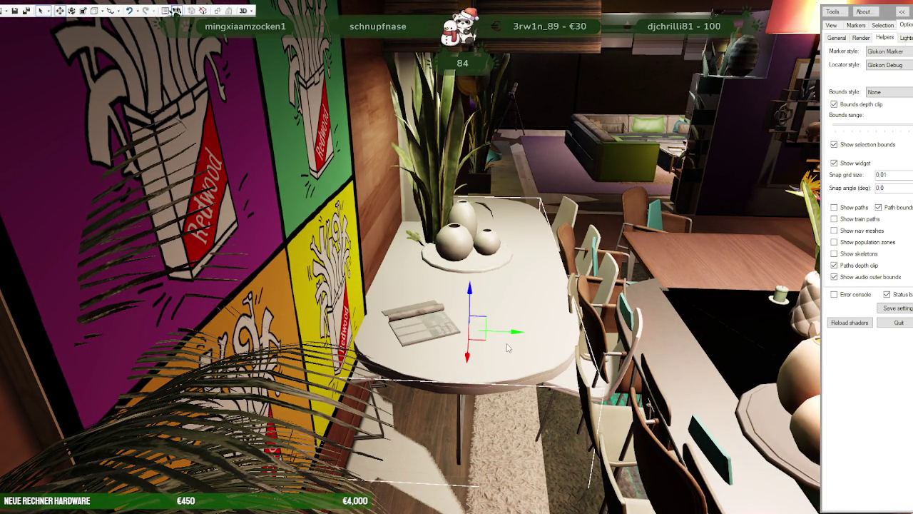
left_click_drag(469, 288, 458, 199)
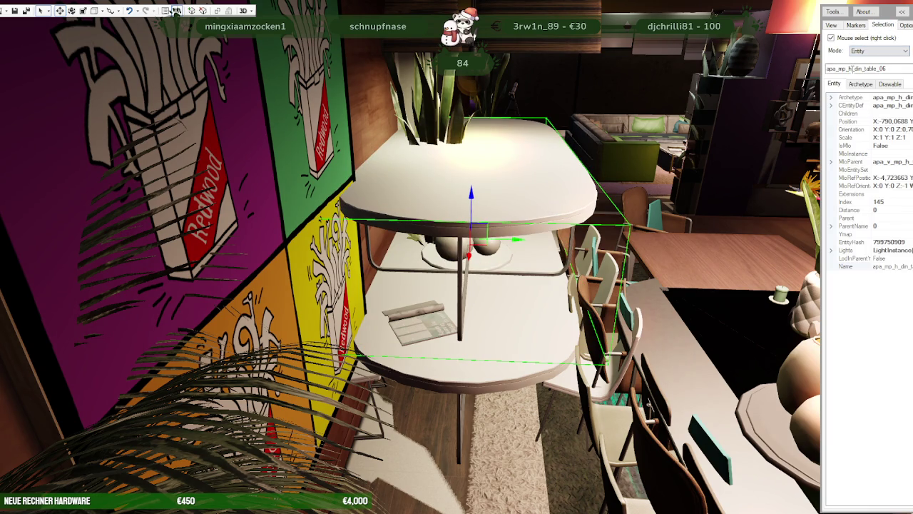
left_click_drag(524, 191, 444, 273)
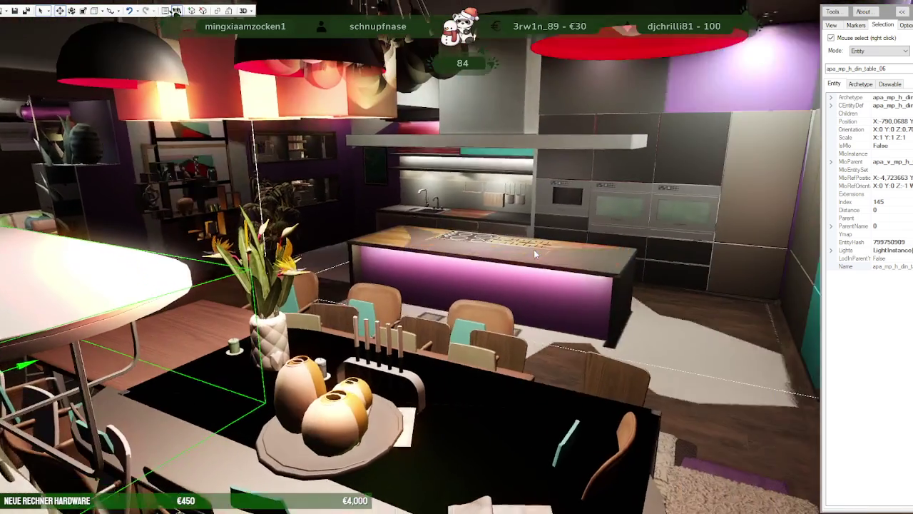
- Fly around the dining area and out to the hills, then return to RPF Explorer
key("w")
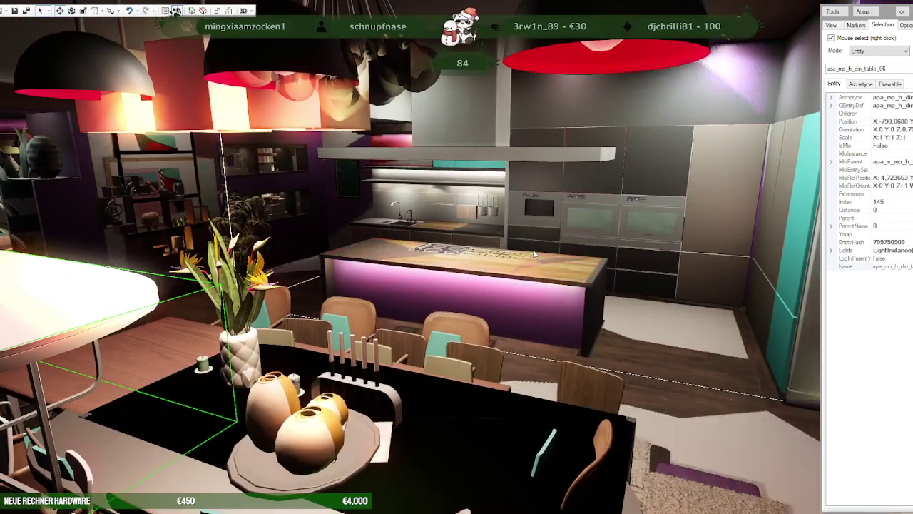
key("s")
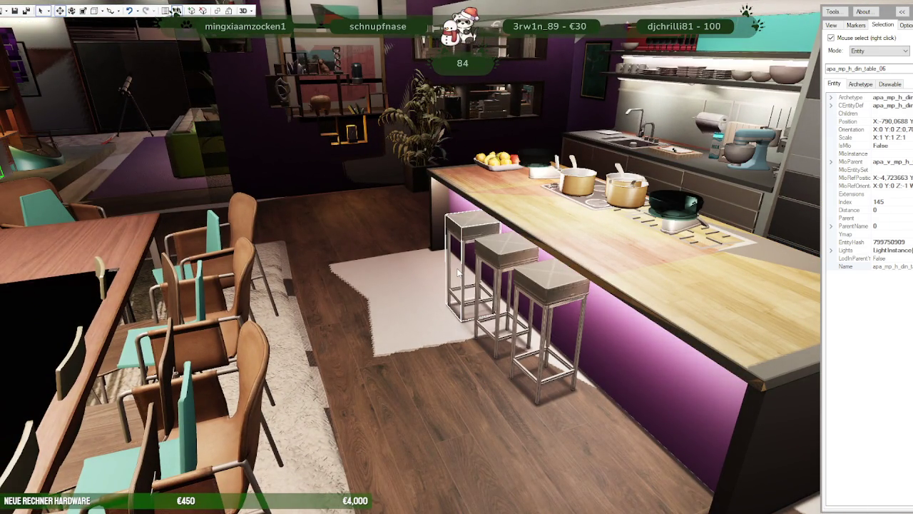
key("a")
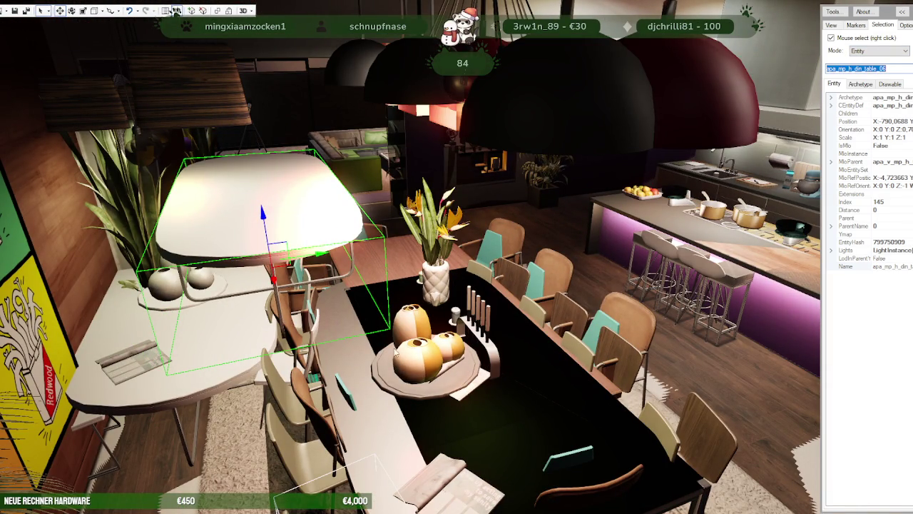
key("s")
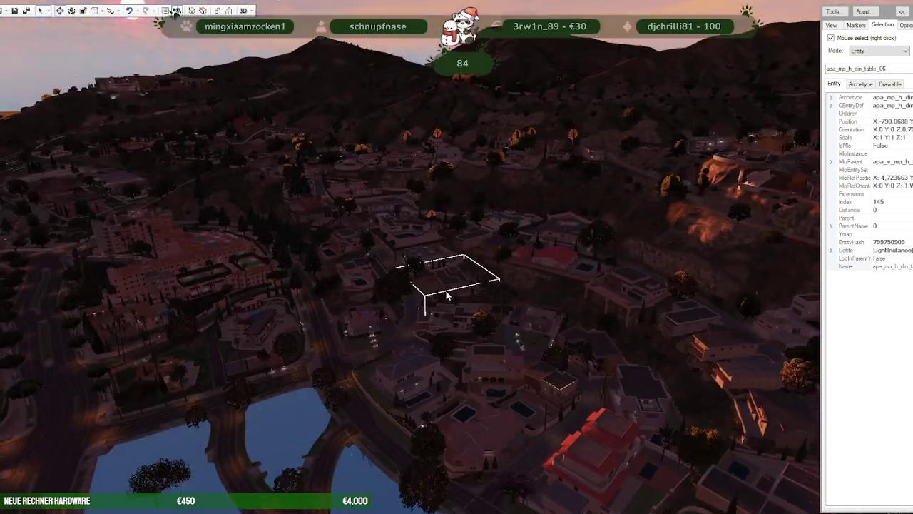
key("w")
mouse_move(447, 295)
left_mouse_down()
mouse_move(389, 340)
mouse_move(510, 255)
left_mouse_up()
key("s")
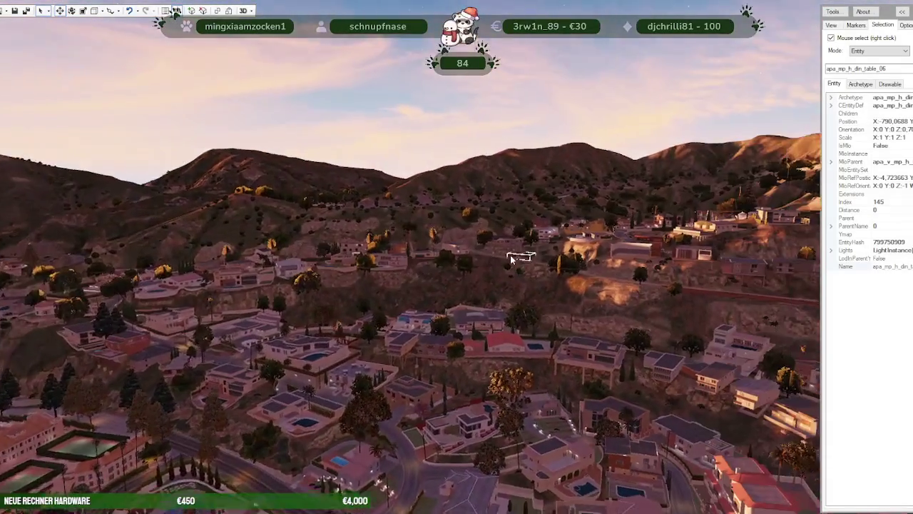
key("w")
left_click(286, 474)
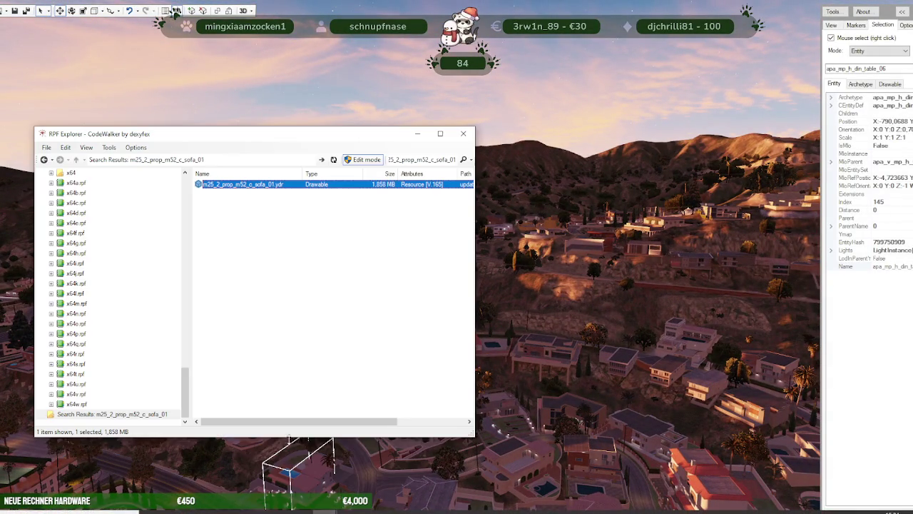
- Search apa_mp_h_din_table_06, open its .ydr, and save its 4 textures to a folder
left_click(430, 159)
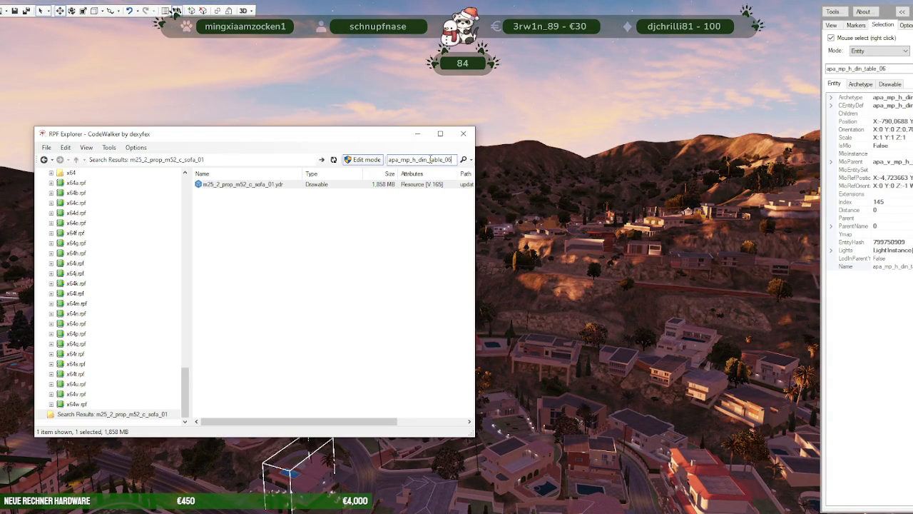
key("Return")
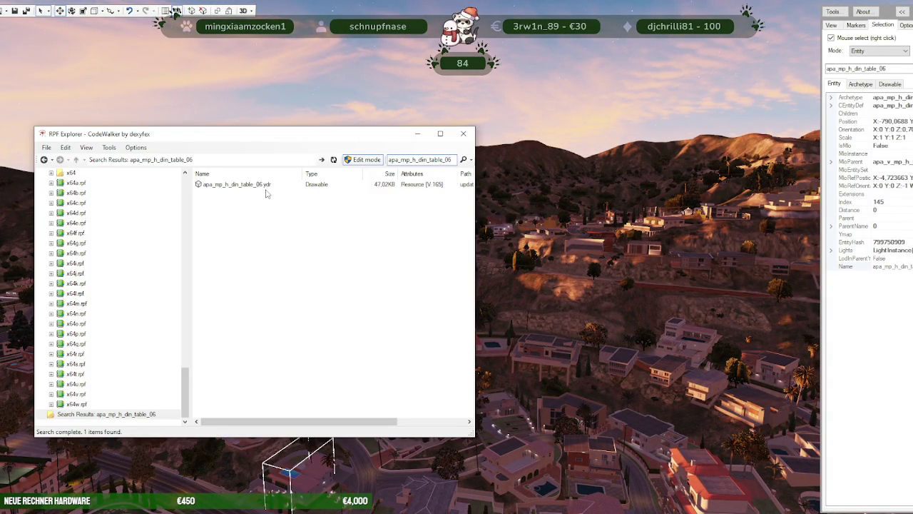
double_click(258, 186)
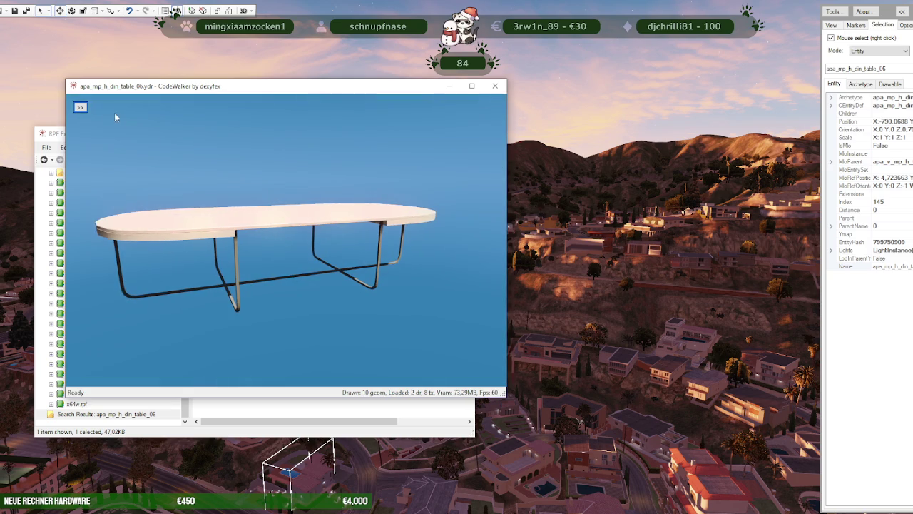
left_click(107, 118)
left_click(94, 132)
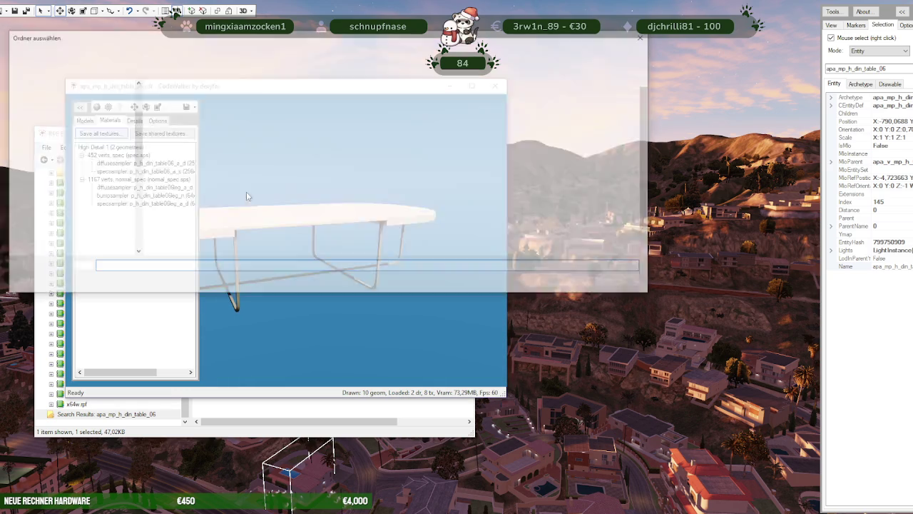
left_click(560, 282)
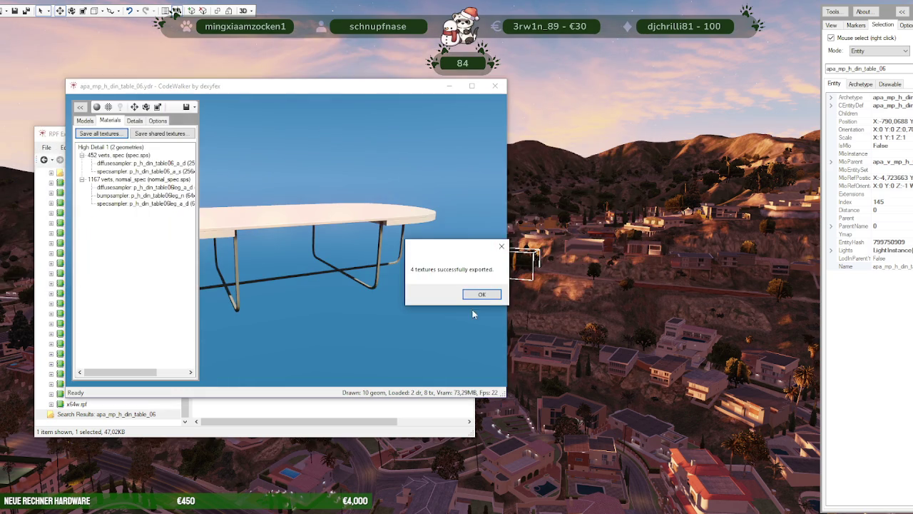
left_click(481, 294)
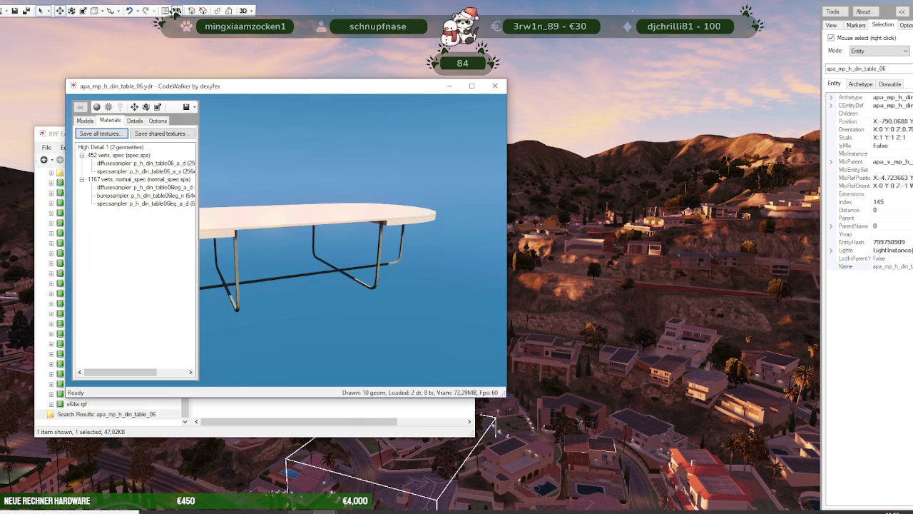
left_click(554, 353)
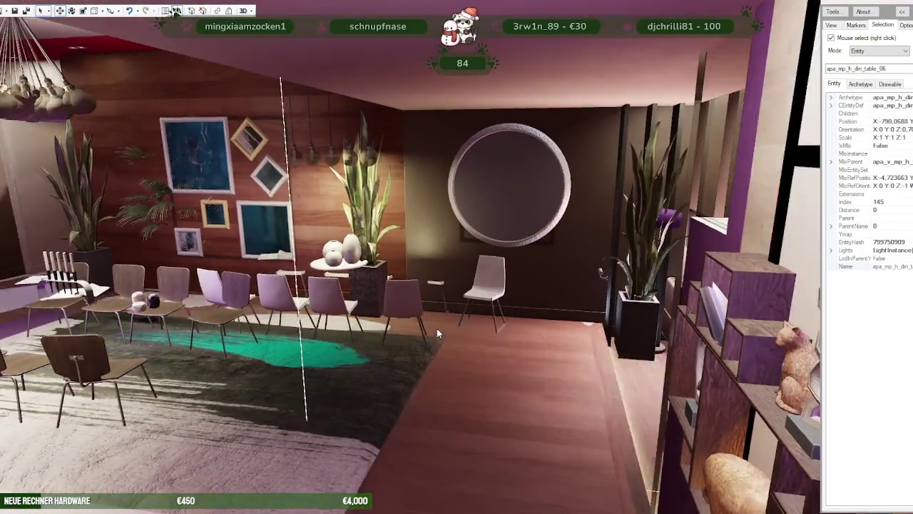
- Select the chair by the round mirror and raise it, identifying apa_mp_h_din_chair_08
right_click(483, 293)
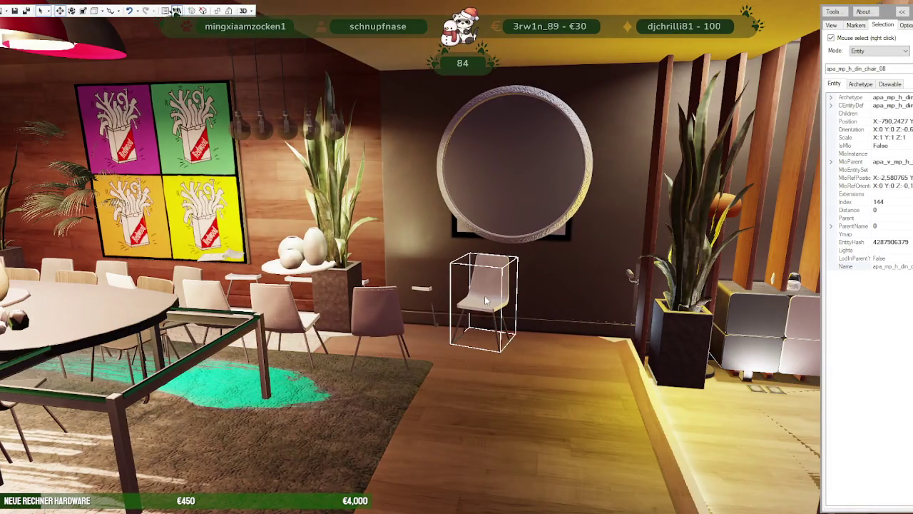
right_click(482, 303)
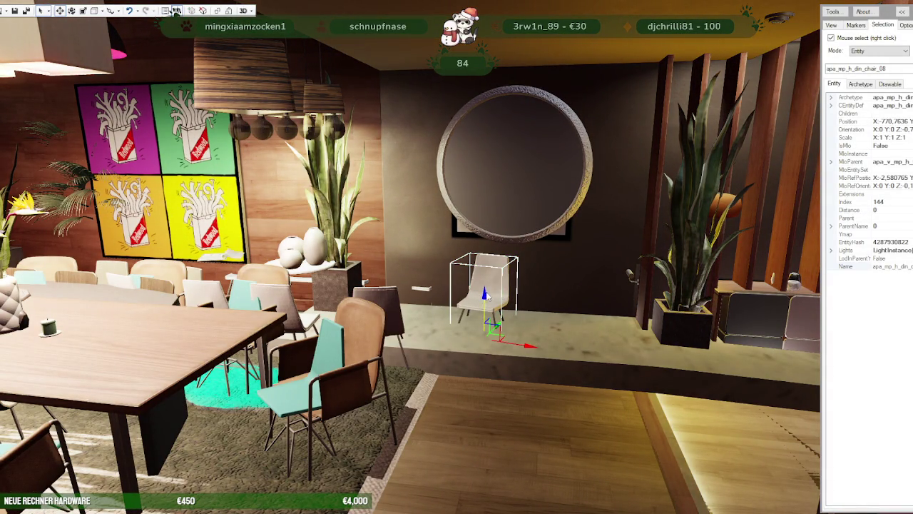
left_click_drag(487, 299, 488, 256)
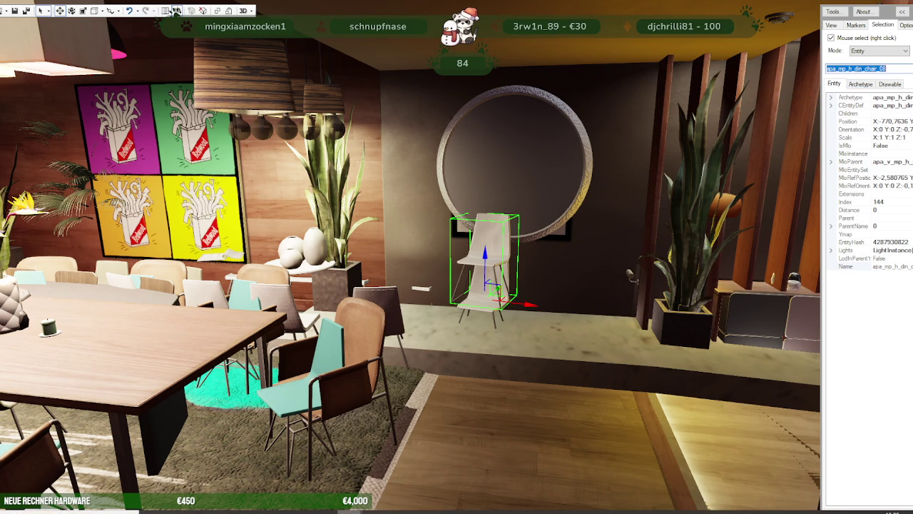
left_click(226, 468)
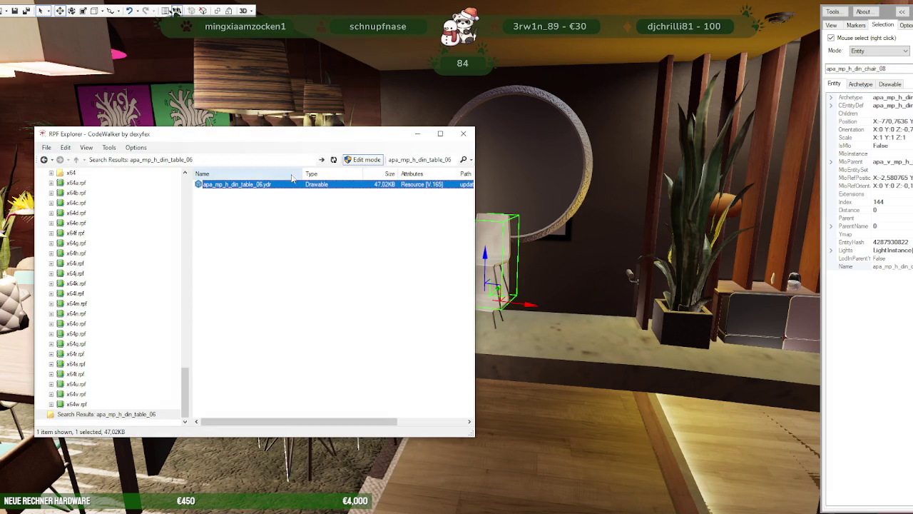
- Export the apa_mp_h_din_table_06 .ydr model file to ausbauEARLI
right_click(271, 187)
left_click(292, 218)
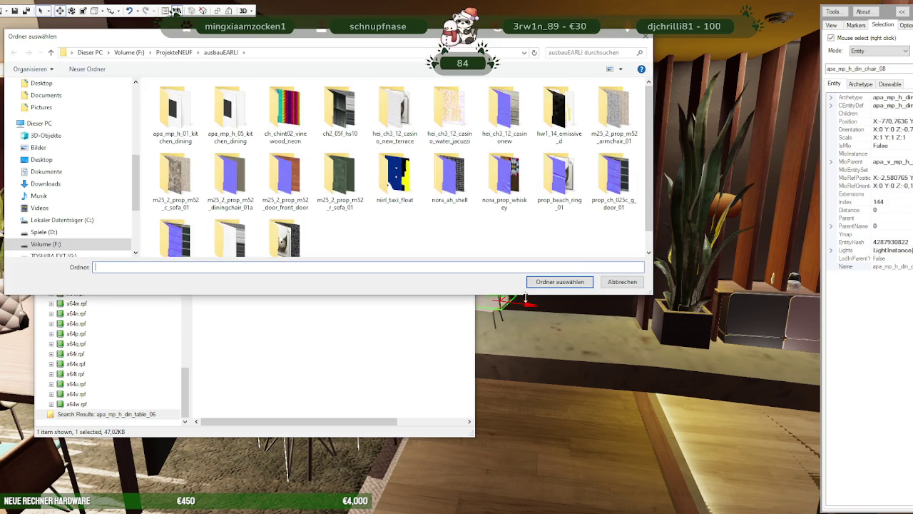
left_click(545, 283)
- Save all of the table's textures from its Materials list to the folder
double_click(258, 187)
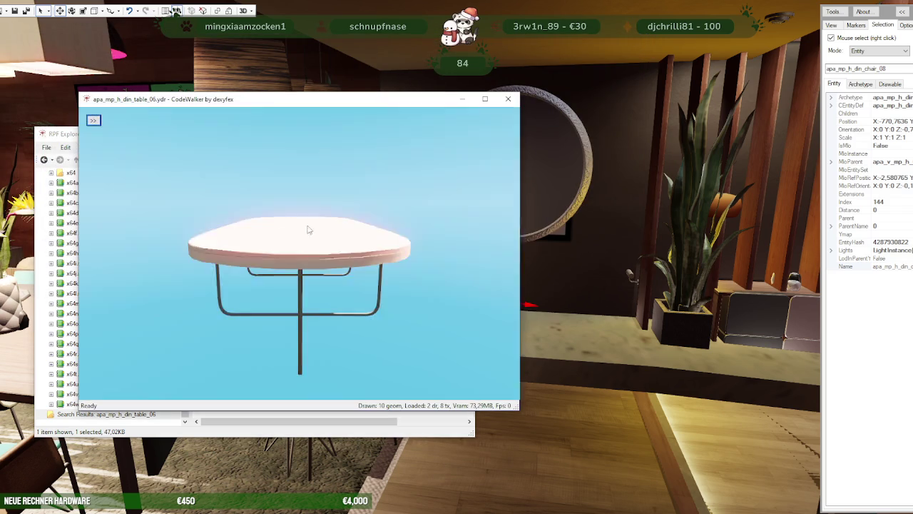
left_click(92, 119)
left_click(122, 134)
left_click(114, 146)
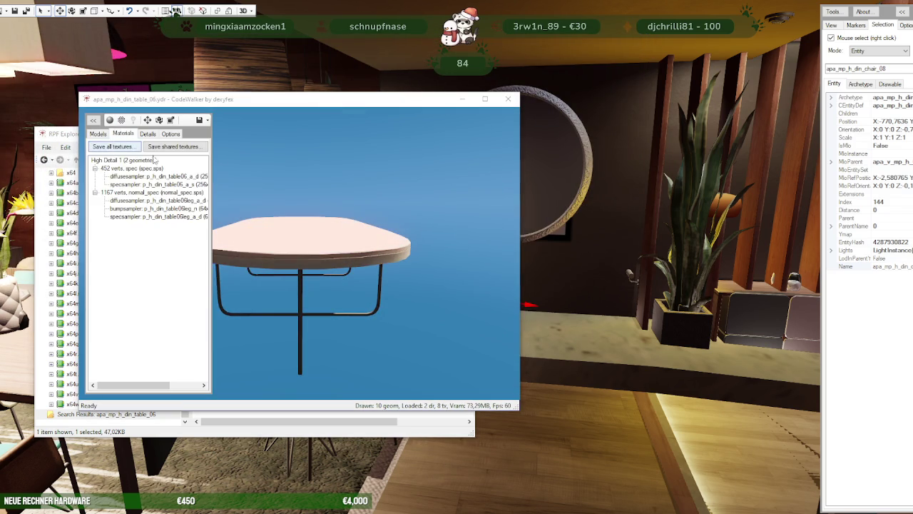
left_click(554, 283)
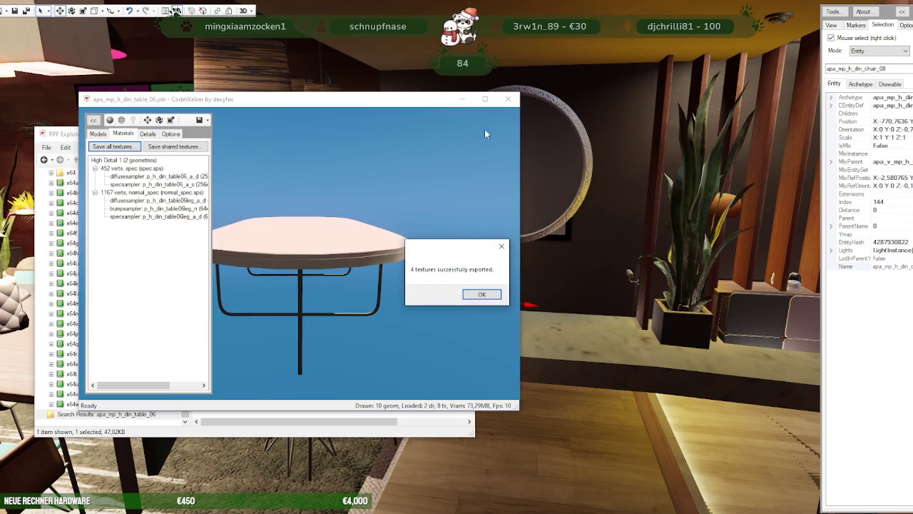
left_click(486, 294)
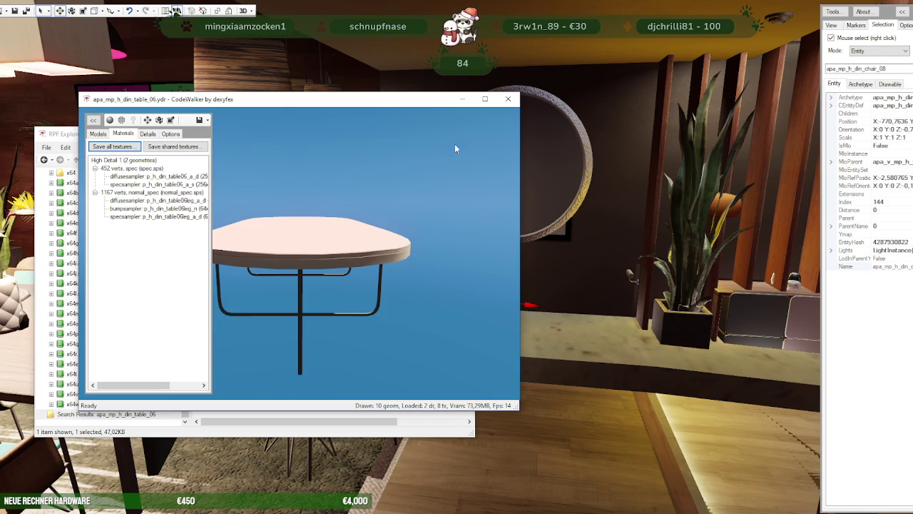
left_click(508, 99)
- Search apa_mp_h_din_chair_08, open it, and save its 6 textures
double_click(435, 159)
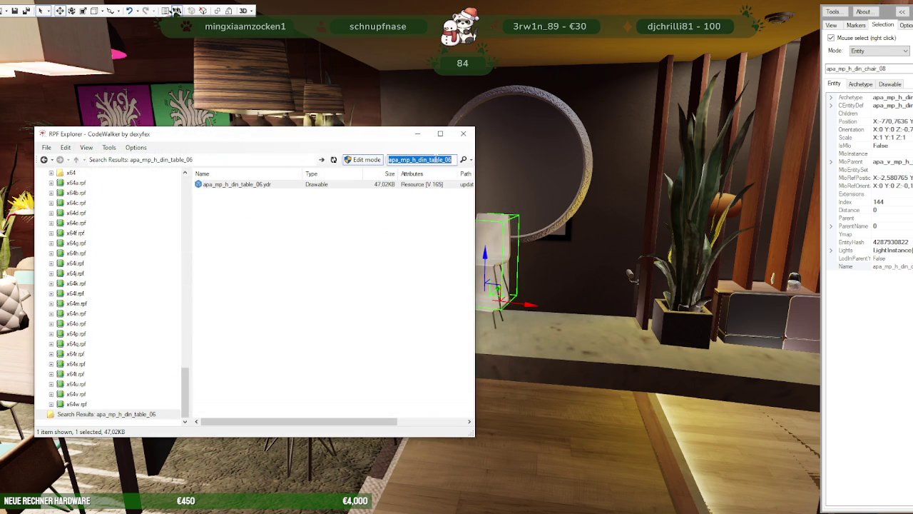
key("Return")
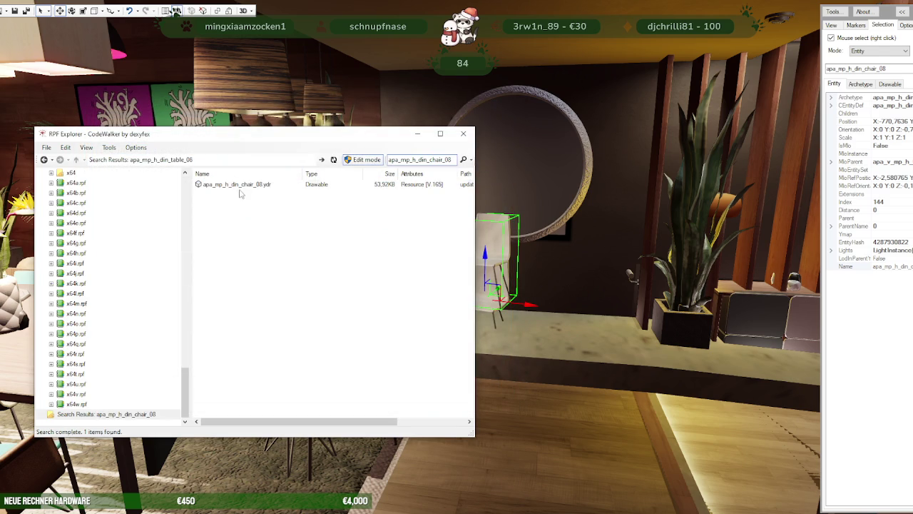
double_click(240, 184)
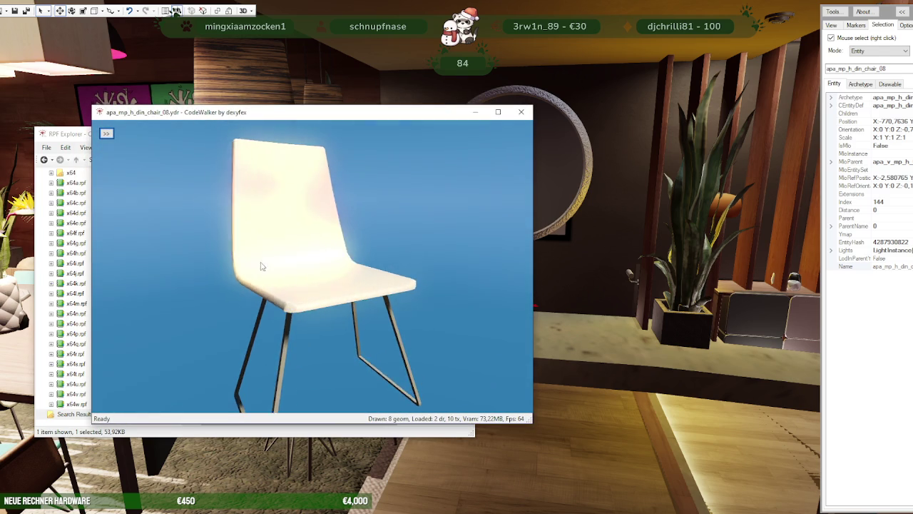
left_click(106, 133)
left_click(136, 146)
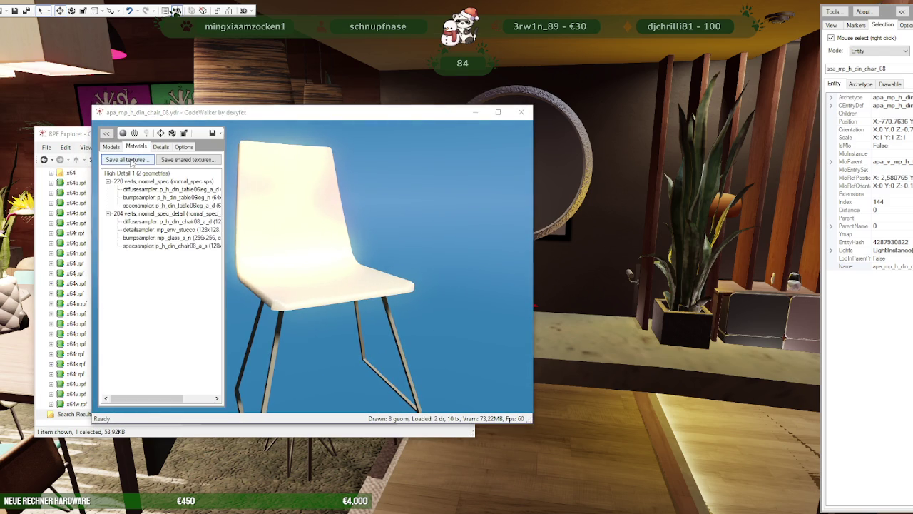
left_click(127, 160)
left_click(560, 282)
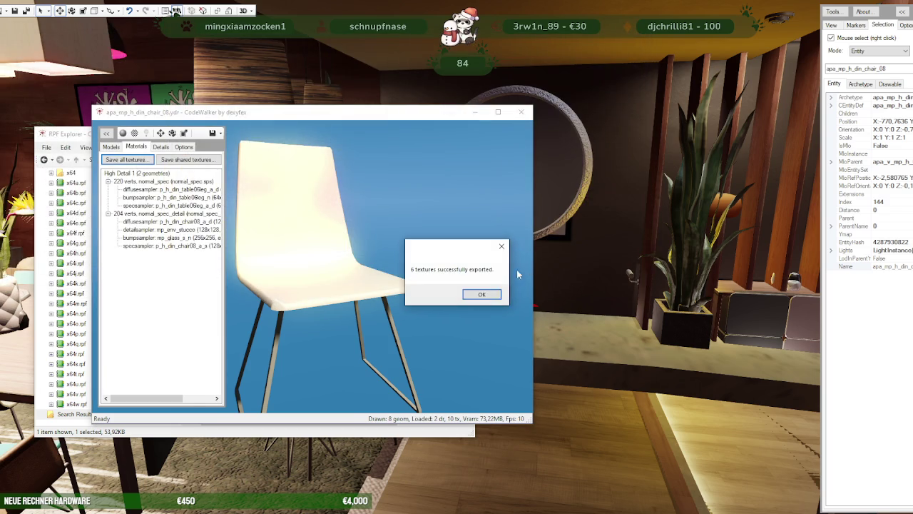
left_click(484, 293)
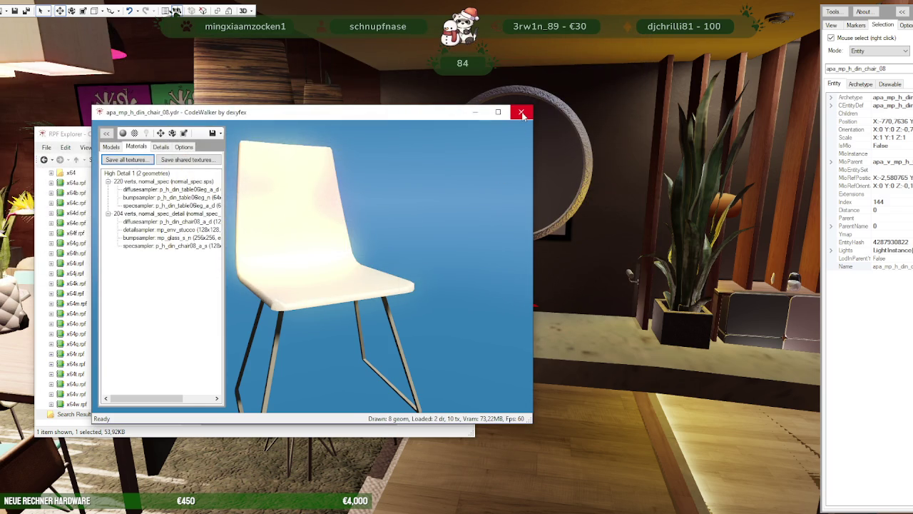
- Export the apa_mp_h_din_chair_08 .ydr model file to ausbauEARLI
key("alt+F4")
right_click(270, 182)
left_click(286, 215)
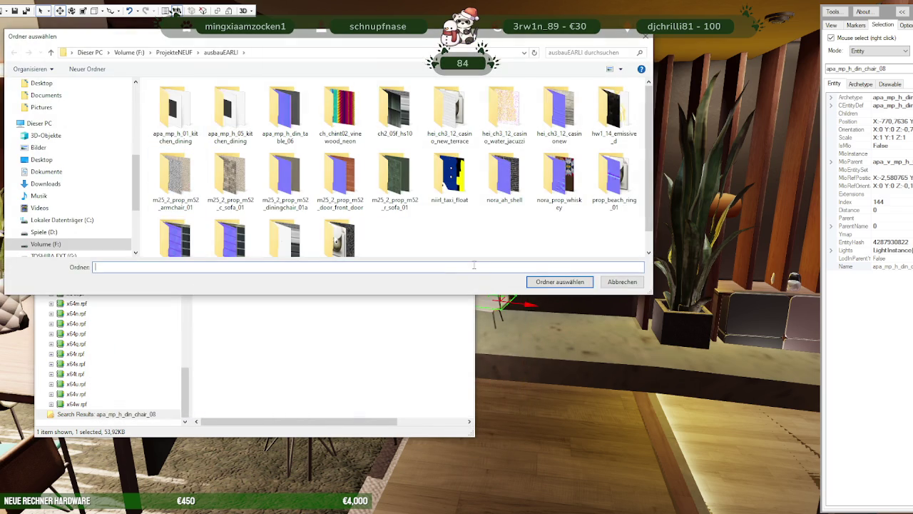
left_click(550, 282)
mouse_move(505, 316)
left_mouse_down()
mouse_move(432, 358)
mouse_move(410, 349)
left_mouse_up()
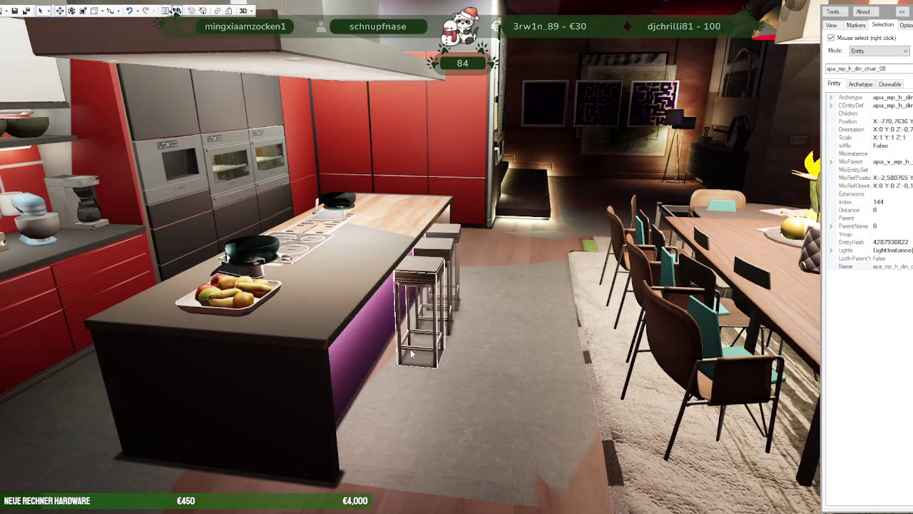
- Select two bar stools at the kitchen island and pull each out to the right
right_click(421, 341)
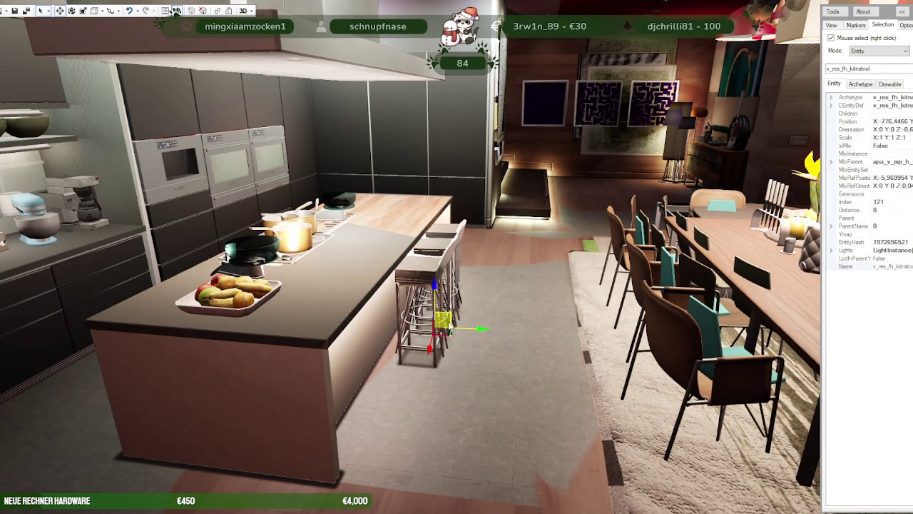
left_click_drag(499, 332, 541, 328)
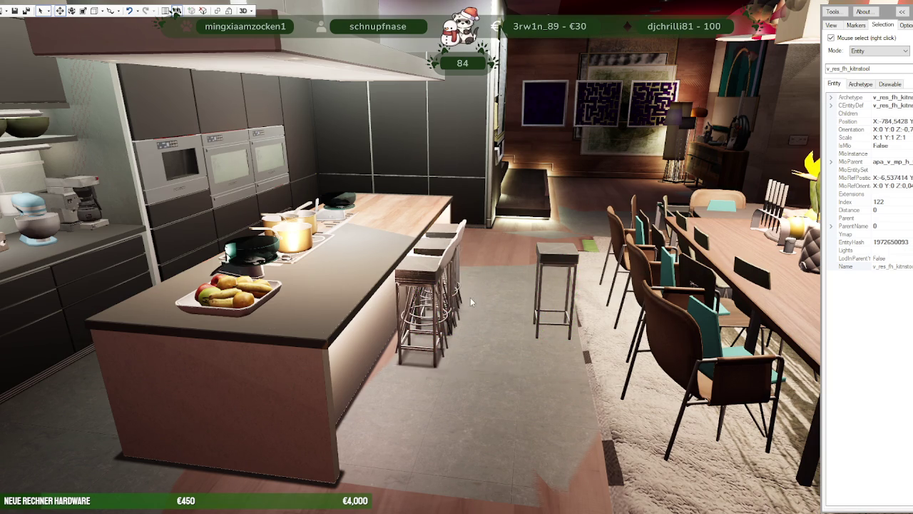
right_click(488, 320)
left_click_drag(509, 314, 542, 318)
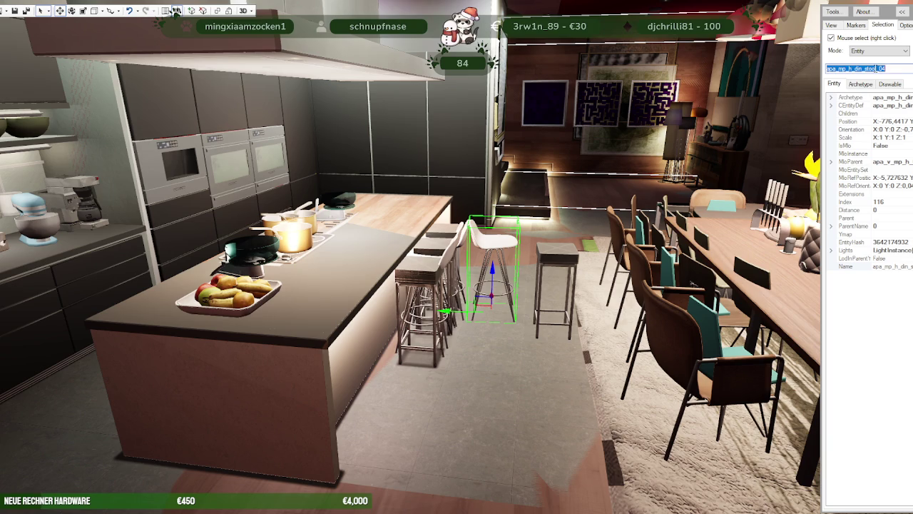
- Zoom out toward the skyline and bring RPF Explorer back to the front
scroll(559, 182, "down", 10)
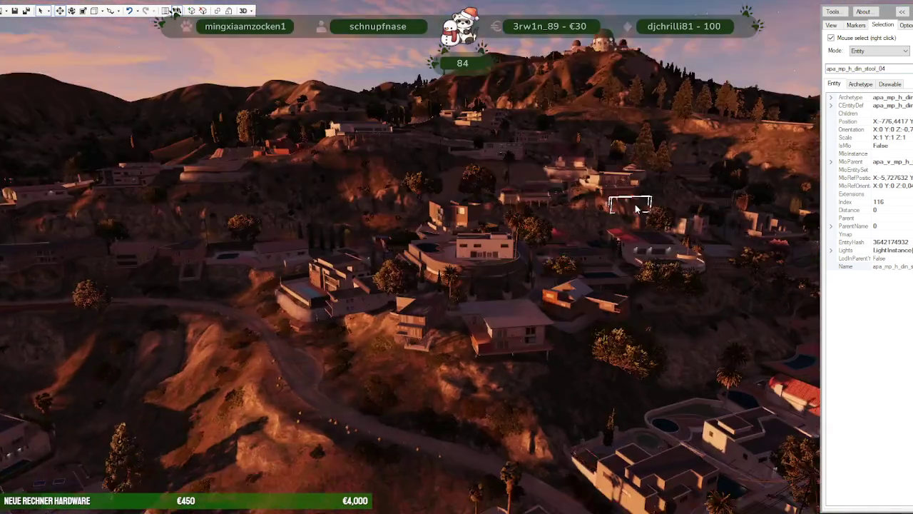
left_click_drag(637, 208, 477, 245)
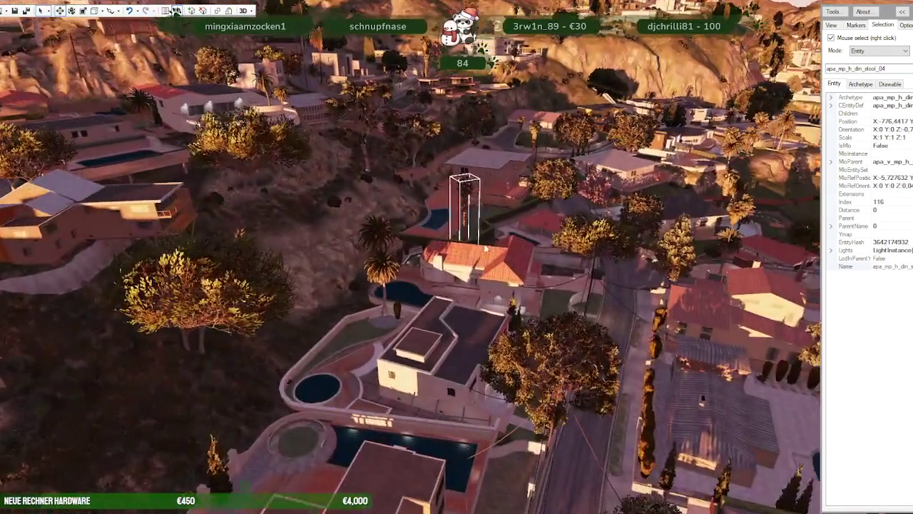
scroll(557, 206, "down", 5)
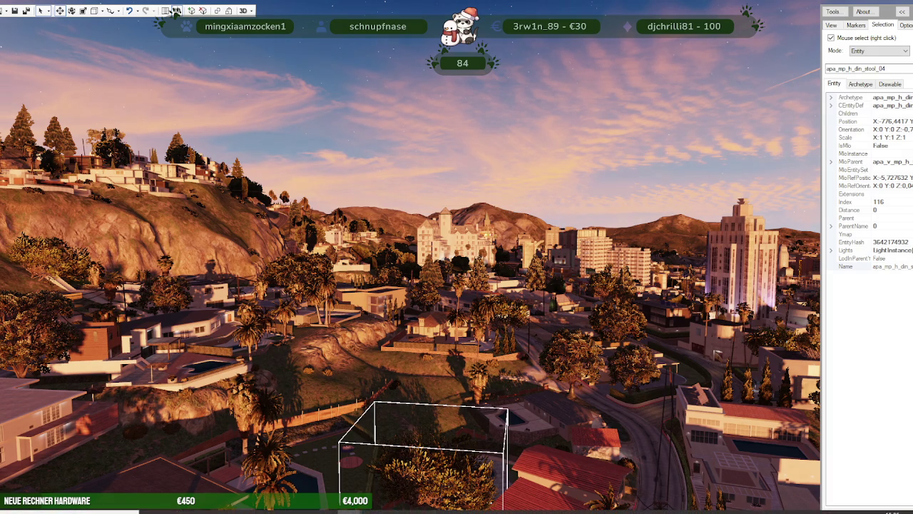
left_click(420, 464)
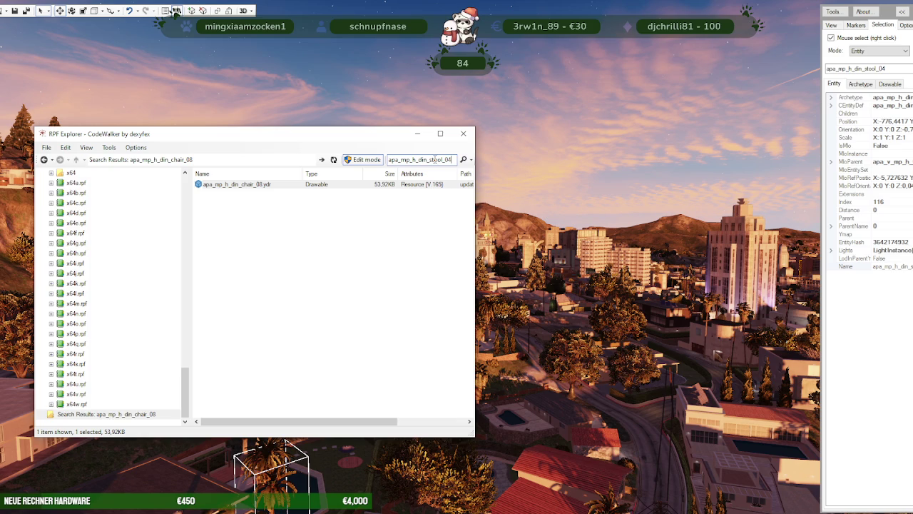
- Find apa_mp_h_din_stool_04 in CodeWalker and save all its textures to the ausbauEARLI folder
key("Return")
double_click(248, 185)
left_click(119, 146)
left_click(149, 160)
left_click(149, 174)
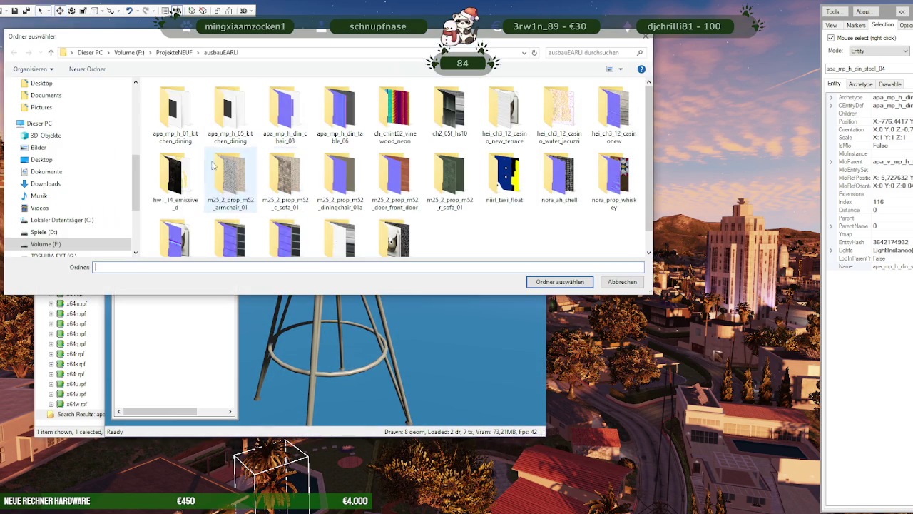
left_click(554, 282)
left_click(479, 291)
key("alt+F4")
- Export the apa_mp_h_din_stool_04 model file to the ausbauEARLI folder
right_click(261, 184)
left_click(279, 211)
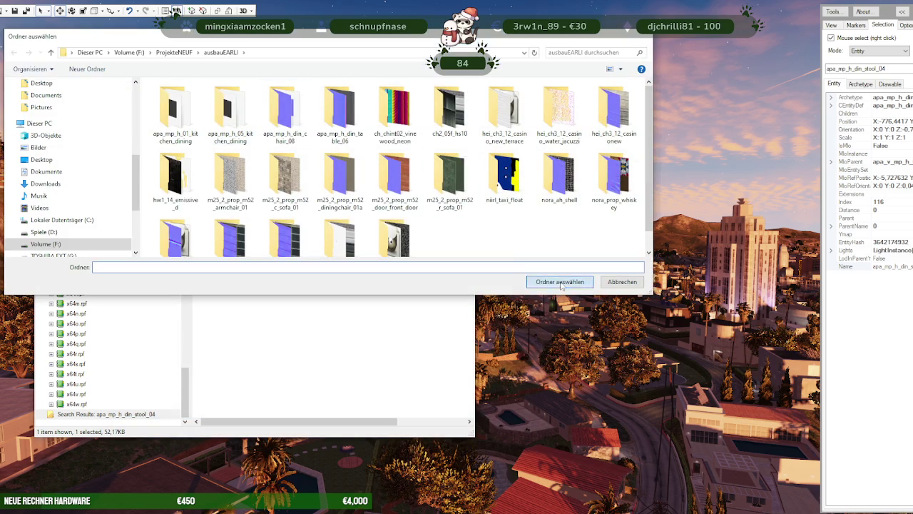
left_click(560, 282)
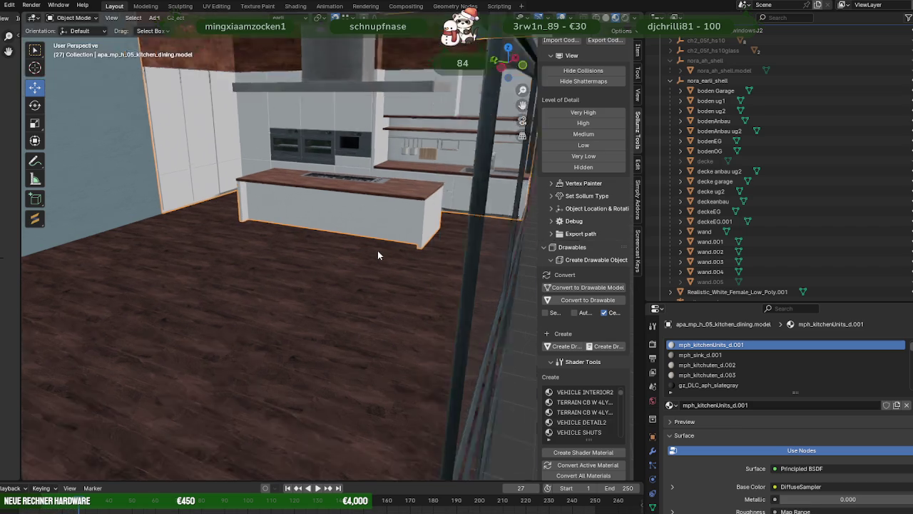
- Orbit and zoom from the glass railing out to the building exterior, then down onto the roof and kitchen
scroll(377, 250, "up", 3)
scroll(310, 246, "up", 2)
scroll(354, 252, "up", 2)
mouse_move(352, 251)
middle_mouse_down()
mouse_move(258, 238)
mouse_move(402, 235)
mouse_move(305, 263)
middle_mouse_up()
scroll(254, 234, "up", 2)
scroll(258, 232, "down", 3)
scroll(299, 254, "down", 3)
scroll(314, 255, "up", 2)
scroll(376, 255, "up", 3)
scroll(390, 258, "up", 2)
mouse_move(389, 257)
middle_mouse_down()
mouse_move(461, 251)
mouse_move(235, 253)
middle_mouse_up()
scroll(291, 254, "down", 3)
scroll(292, 264, "down", 3)
scroll(355, 285, "down", 2)
mouse_move(355, 286)
middle_mouse_down()
mouse_move(370, 295)
mouse_move(349, 287)
middle_mouse_up()
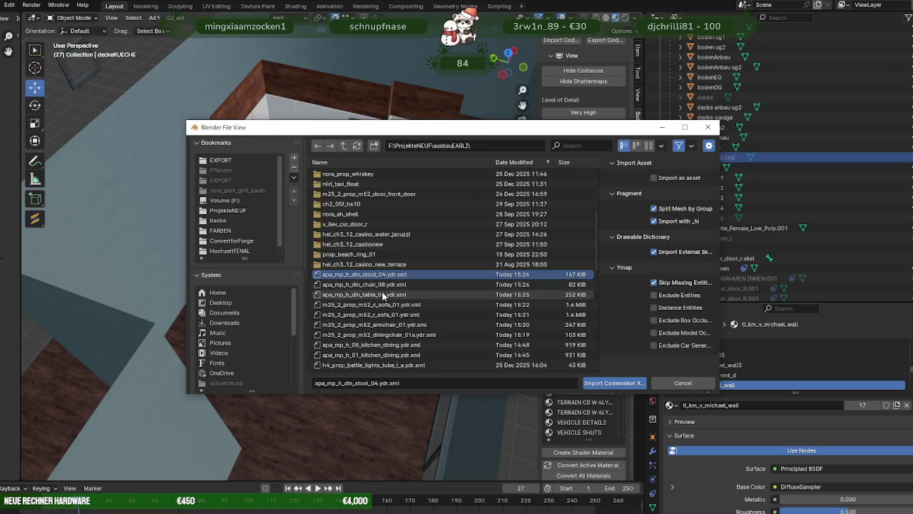
- Import the converted stool_04, chair_08 and table_06 furniture files into the scene
left_click(364, 293, "shift")
left_click(597, 383)
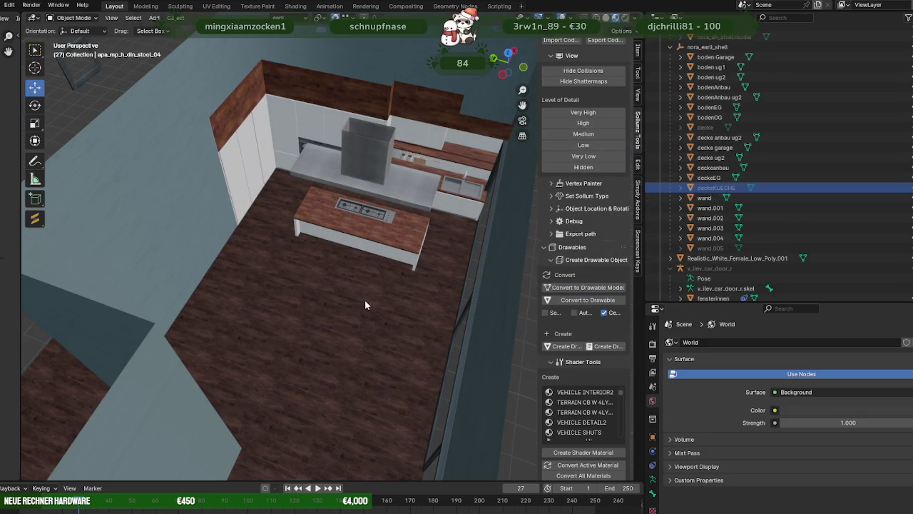
scroll(765, 217, "down", 2)
scroll(759, 189, "up", 5)
scroll(746, 150, "up", 1)
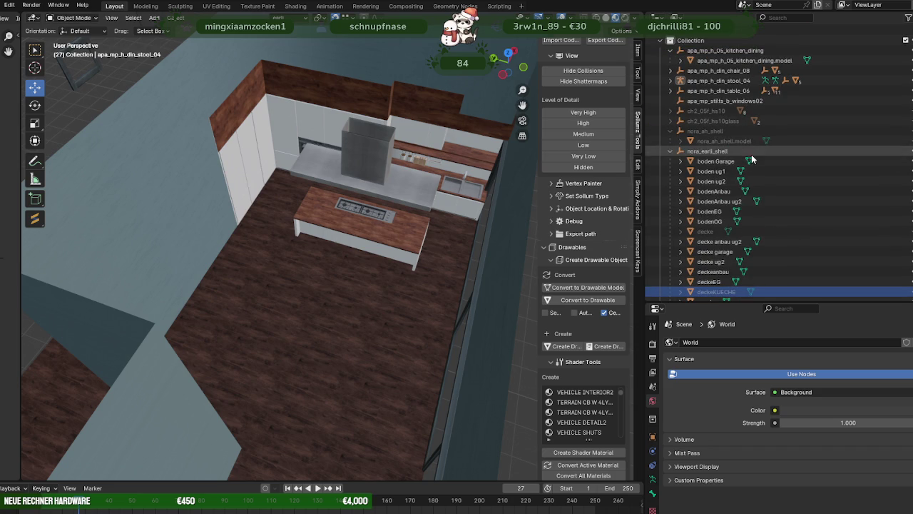
- Apply a transform to the selected chair_08, stool_04 and table_06 objects
left_click(723, 71)
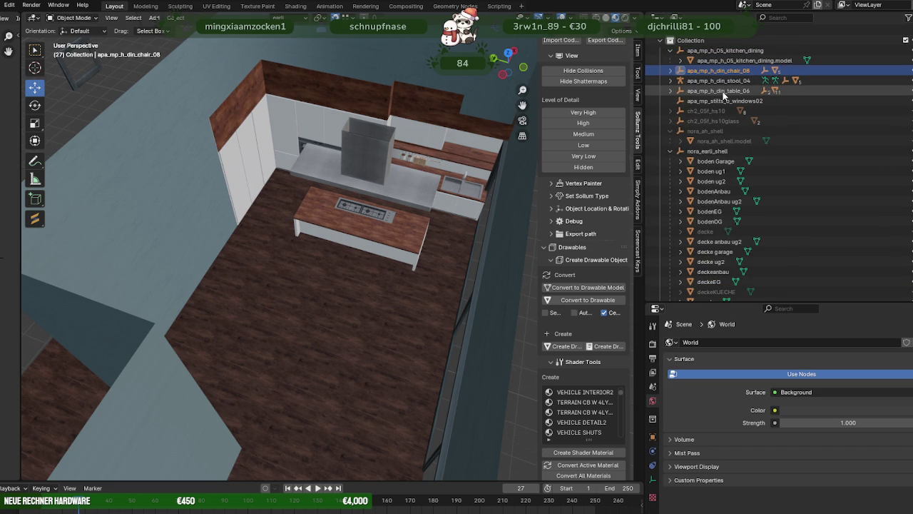
left_click(723, 91, "shift")
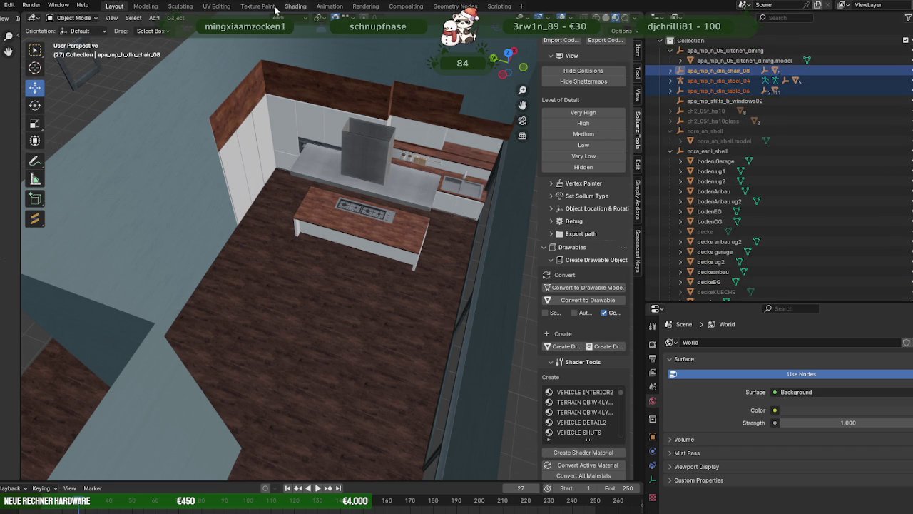
left_click(177, 18)
mouse_move(207, 30)
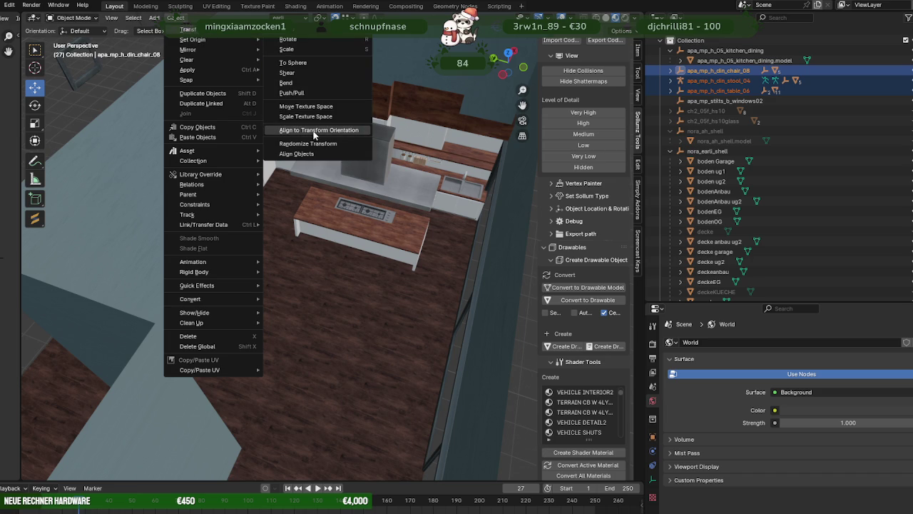
left_click(313, 131)
mouse_move(333, 141)
middle_mouse_down()
mouse_move(266, 141)
mouse_move(267, 115)
mouse_move(266, 187)
middle_mouse_up()
scroll(266, 140, "up", 3)
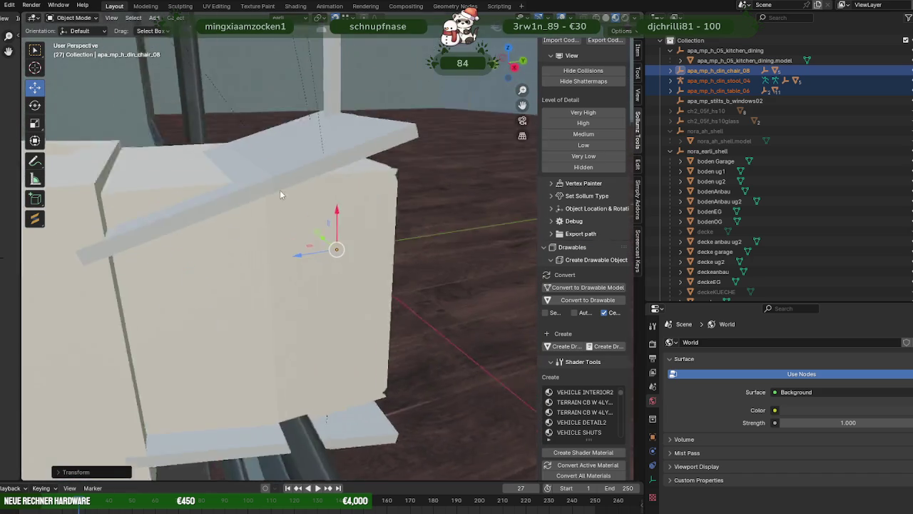
- Rotate the chair about 11.56 degrees, then return to the Move tool
key("shift+space")
left_click(270, 193)
left_click_drag(351, 217, 363, 218)
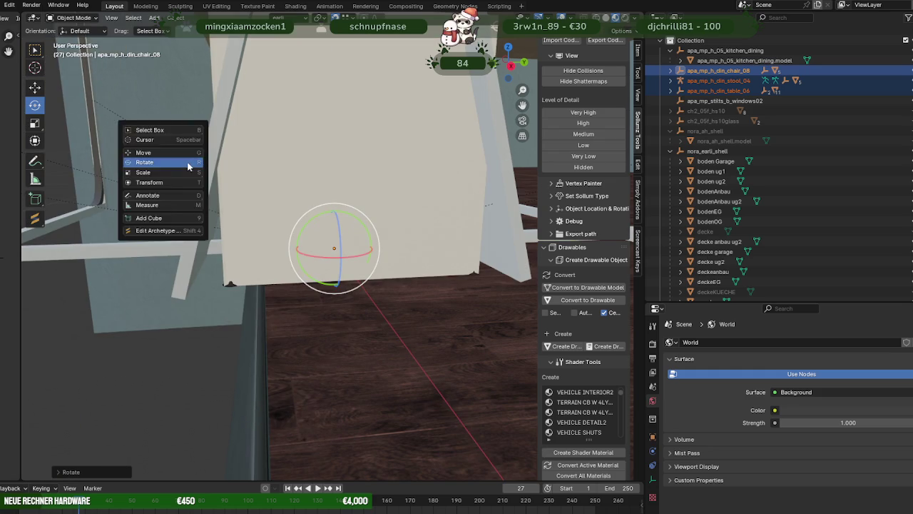
key("shift+space")
key("g")
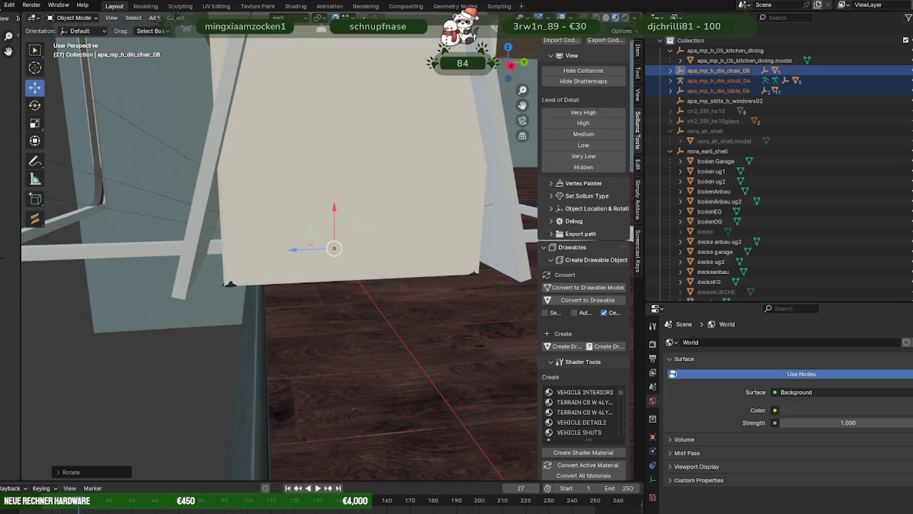
- Run Find Missing Files on F:\ProjekteNEUF\ausbauEARLI\ to relink external data
left_click(3, 5)
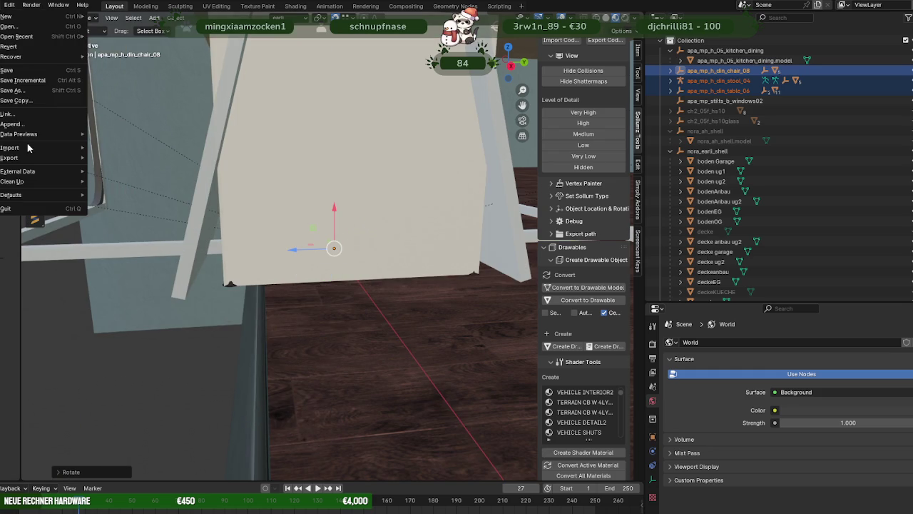
mouse_move(28, 171)
left_click(142, 262)
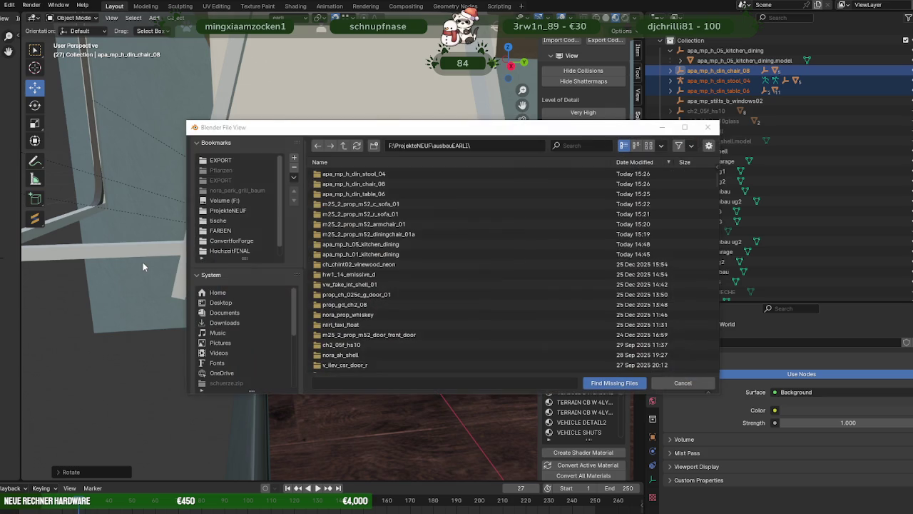
left_click(607, 379)
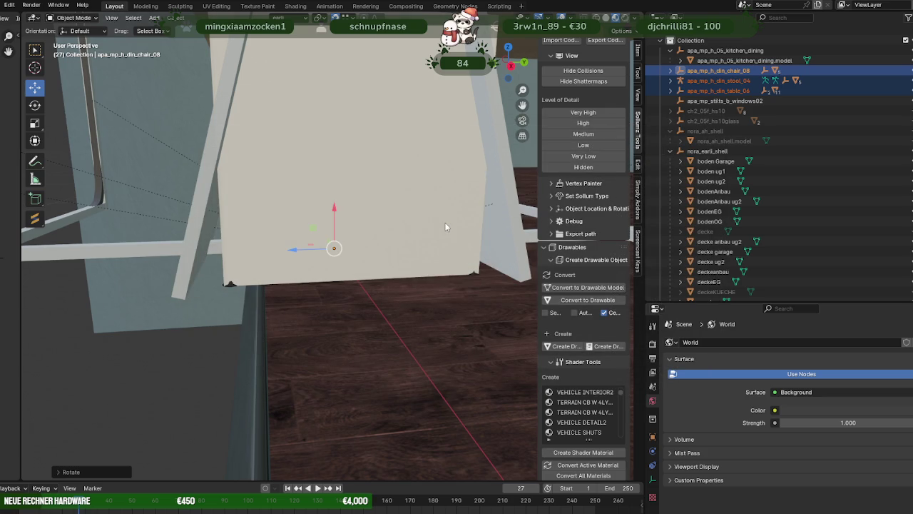
scroll(386, 174, "down", 4)
mouse_move(381, 167)
middle_mouse_down()
mouse_move(431, 222)
mouse_move(440, 251)
middle_mouse_up()
- Delete the .col hierarchy of chair_08, then stool_04, then table_06 in the Outliner
left_click(669, 71)
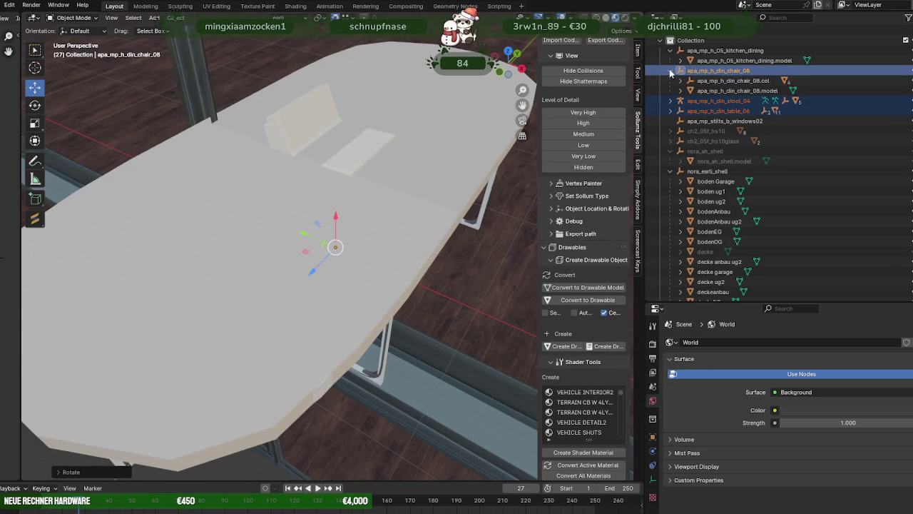
left_click(723, 84)
right_click(728, 81)
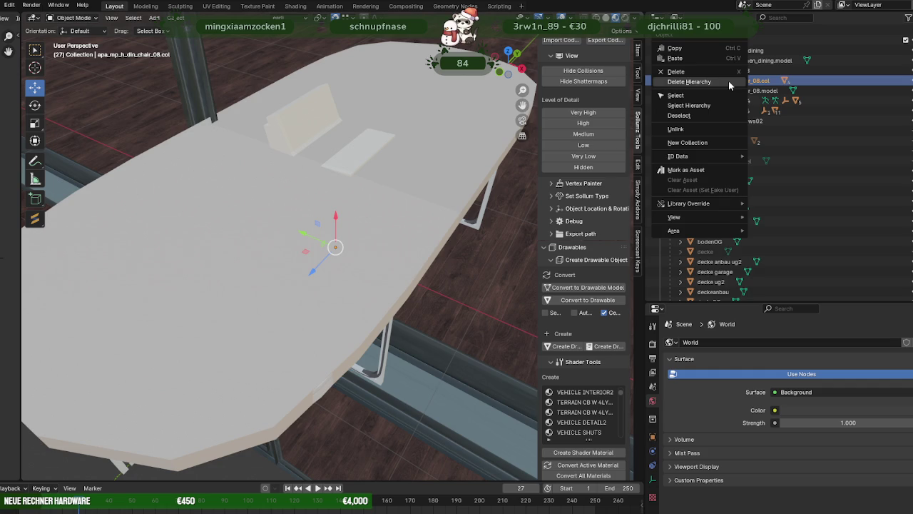
left_click(728, 80)
left_click(671, 91)
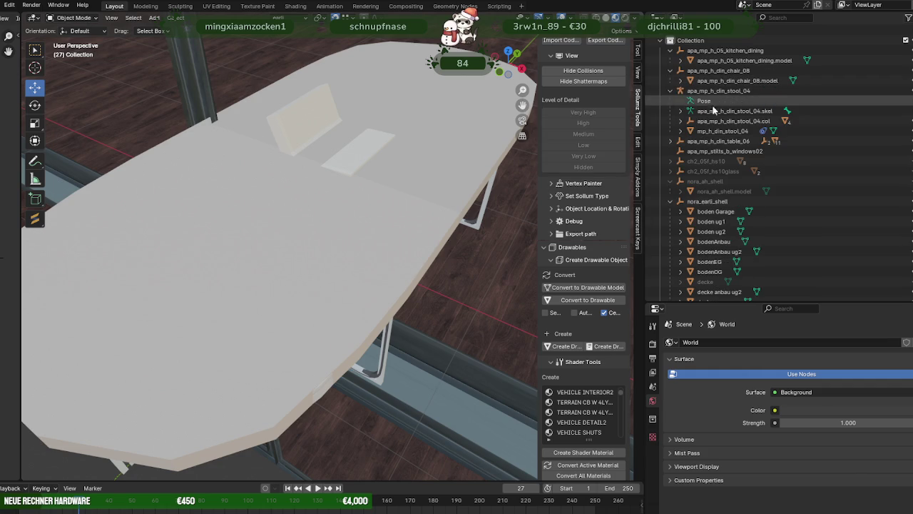
left_click(716, 120)
right_click(716, 120)
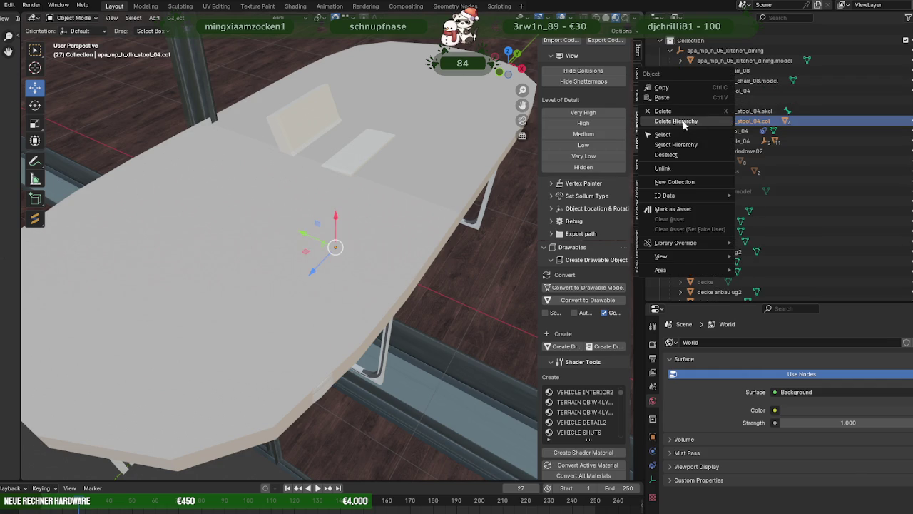
left_click(682, 120)
left_click(671, 131)
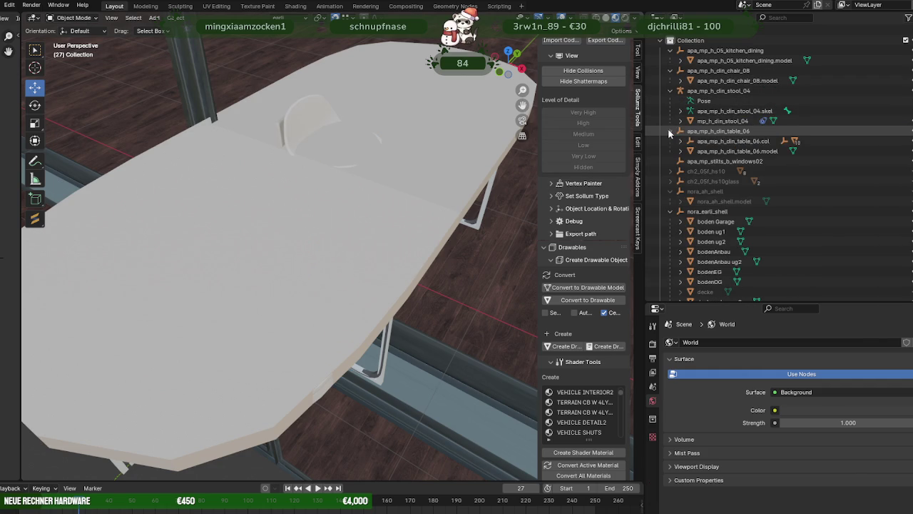
left_click(723, 142)
right_click(723, 142)
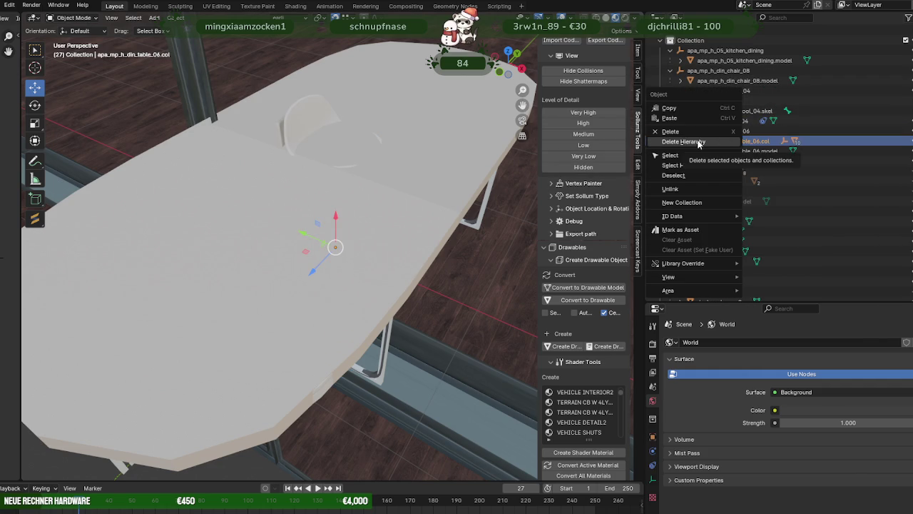
left_click(698, 143)
- Select the apa_mp_h_din_table_06 model and enter Edit Mode
scroll(371, 126, "down", 3)
mouse_move(371, 126)
middle_mouse_down()
mouse_move(430, 144)
mouse_move(372, 152)
mouse_move(391, 160)
mouse_move(372, 137)
mouse_move(378, 123)
middle_mouse_up()
scroll(371, 137, "up", 5)
scroll(341, 137, "up", 3)
scroll(400, 136, "down", 5)
scroll(377, 122, "up", 5)
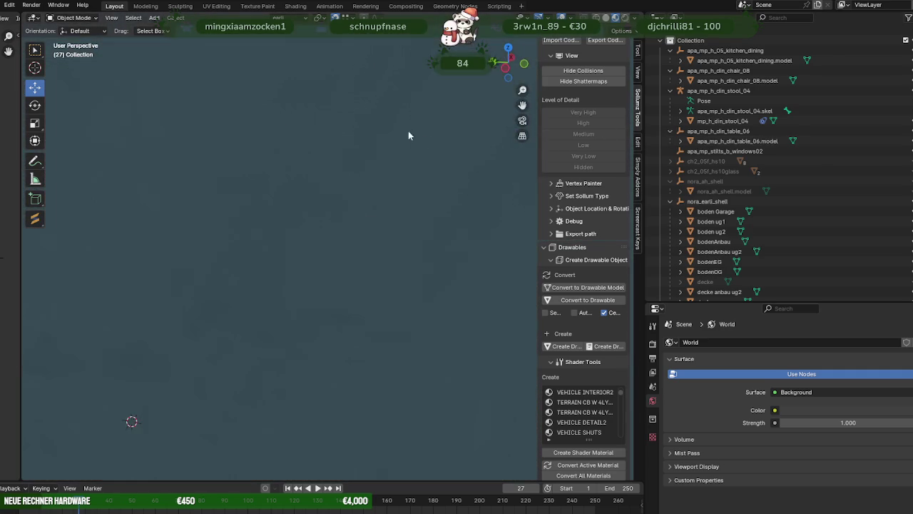
scroll(398, 133, "down", 5)
scroll(371, 195, "up", 2)
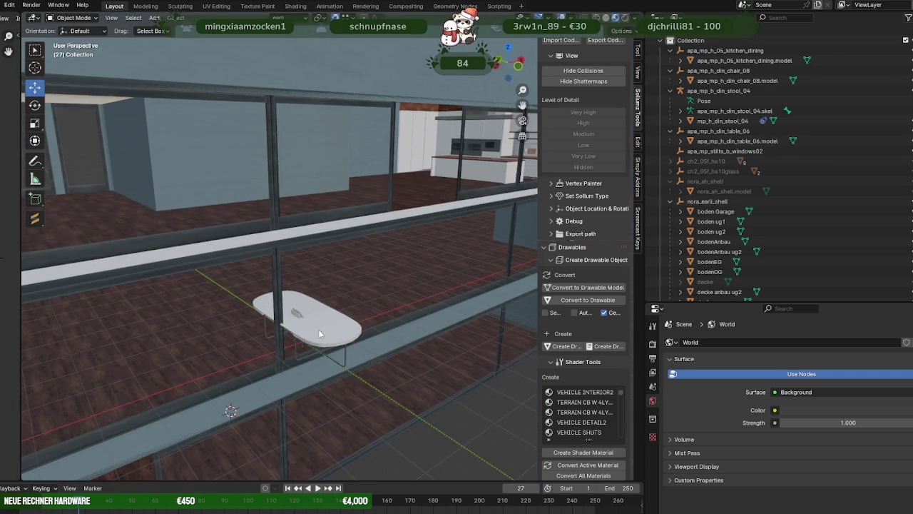
left_click(319, 334)
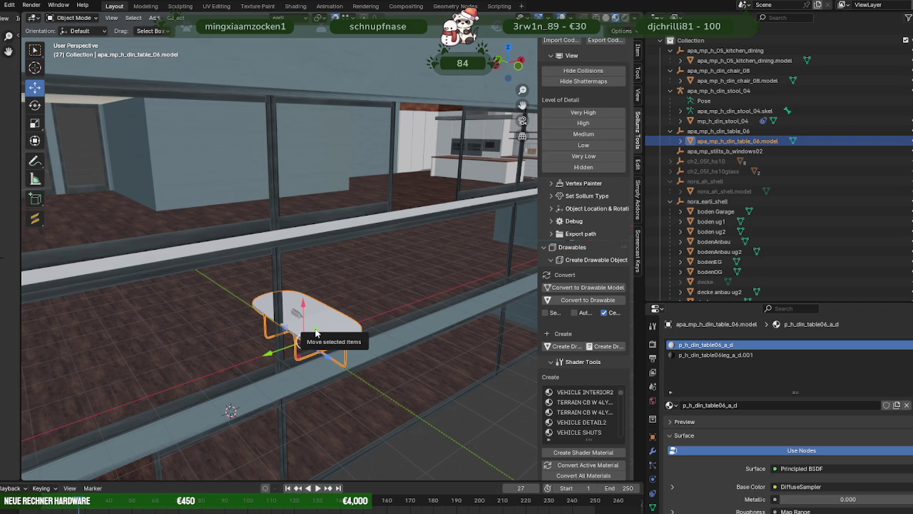
key("Tab")
- Raise the table mesh along Z and slide it along the railing toward the room
key("g")
key("z")
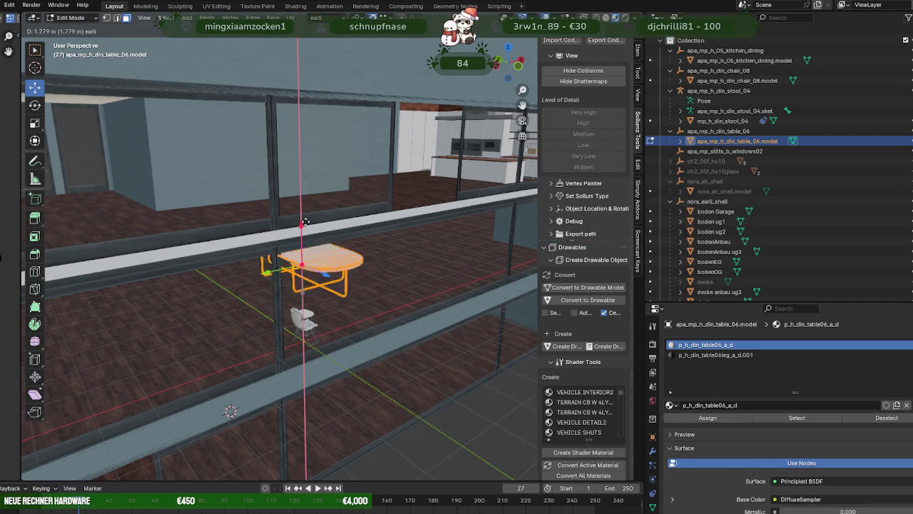
left_click(327, 261)
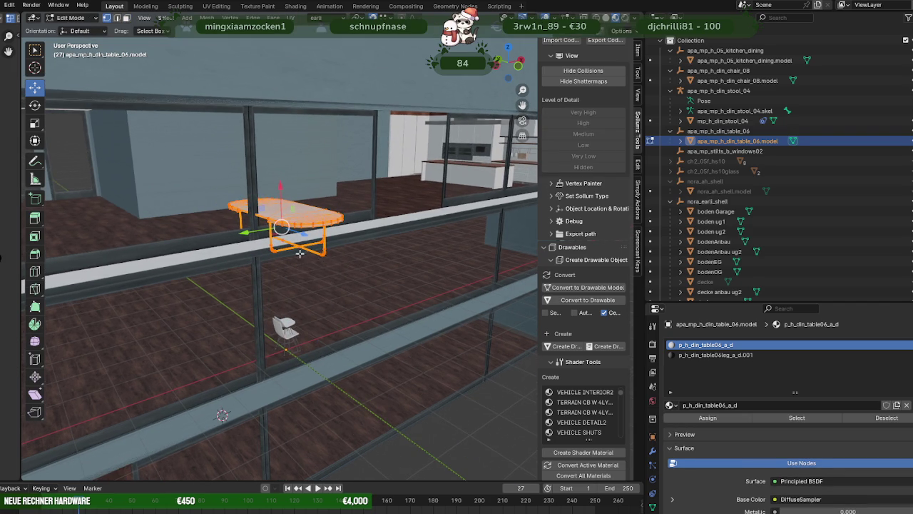
key("KP_Decimal")
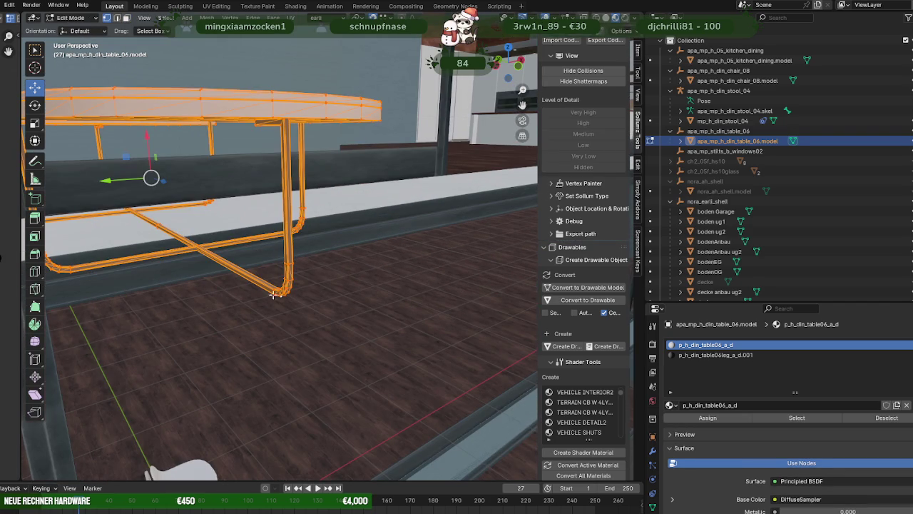
middle_click_drag(156, 230, 136, 205)
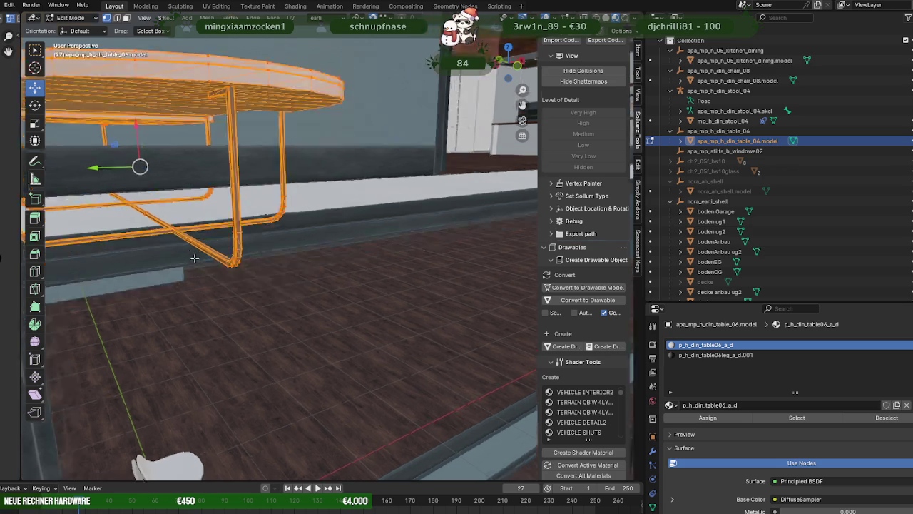
scroll(136, 205, "down", 5)
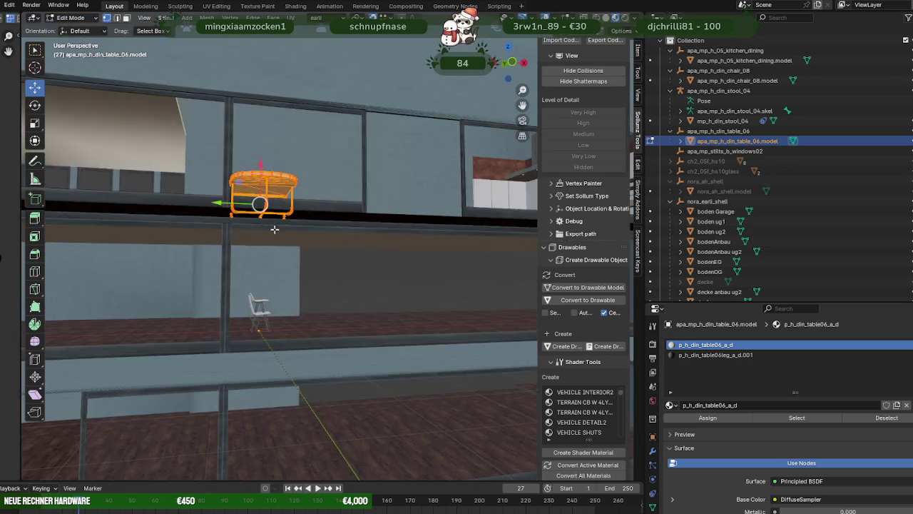
middle_click_drag(264, 224, 377, 286)
scroll(353, 302, "up", 5)
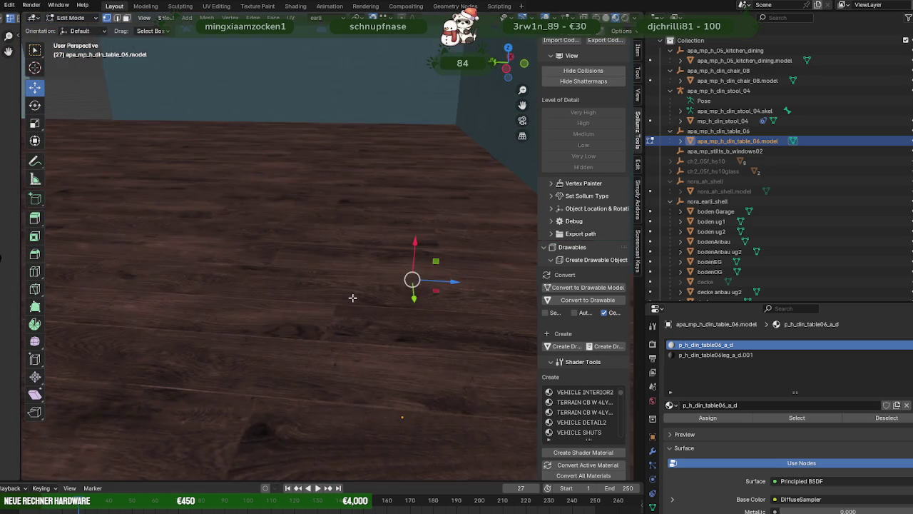
scroll(353, 299, "down", 5)
scroll(351, 289, "down", 3)
middle_click_drag(350, 282, 290, 298)
left_click_drag(239, 214, 240, 207)
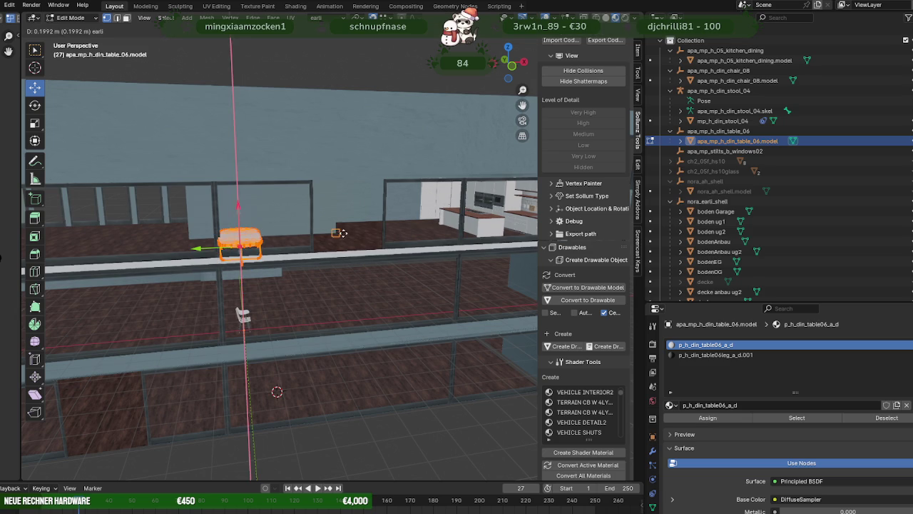
middle_click_drag(339, 235, 322, 272)
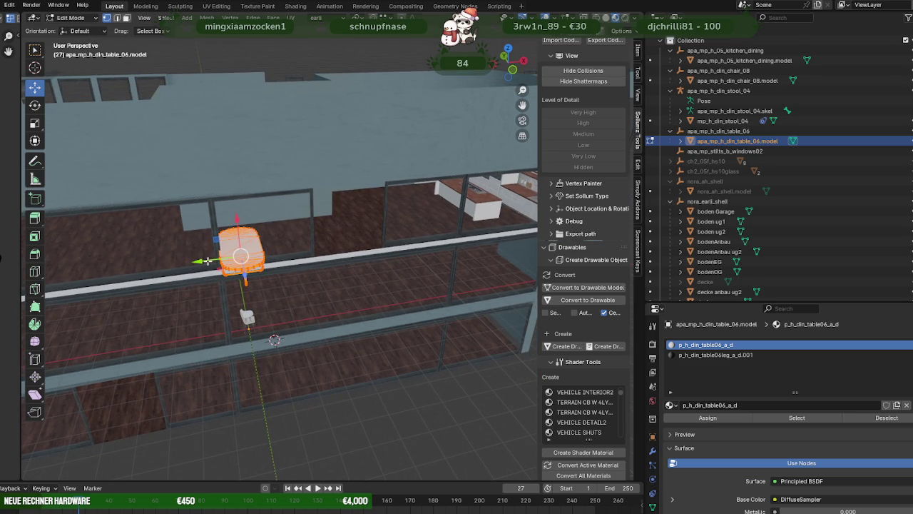
left_click_drag(206, 262, 386, 257)
mouse_move(387, 271)
middle_mouse_down()
mouse_move(373, 245)
mouse_move(392, 347)
middle_mouse_up()
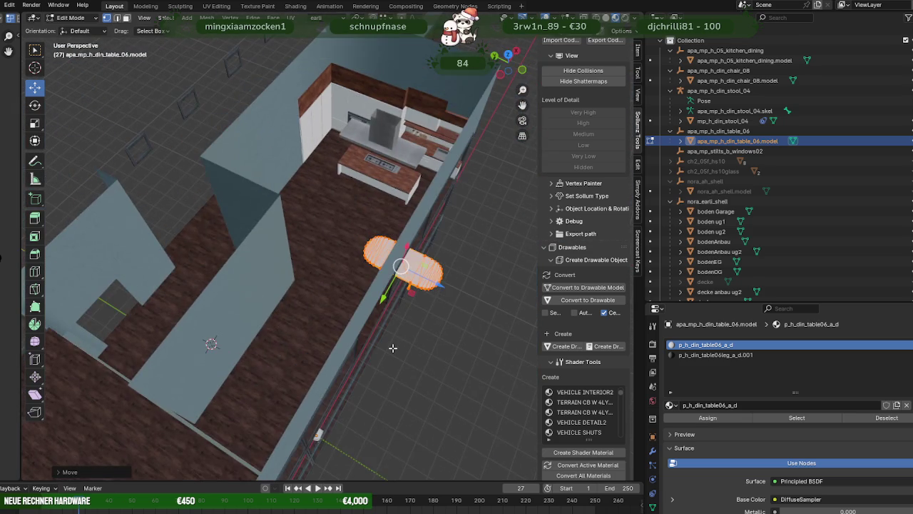
- In top view, shift the table along X and Y into place before the kitchen counter
key("KP_7")
middle_click_drag(417, 272, 404, 299, "shift")
mouse_move(360, 367)
middle_mouse_down("shift")
mouse_move(363, 272)
mouse_move(434, 252)
mouse_move(418, 291)
mouse_move(392, 289)
middle_mouse_up("shift")
scroll(362, 279, "up", 2)
key("KP_7")
mouse_move(294, 252)
left_mouse_down()
mouse_move(405, 250)
mouse_move(315, 252)
mouse_move(400, 247)
mouse_move(391, 248)
left_mouse_up()
mouse_move(427, 291)
left_mouse_down()
mouse_move(403, 305)
mouse_move(310, 275)
left_mouse_up()
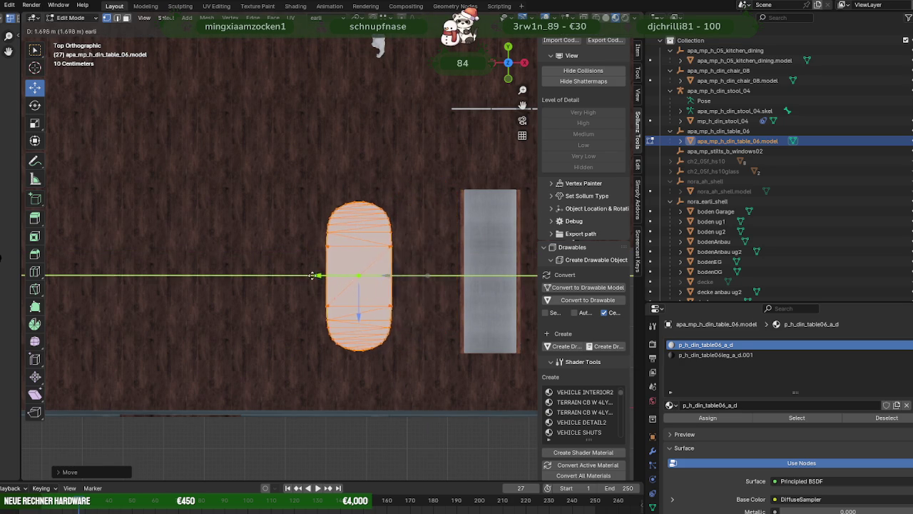
middle_click_drag(310, 275, 383, 270)
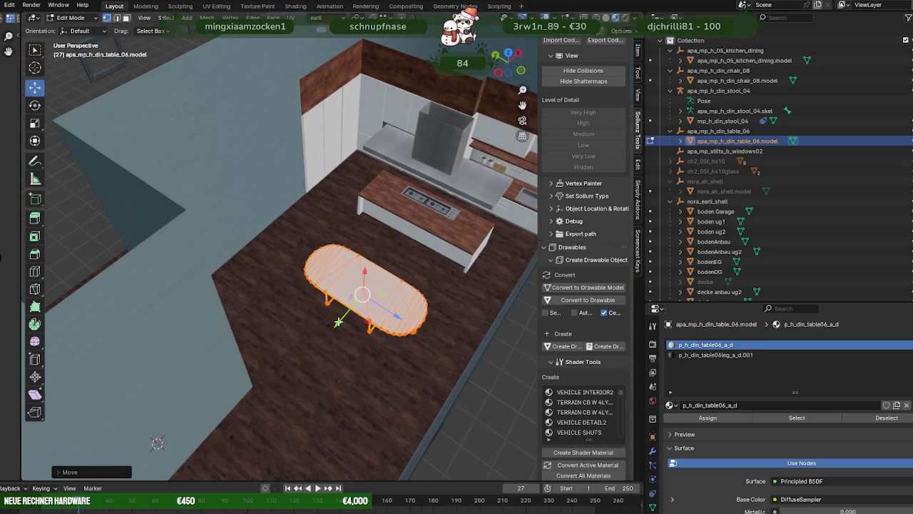
left_click_drag(338, 322, 332, 331)
- Check the table placement from several angles, then return to Object Mode
middle_click_drag(332, 331, 363, 276)
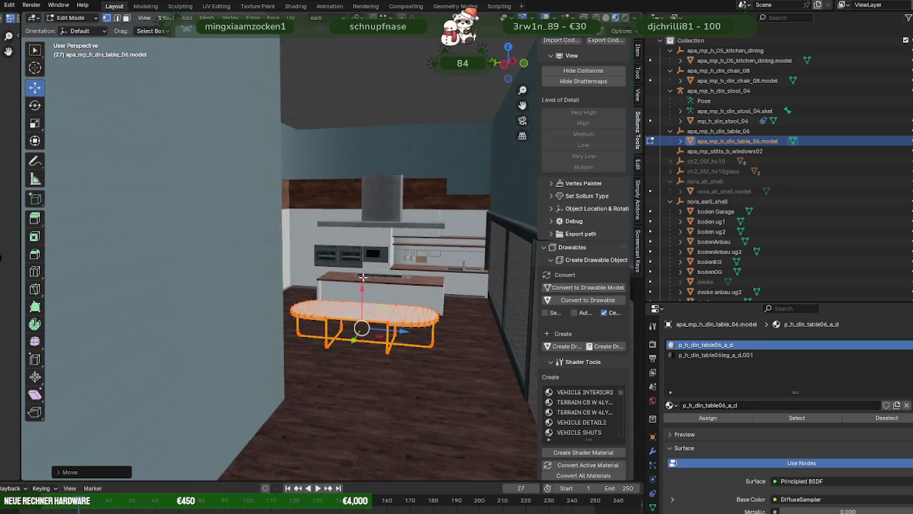
middle_click_drag(396, 325, 366, 307)
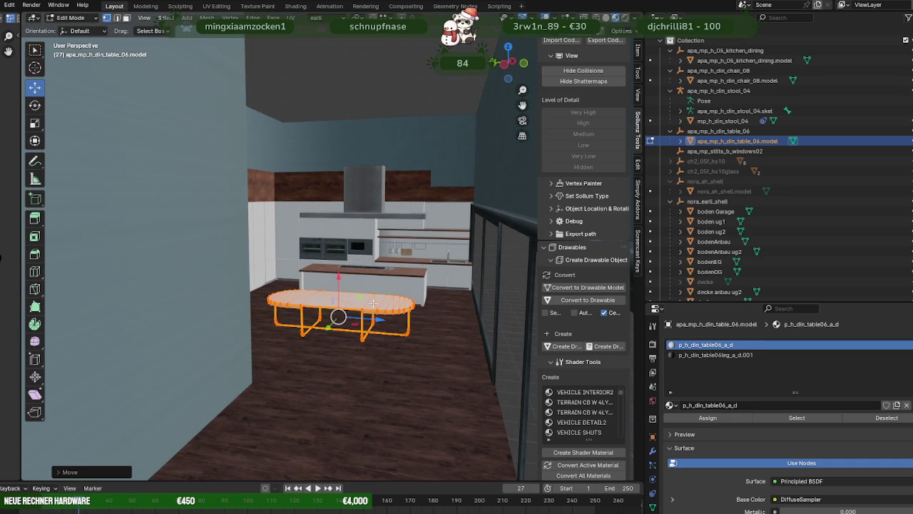
mouse_move(347, 299)
middle_mouse_down()
mouse_move(286, 316)
mouse_move(323, 333)
mouse_move(335, 357)
middle_mouse_up()
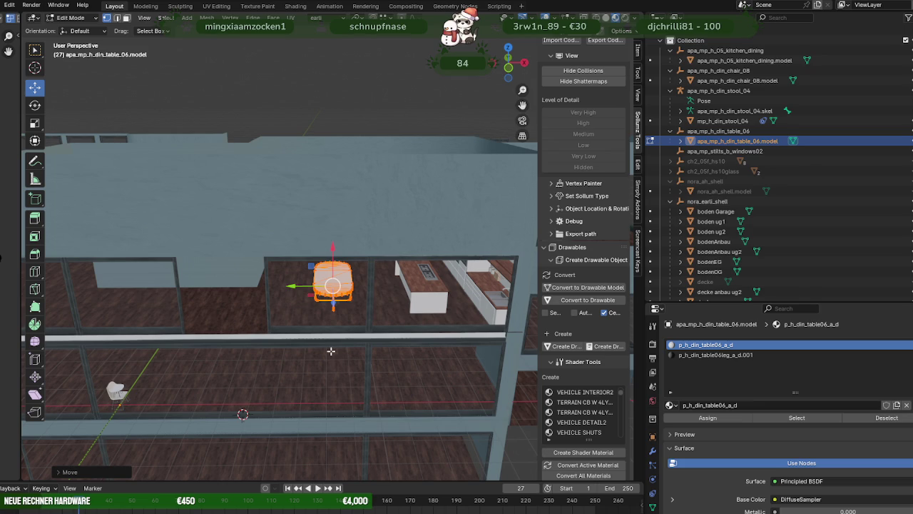
middle_click_drag(331, 350, 346, 356)
mouse_move(197, 283)
middle_mouse_down()
mouse_move(222, 300)
mouse_move(194, 267)
mouse_move(217, 266)
mouse_move(225, 287)
mouse_move(220, 277)
mouse_move(204, 293)
mouse_move(215, 292)
middle_mouse_up()
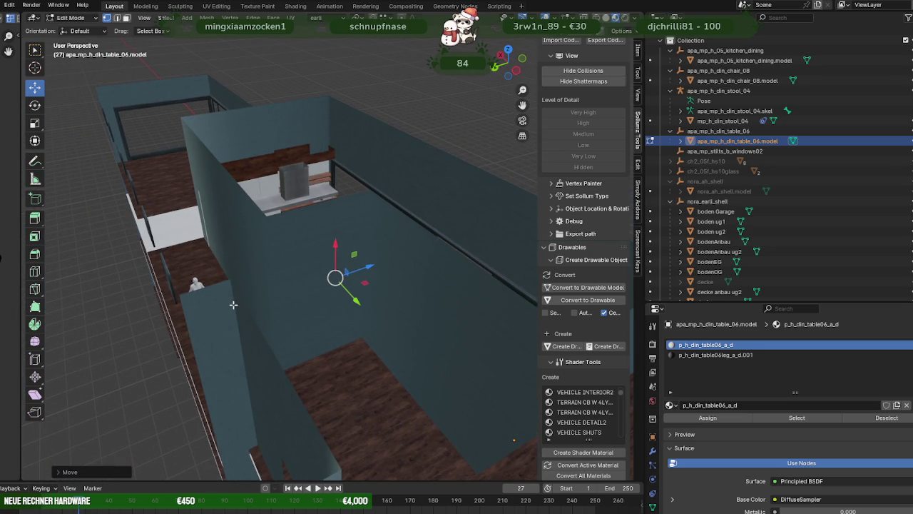
mouse_move(299, 316)
middle_mouse_down()
mouse_move(250, 307)
mouse_move(388, 251)
mouse_move(285, 295)
middle_mouse_up()
key("Tab")
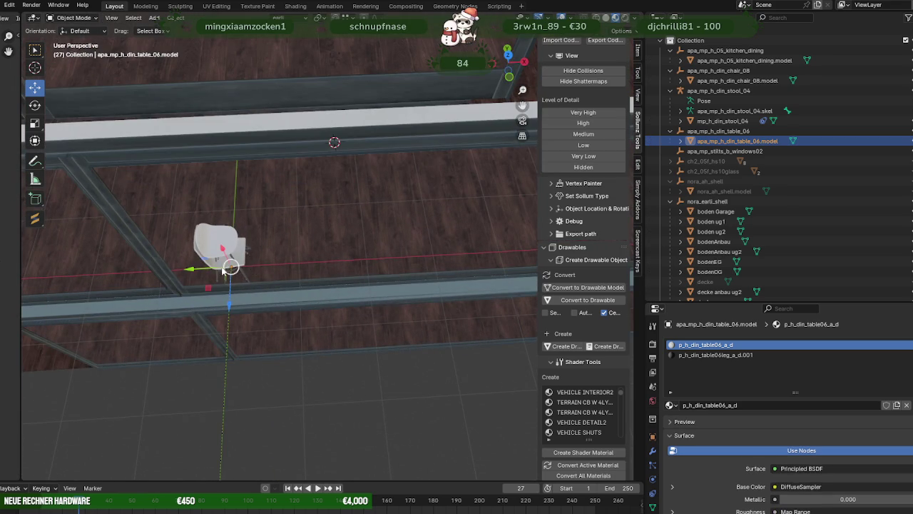
- Select the bar stool and enter Edit Mode on its mesh
left_click(218, 270)
mouse_move(233, 284)
middle_mouse_down()
mouse_move(258, 248)
mouse_move(346, 226)
mouse_move(377, 249)
mouse_move(356, 361)
mouse_move(364, 392)
middle_mouse_up()
left_click(340, 386)
key("Tab")
- Adjust the stool's height along the vertical axis so it rests on the floor
middle_click_drag(391, 441, 386, 405)
scroll(384, 405, "up", 4)
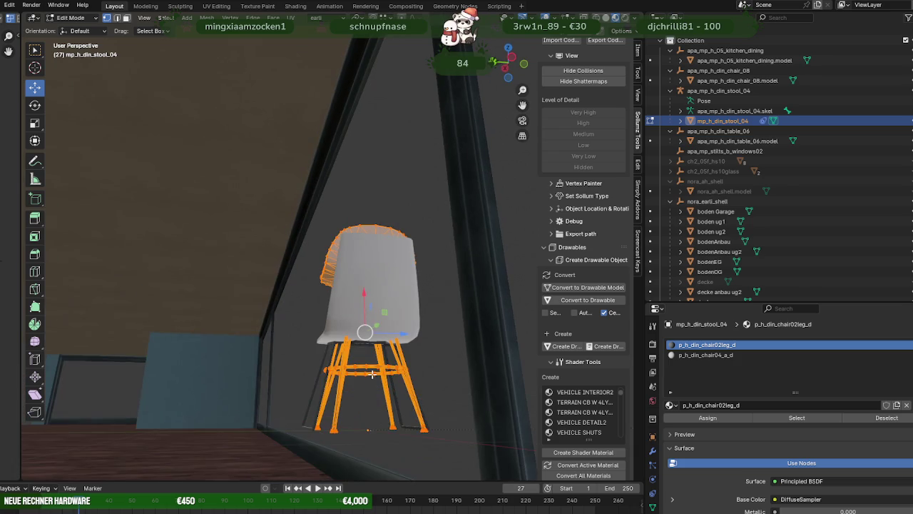
middle_click_drag(418, 434, 387, 402)
scroll(387, 393, "up", 3)
scroll(394, 345, "up", 3)
mouse_move(394, 346)
middle_mouse_down()
mouse_move(393, 312)
mouse_move(348, 377)
mouse_move(302, 407)
mouse_move(336, 321)
mouse_move(262, 319)
middle_mouse_up()
scroll(396, 312, "down", 6)
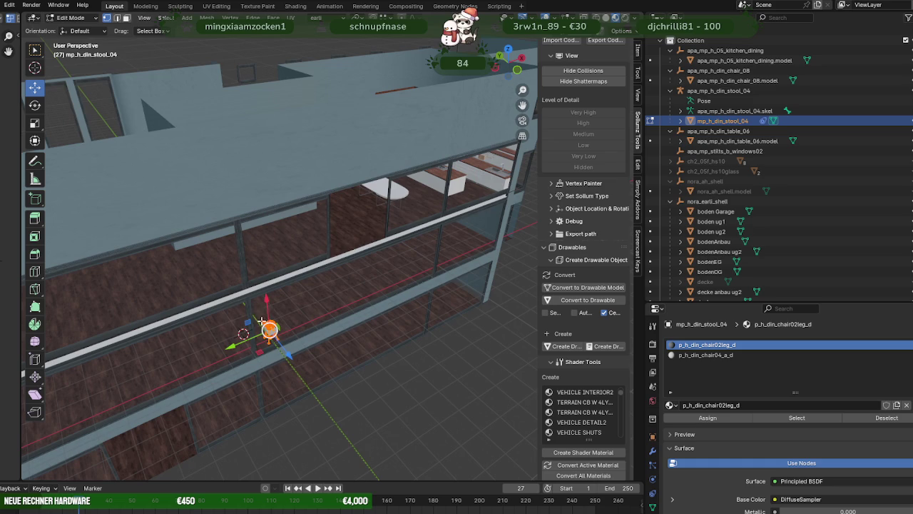
left_click_drag(265, 301, 175, 249)
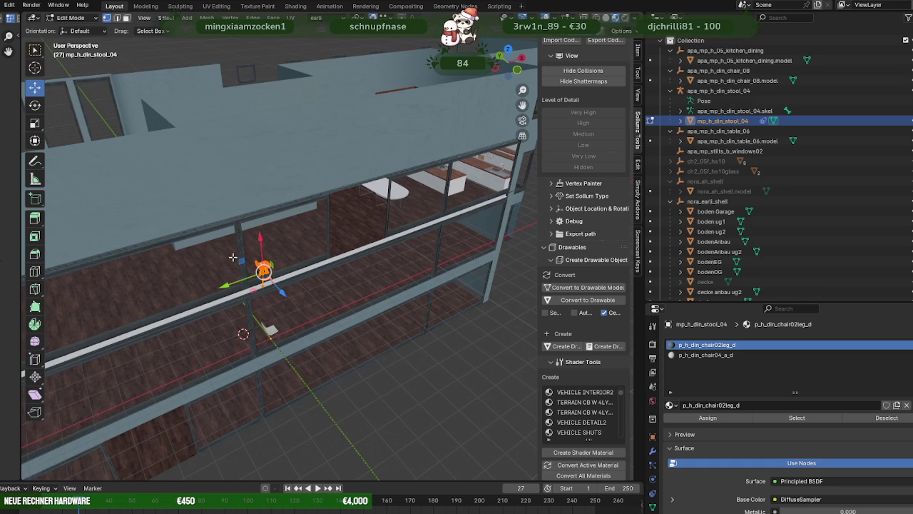
left_click_drag(255, 241, 187, 259)
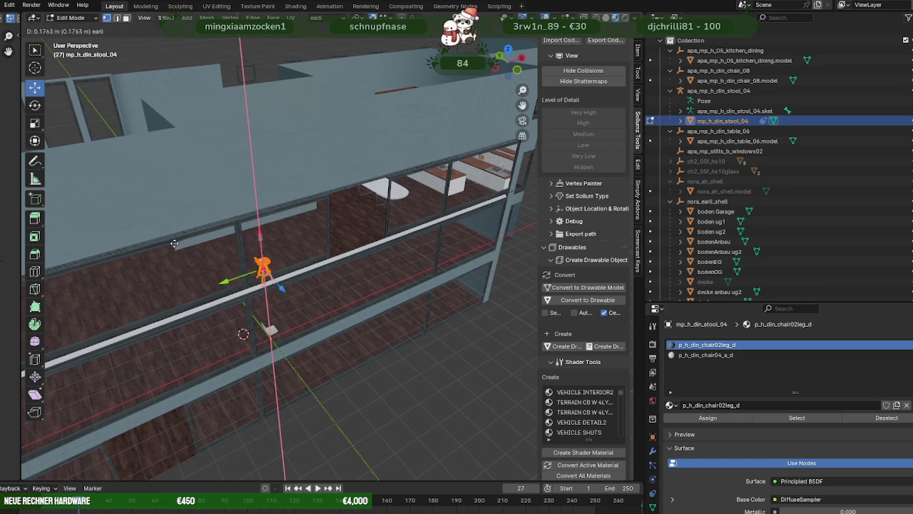
left_click(175, 245)
- Move the stool toward the kitchen until it sits against the island counter, checking in top view
middle_click_drag(175, 245, 325, 350)
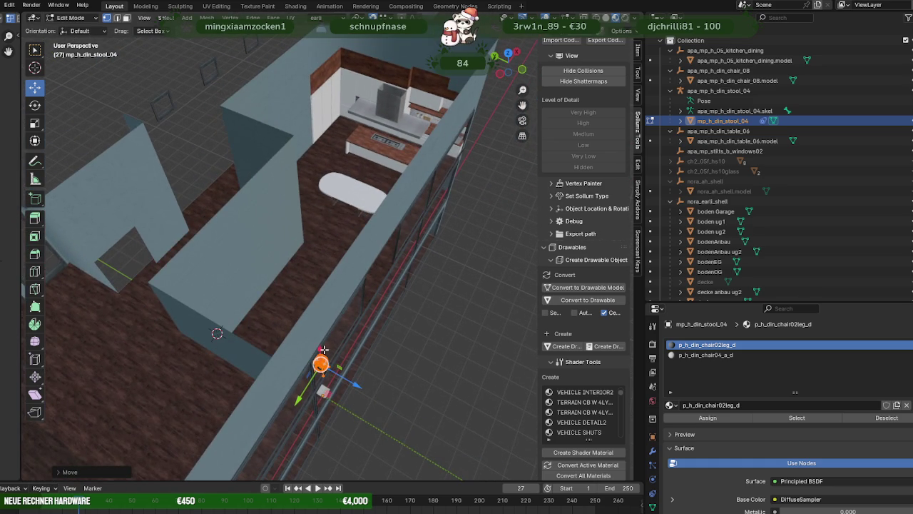
middle_click_drag(312, 322, 372, 334)
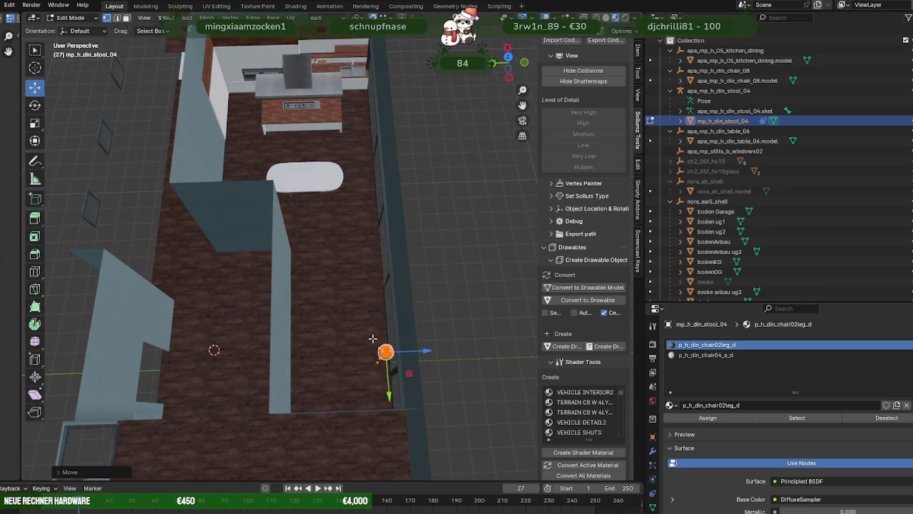
left_click_drag(393, 373, 382, 327)
left_click(339, 174)
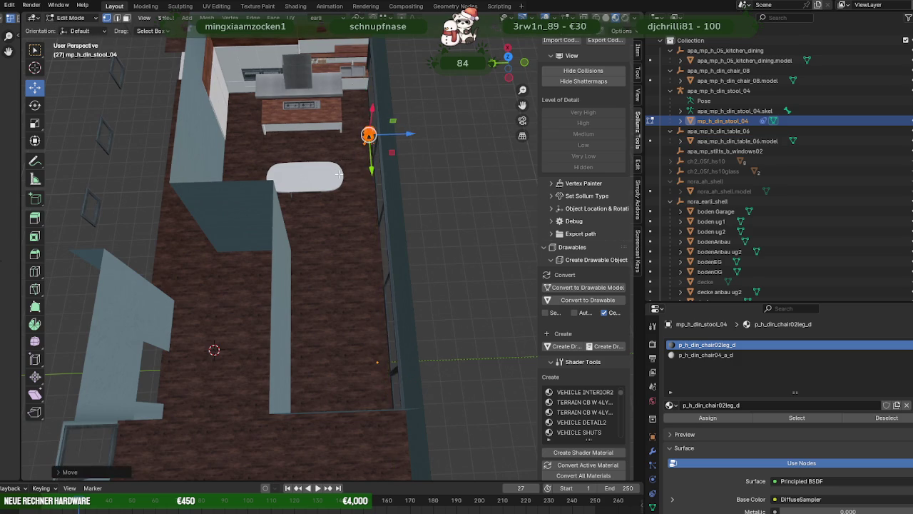
key("KP_Decimal")
scroll(359, 296, "down", 5)
scroll(359, 296, "up", 2)
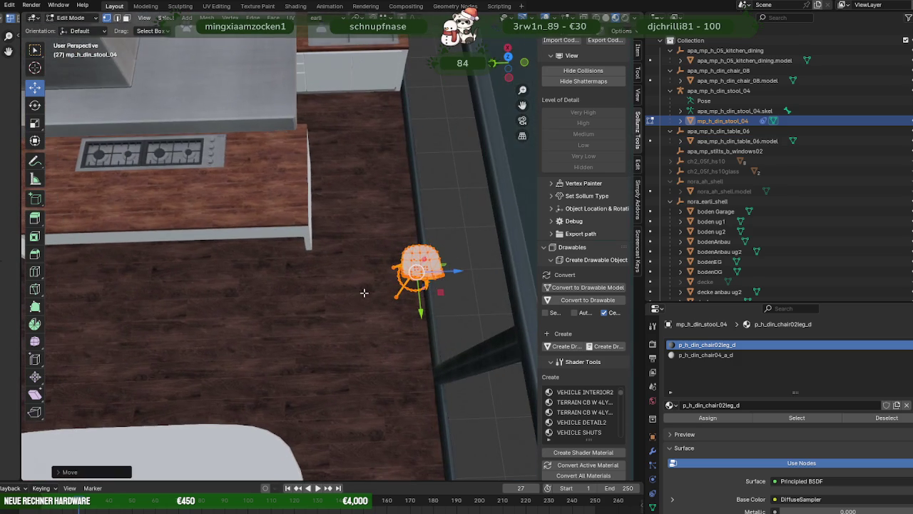
left_click_drag(451, 272, 360, 336)
mouse_move(313, 295)
middle_mouse_down()
mouse_move(360, 336)
mouse_move(306, 321)
mouse_move(377, 250)
middle_mouse_up()
left_click(359, 336)
left_click_drag(381, 252, 365, 273)
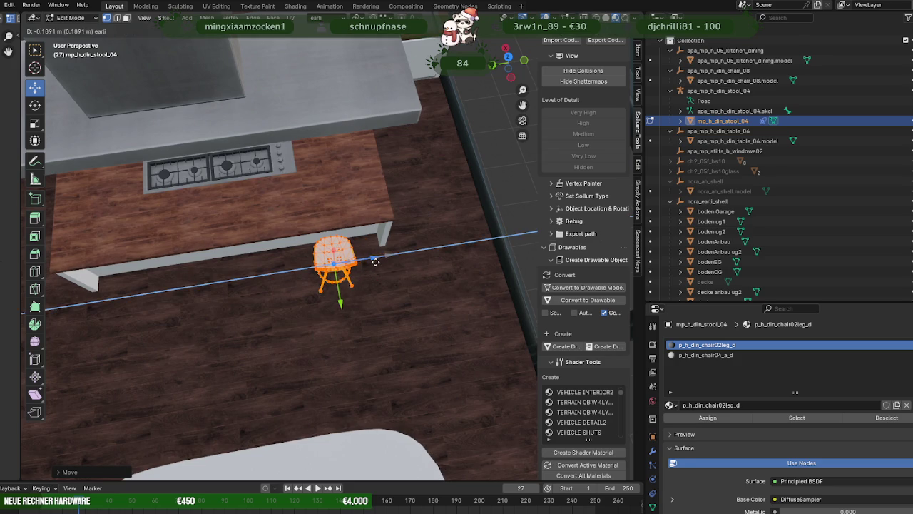
middle_click_drag(365, 273, 368, 275)
key("KP_7")
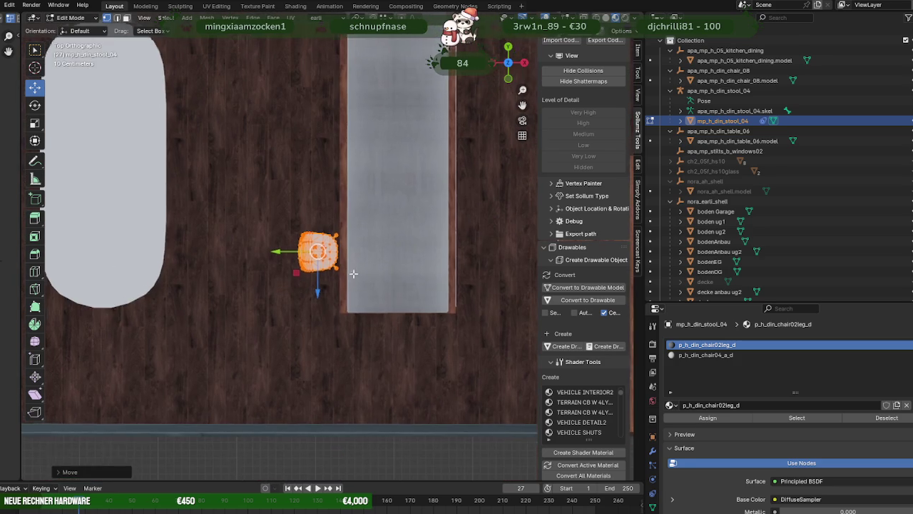
- Duplicate the stool three times along Y into a row of four, then shift the whole row slightly down
scroll(378, 372, "up", 2)
key("shift+d")
key("y")
left_click(344, 330)
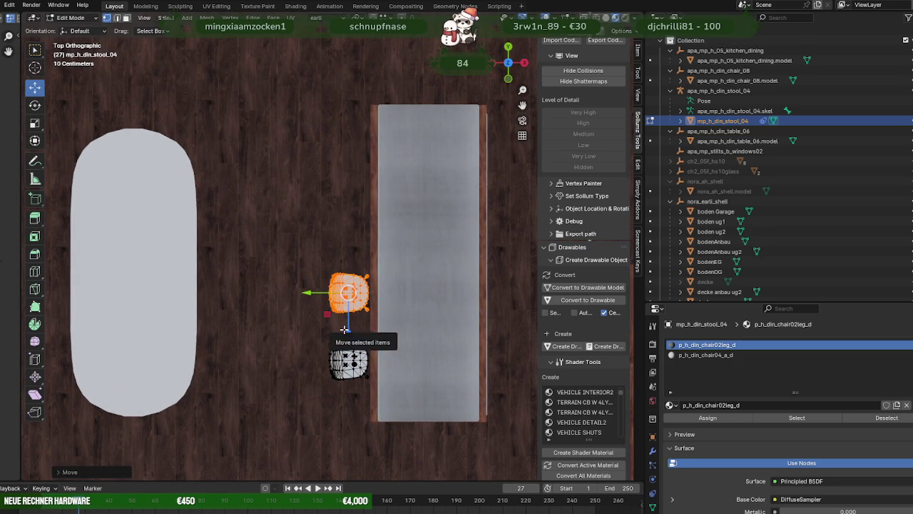
key("shift+d")
key("y")
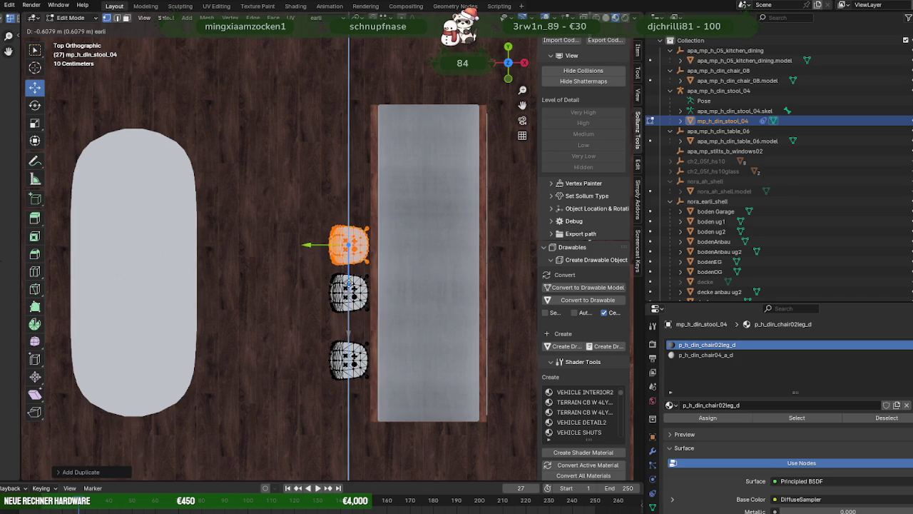
left_click(350, 267)
key("shift+d")
key("y")
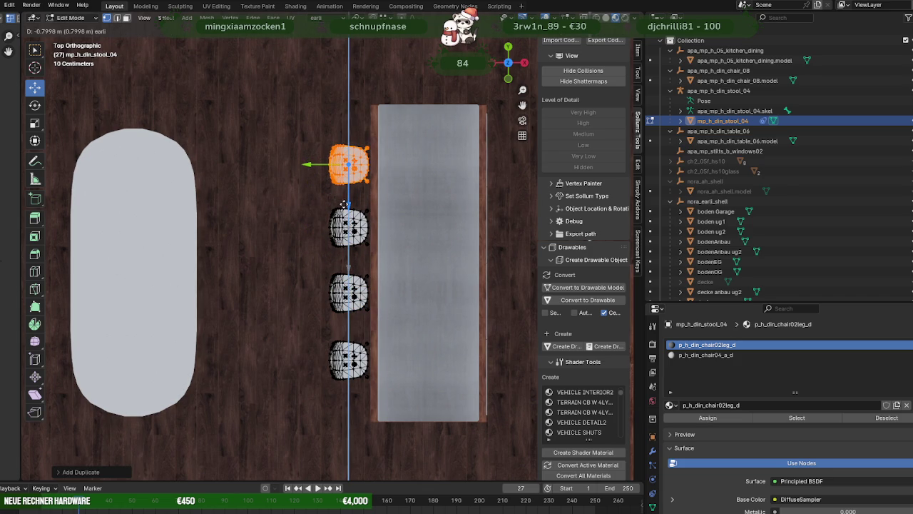
left_click(344, 204)
key("a")
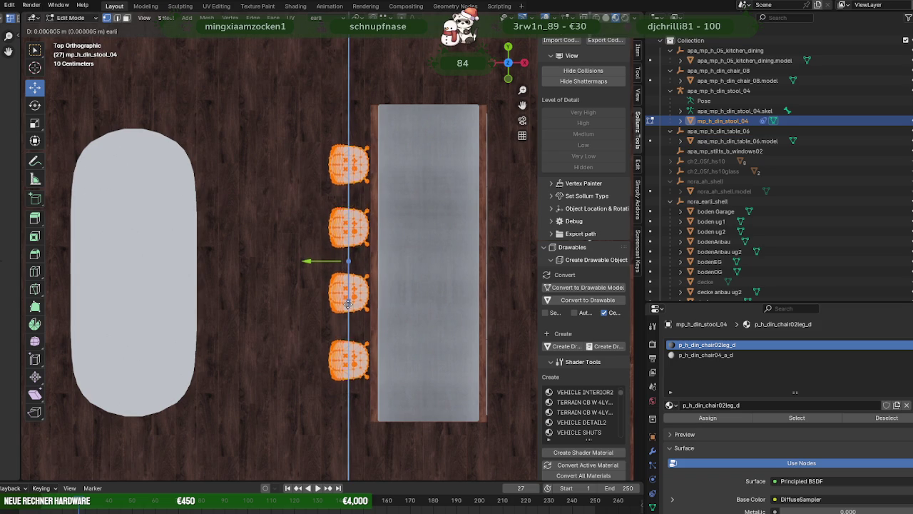
left_click_drag(348, 302, 349, 304)
- Isolate the third stool in wireframe view and rotate it slightly
mouse_move(415, 347)
middle_mouse_down()
mouse_move(410, 270)
mouse_move(327, 262)
mouse_move(431, 367)
middle_mouse_up()
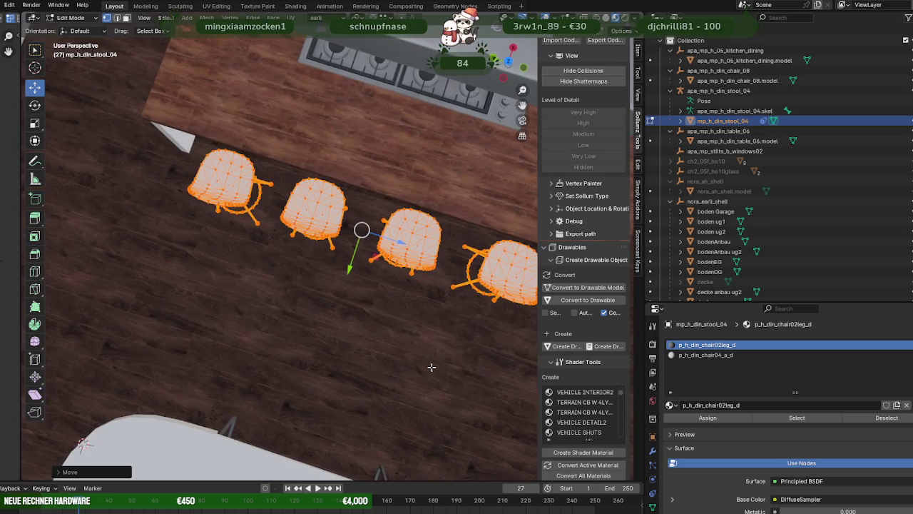
key("shift+z")
left_click_drag(353, 189, 447, 286)
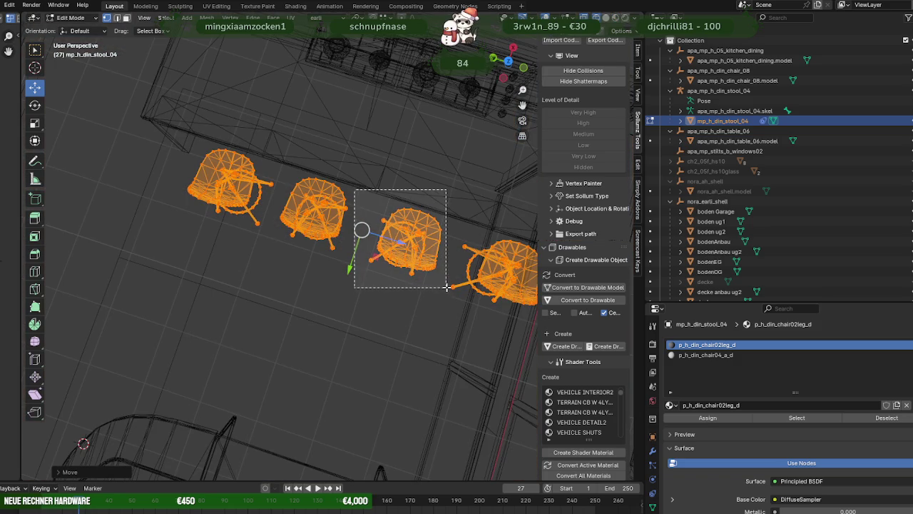
key("shift+z")
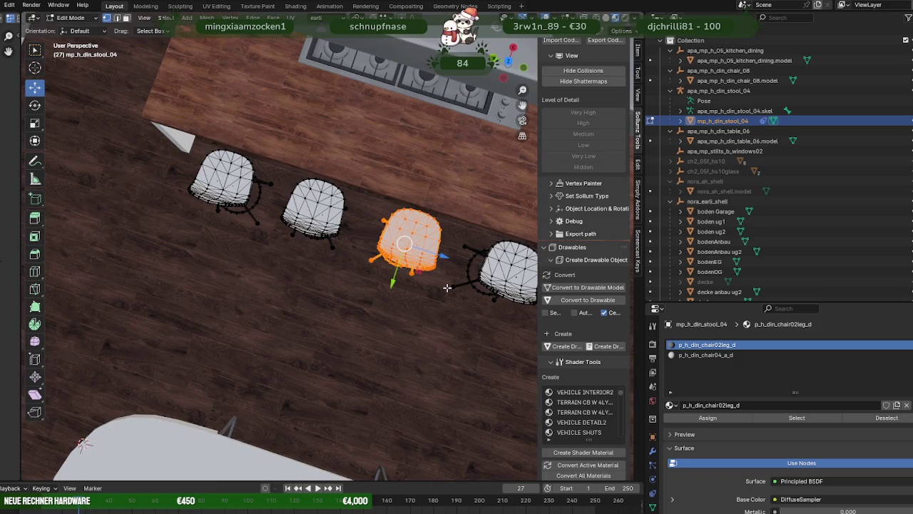
key("shift+space")
key("r")
left_click_drag(415, 282, 417, 279)
key("shift+space")
key("g")
- Return to Object Mode and view the stools from a low angle past the railing
mouse_move(394, 309)
middle_mouse_down()
mouse_move(415, 263)
mouse_move(255, 268)
mouse_move(373, 288)
mouse_move(390, 305)
mouse_move(319, 360)
mouse_move(347, 285)
middle_mouse_up()
scroll(418, 264, "down", 3)
scroll(406, 265, "down", 2)
key("Tab")
scroll(383, 310, "down", 2)
middle_click_drag(305, 320, 341, 291)
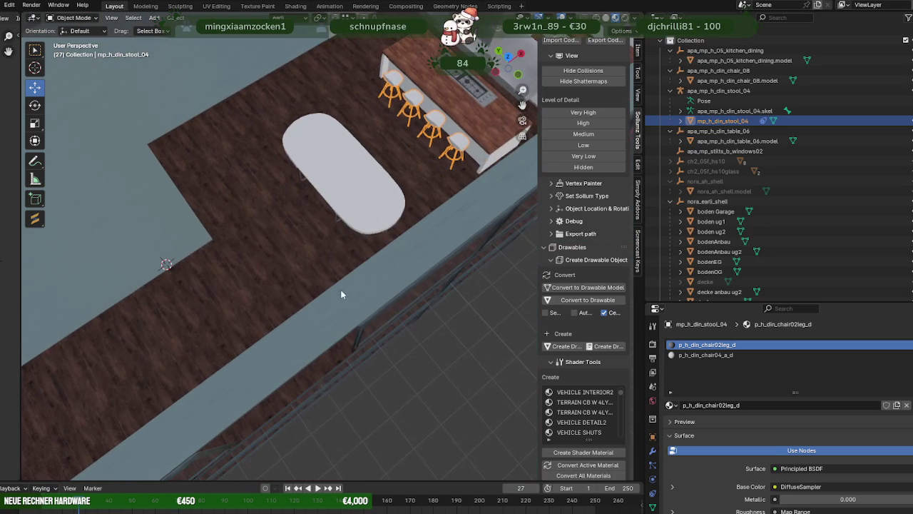
- Select the dining chair, enter Edit Mode and frame the view on it
mouse_move(321, 387)
middle_mouse_down()
mouse_move(306, 373)
mouse_move(350, 323)
mouse_move(358, 288)
mouse_move(378, 290)
middle_mouse_up()
left_click(497, 353)
key("Tab")
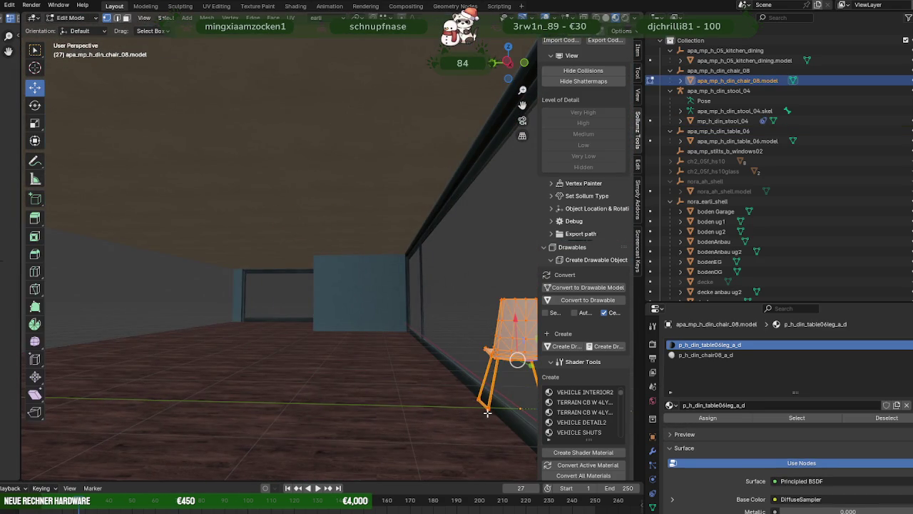
key("KP_Decimal")
mouse_move(244, 398)
middle_mouse_down()
mouse_move(265, 371)
mouse_move(217, 396)
middle_mouse_up()
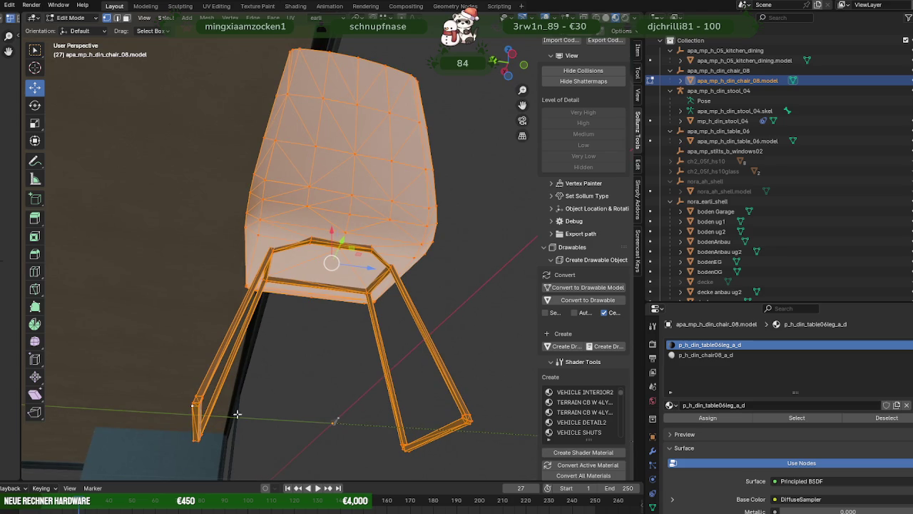
scroll(219, 409, "down", 5)
scroll(286, 371, "down", 3)
scroll(242, 314, "down", 3)
scroll(344, 330, "down", 2)
mouse_move(344, 330)
middle_mouse_down()
mouse_move(267, 442)
mouse_move(304, 365)
middle_mouse_up()
- In top view, slide the chair along X to sit beside the oval table's left side
left_click_drag(305, 365, 305, 346)
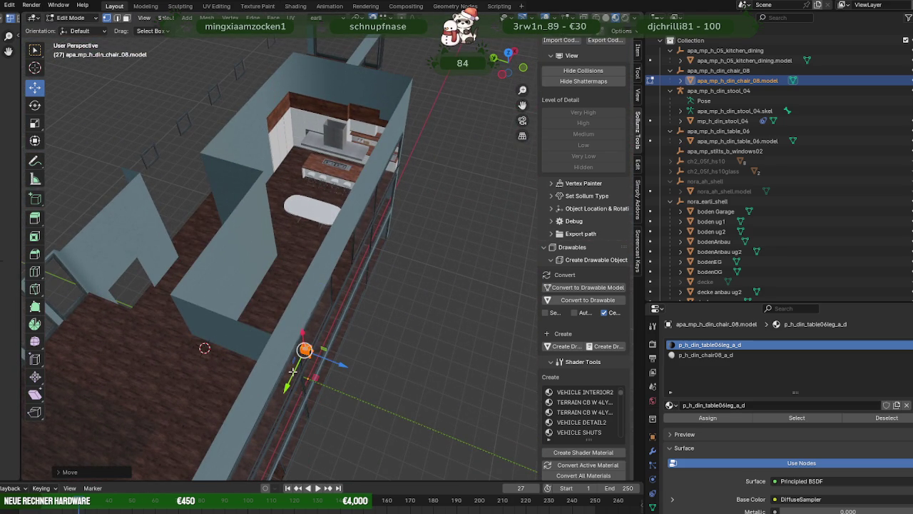
key("KP_7")
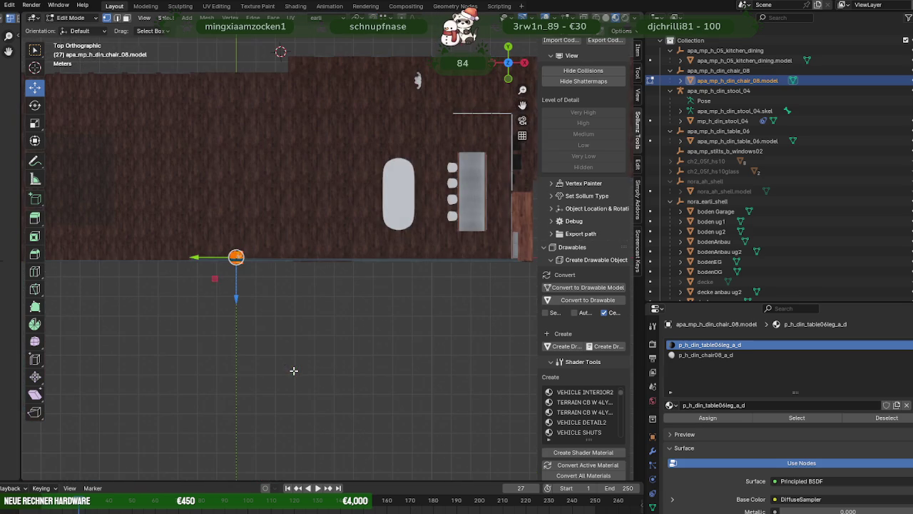
left_click_drag(202, 256, 322, 257)
middle_click_drag(365, 260, 345, 296, "shift")
left_click_drag(341, 336, 343, 288)
left_click_drag(304, 251, 314, 250)
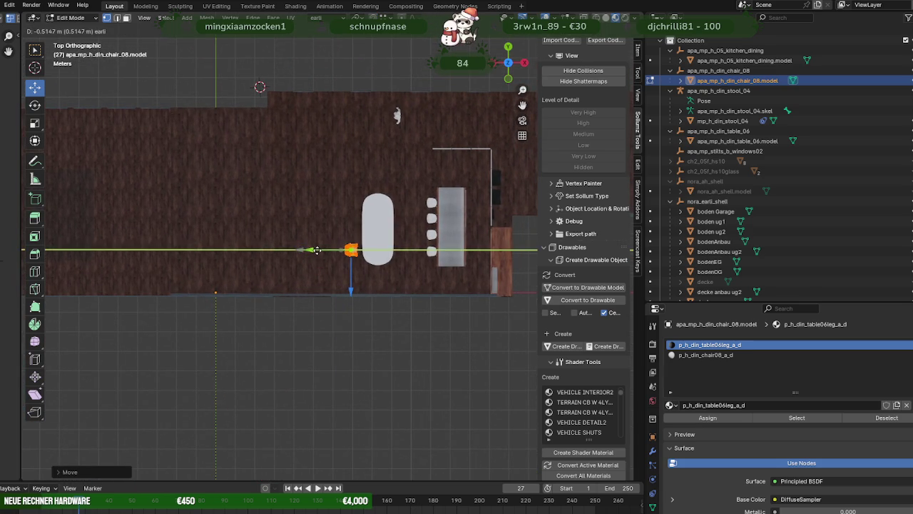
key("KP_Decimal")
middle_click_drag(343, 272, 262, 284, "shift")
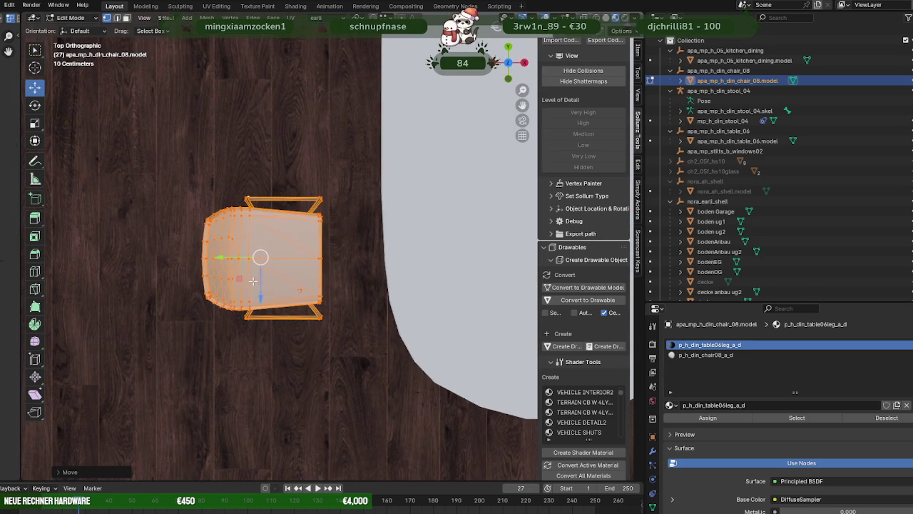
left_click_drag(233, 257, 265, 258)
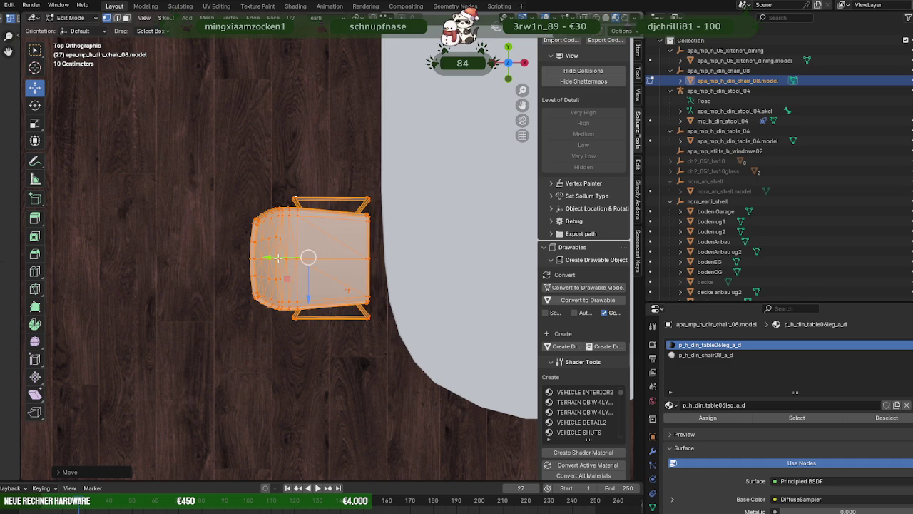
left_click(265, 257)
scroll(300, 271, "down", 4)
middle_click_drag(316, 290, 306, 359, "shift")
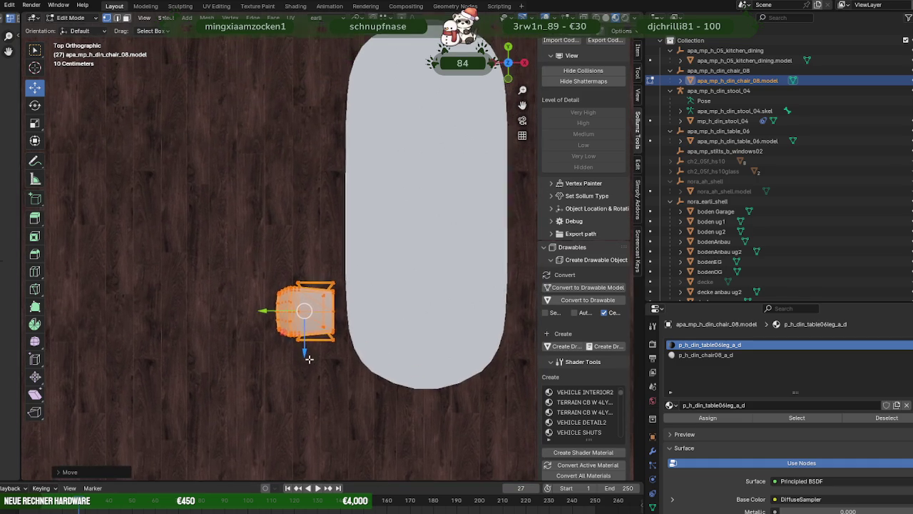
key("shift+d")
- Place two chair copies above the first, forming a row of three
key("z")
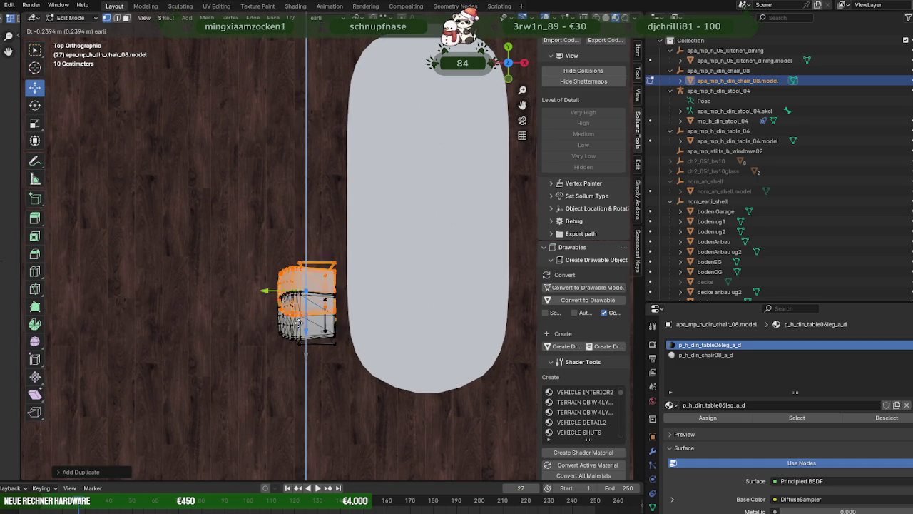
left_click(303, 268)
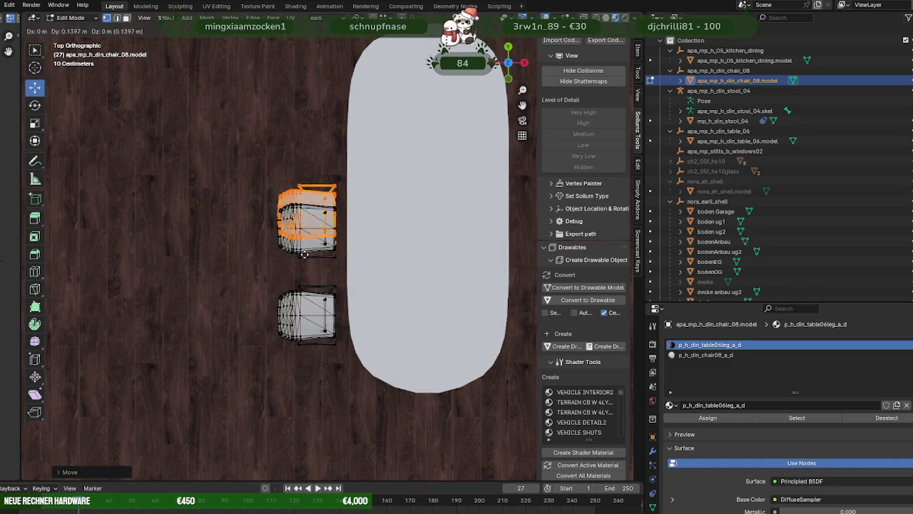
key("shift+d")
key("z")
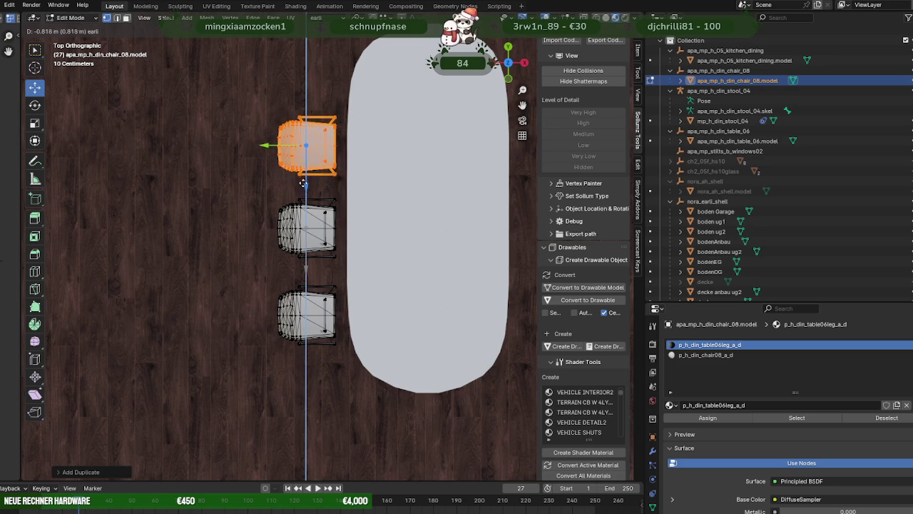
left_click(301, 193)
scroll(302, 203, "down", 3)
middle_click_drag(323, 264, 323, 314, "shift")
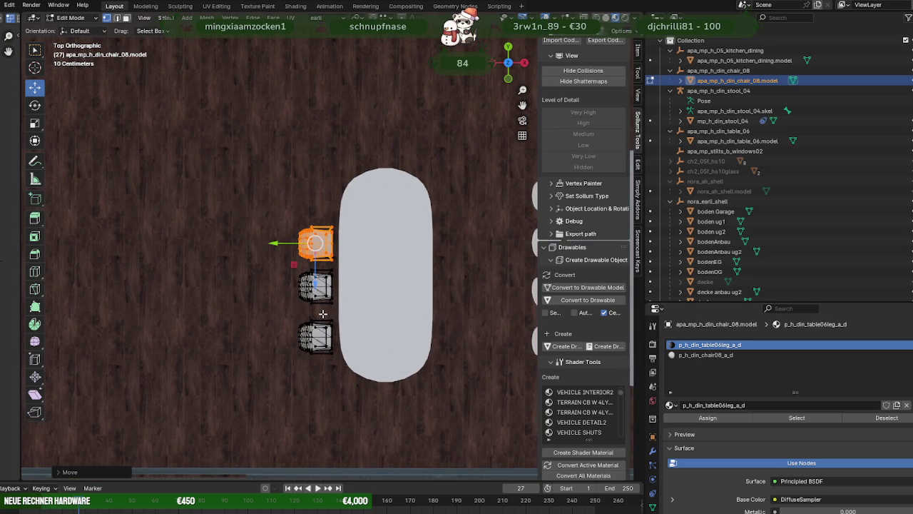
- Shift all three chairs slightly along Y, then isolate the top chair in see-through wireframe
key("a")
key("g")
key("y")
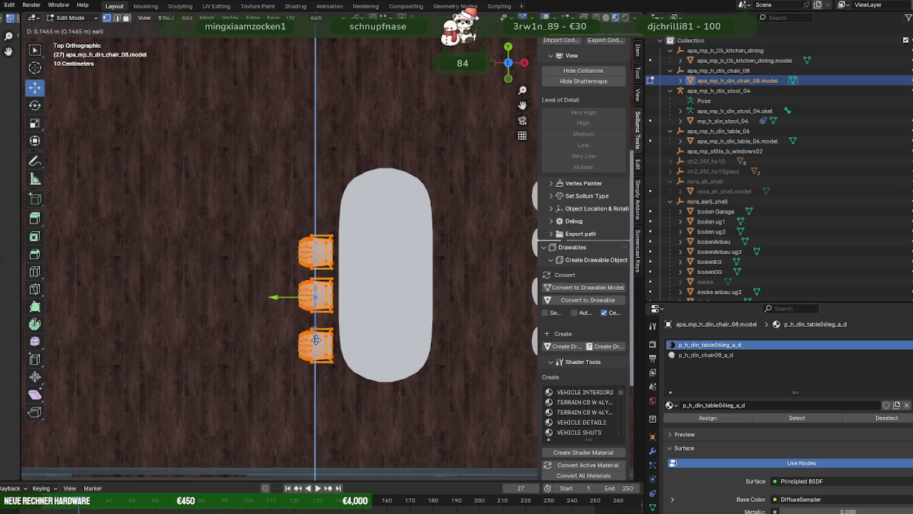
left_click(316, 340)
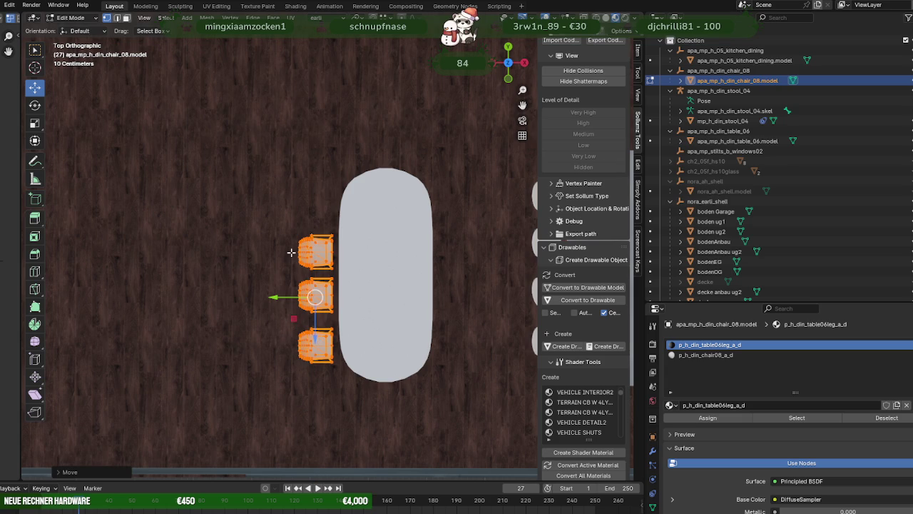
key("alt+z")
key("alt+z")
mouse_move(279, 204)
left_mouse_down()
mouse_move(336, 265)
mouse_move(316, 280)
left_mouse_up()
key("shift+z")
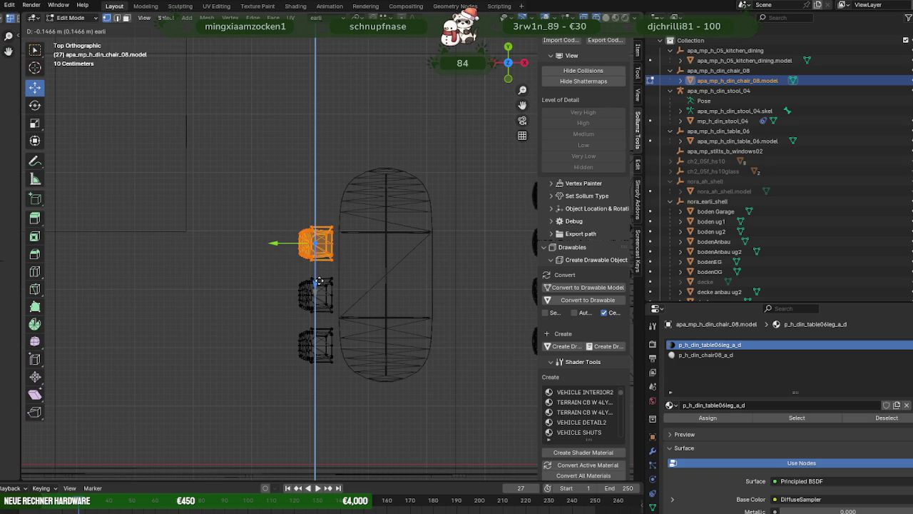
- Confirm the top chair, then turn the bottom chair slightly toward the table and shift it sideways
left_click(319, 279)
middle_click_drag(319, 279, 332, 255, "shift")
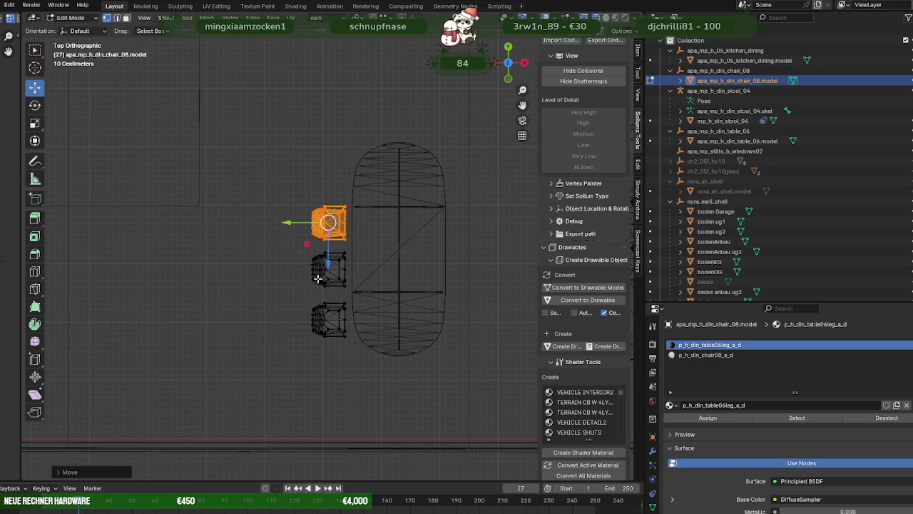
mouse_move(277, 244)
left_mouse_down()
mouse_move(348, 292)
mouse_move(319, 319)
mouse_move(357, 361)
mouse_move(327, 366)
left_mouse_up()
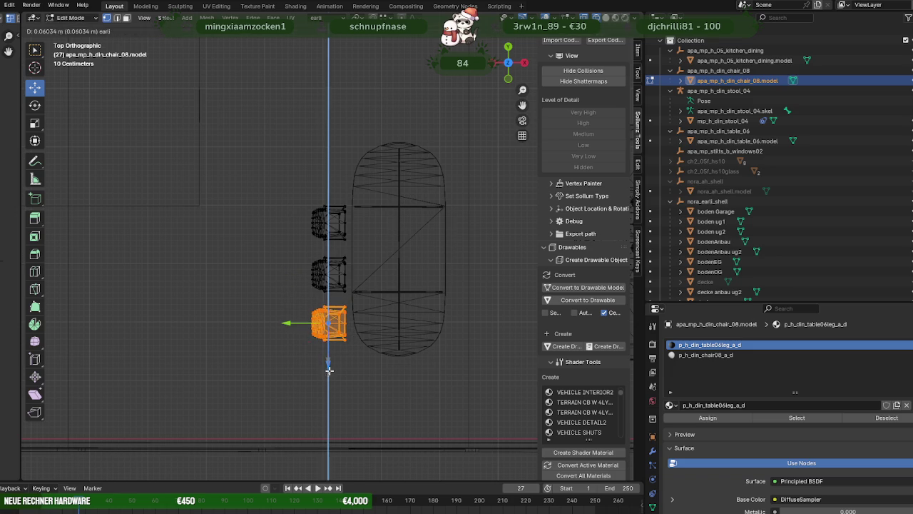
key("shift+space")
key("d")
key("shift+space")
key("r")
left_click_drag(337, 363, 345, 359)
key("shift+space")
key("t")
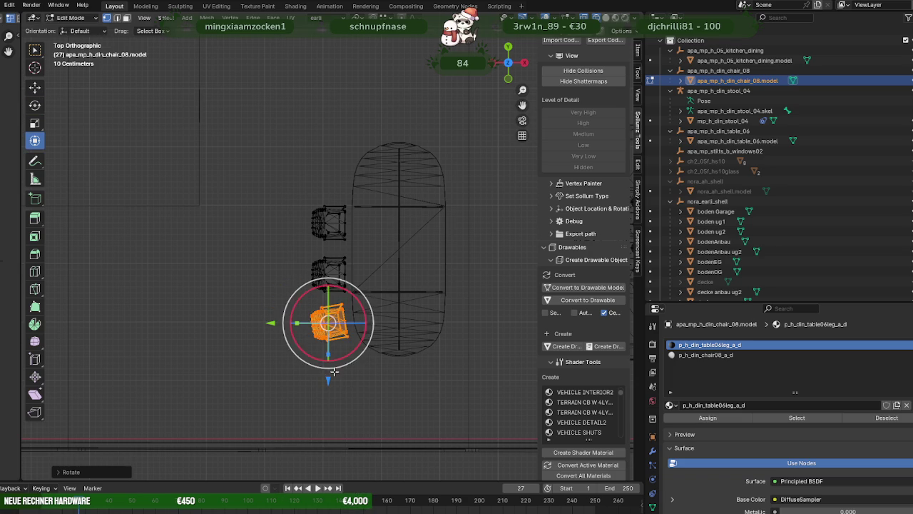
key("shift+space")
key("g")
left_click_drag(287, 325, 331, 369)
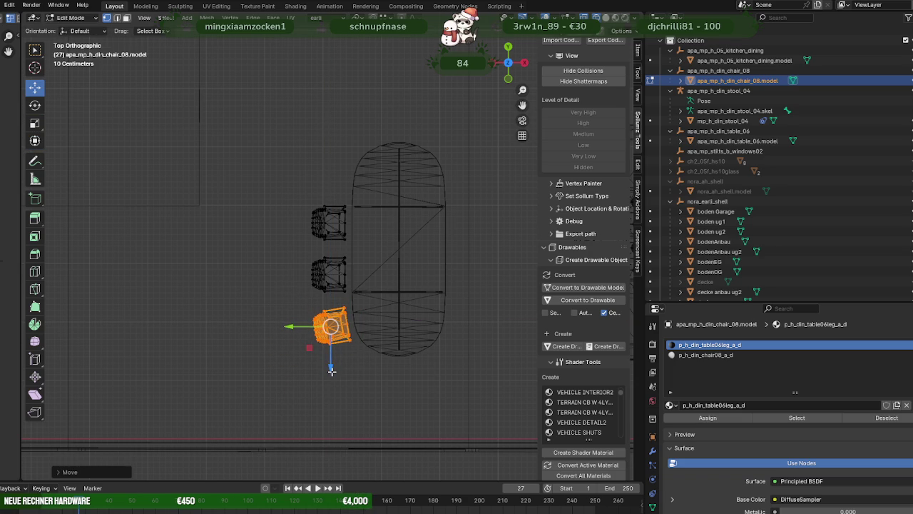
- Duplicate the top chair upward as a fourth, rotate it slightly and align it with the row
left_click_drag(291, 185, 357, 247)
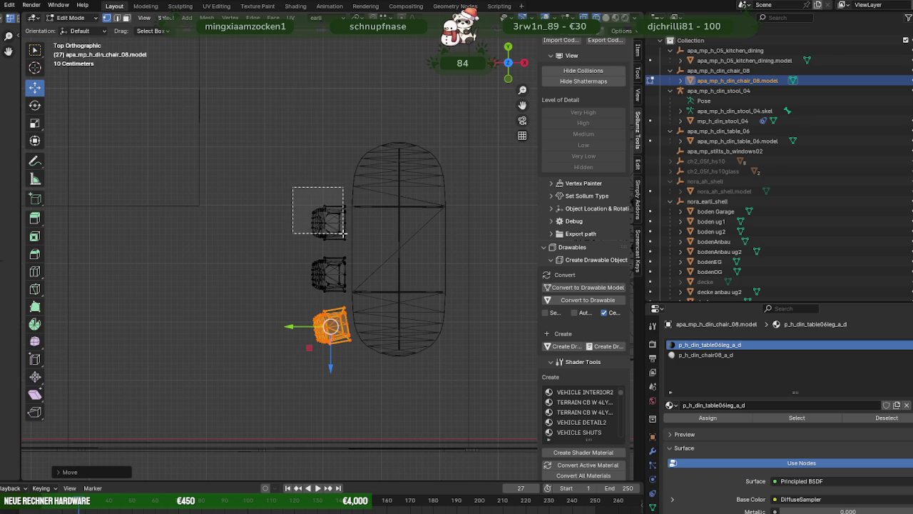
middle_click_drag(357, 246, 348, 289, "shift")
key("shift+d")
left_click(344, 291)
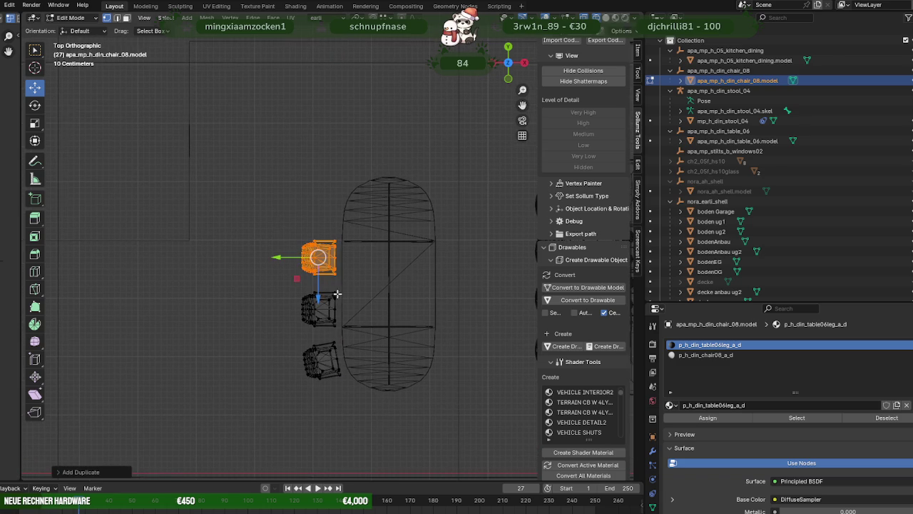
left_click_drag(319, 300, 319, 250)
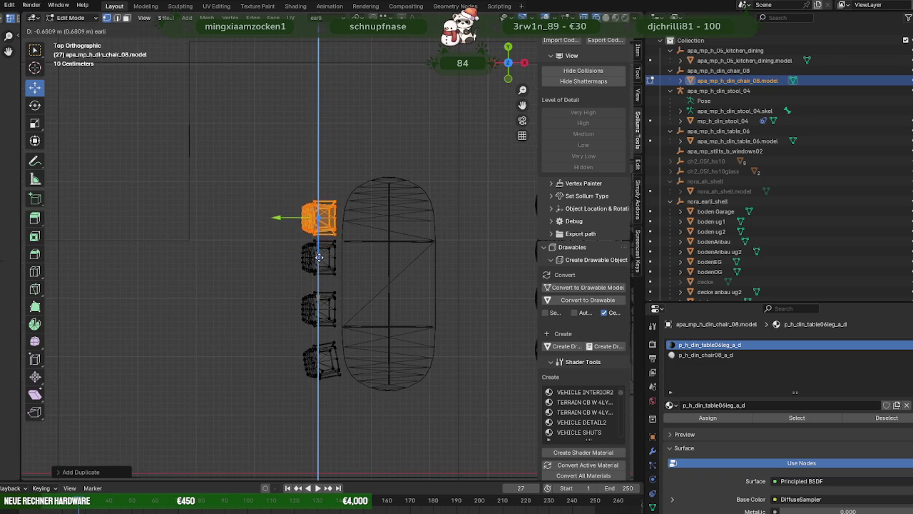
left_click(320, 249)
key("shift+space")
key("r")
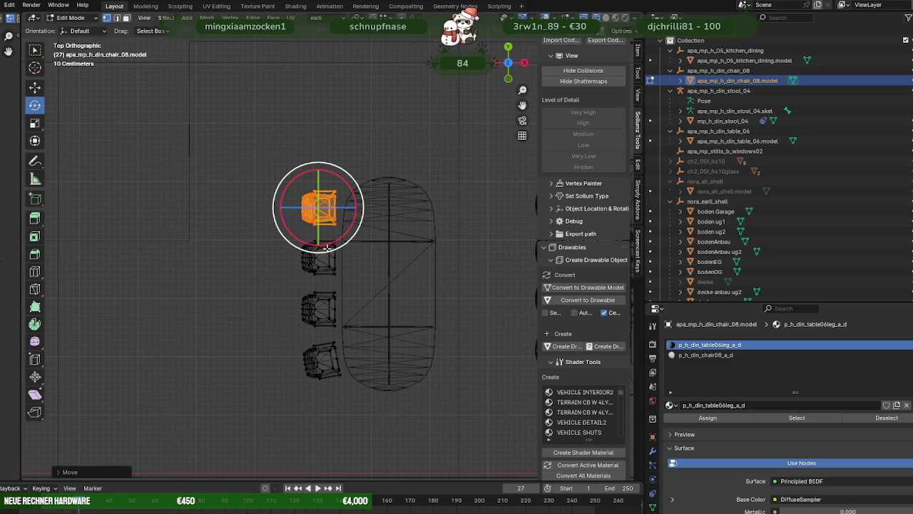
mouse_move(334, 243)
left_mouse_down()
mouse_move(333, 228)
mouse_move(325, 235)
left_mouse_up()
key("shift+space")
key("g")
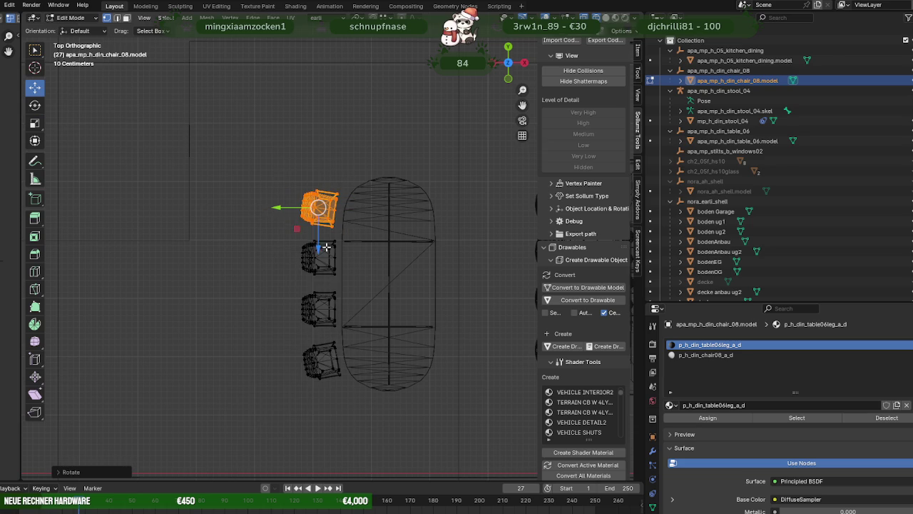
left_click_drag(293, 209, 298, 209)
left_click_drag(320, 252, 320, 248)
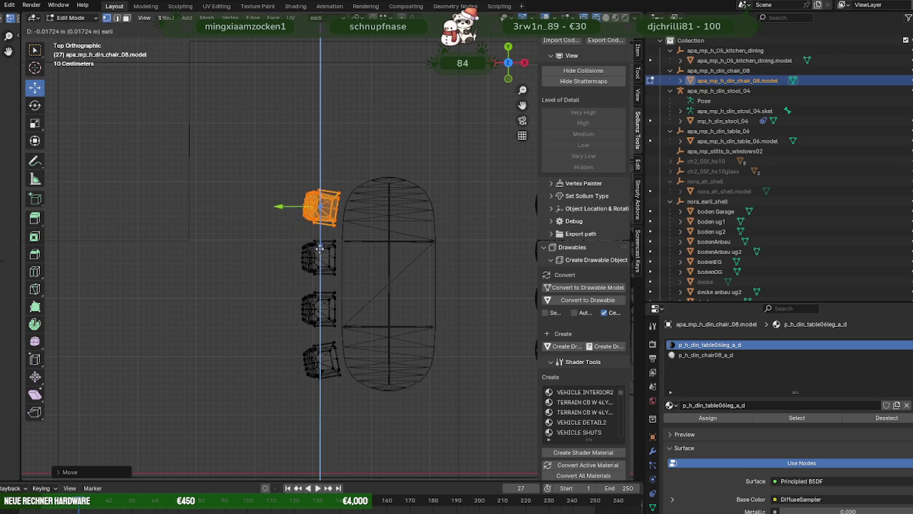
- Duplicate the four chairs onto the table's right side, rotated to face the table
key("a")
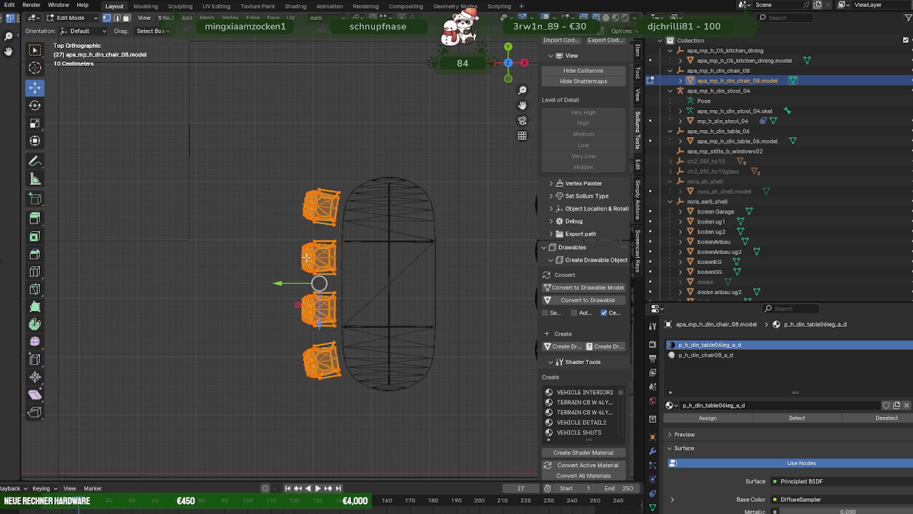
key("shift+d")
right_click(309, 258)
left_click_drag(319, 283, 423, 289)
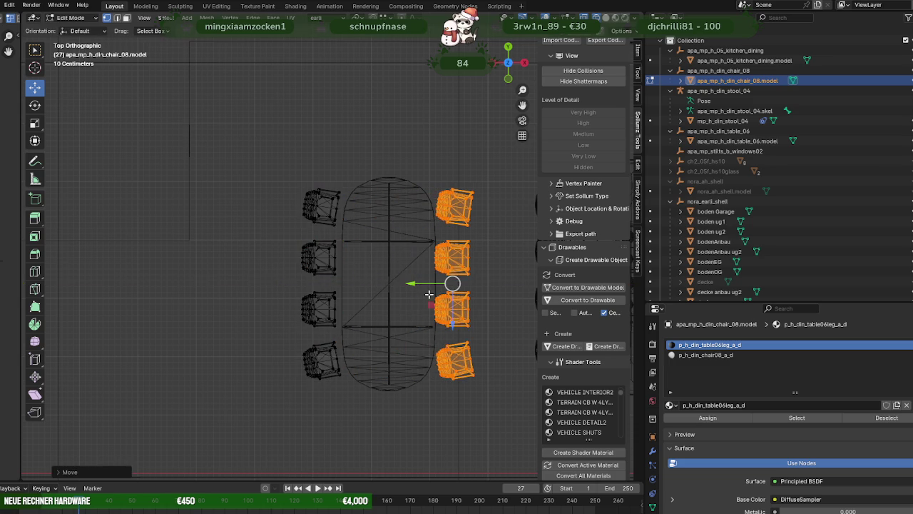
middle_click_drag(424, 289, 362, 302, "shift")
key("shift+space")
key("r")
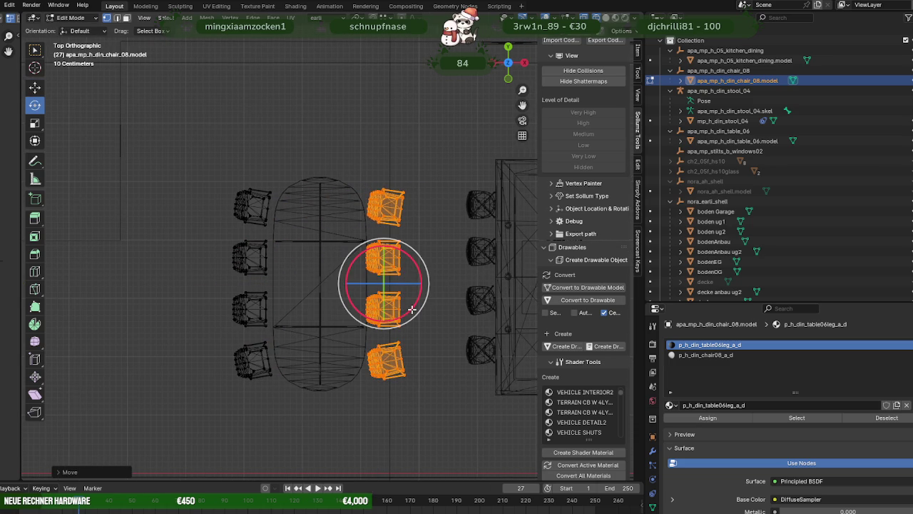
left_click_drag(409, 312, 407, 311)
key("shift+space")
key("g")
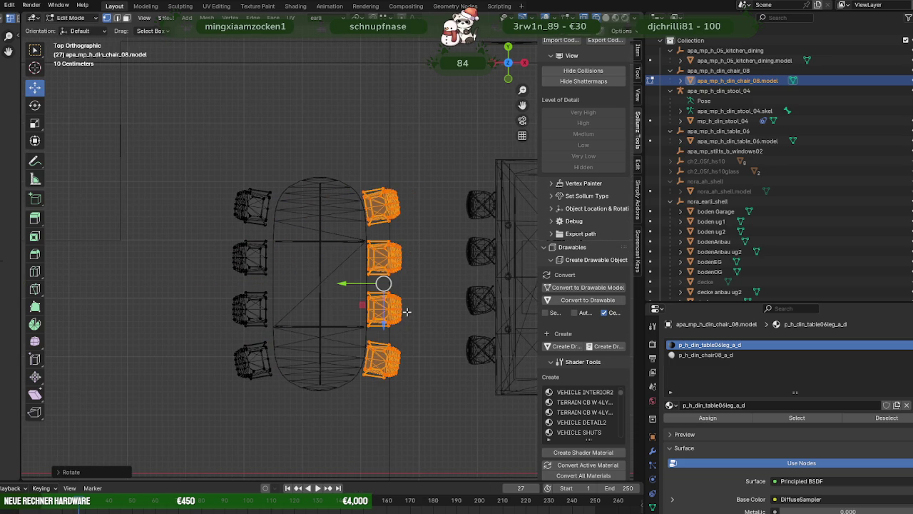
left_click_drag(345, 283, 357, 282)
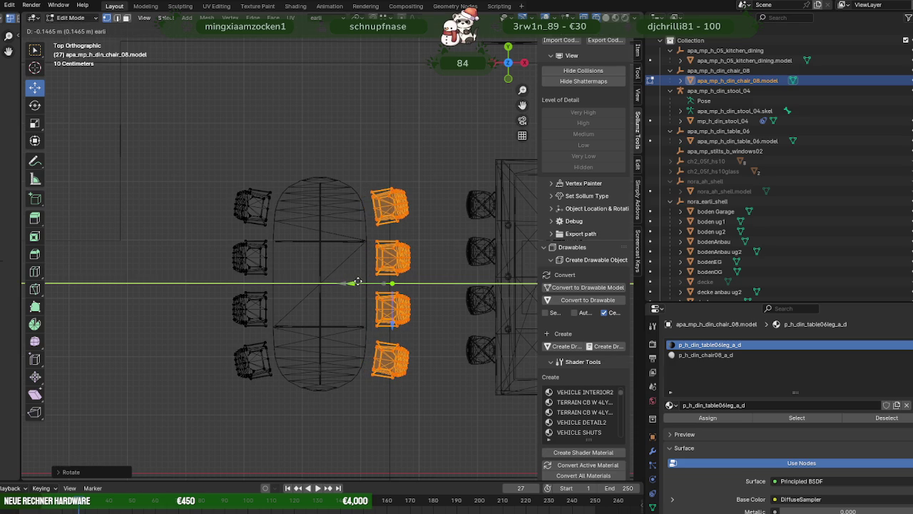
- Return to Object Mode in solid shading and look down on the table with eight chairs
left_click_drag(357, 282, 357, 283)
mouse_move(349, 298)
middle_mouse_down()
mouse_move(395, 239)
mouse_move(408, 286)
middle_mouse_up()
key("shift+z")
key("Tab")
scroll(411, 318, "up", 3)
middle_click_drag(410, 318, 321, 342)
- Add the table to the chair selection and move them together about 0.4 m along Y
scroll(322, 332, "down", 2)
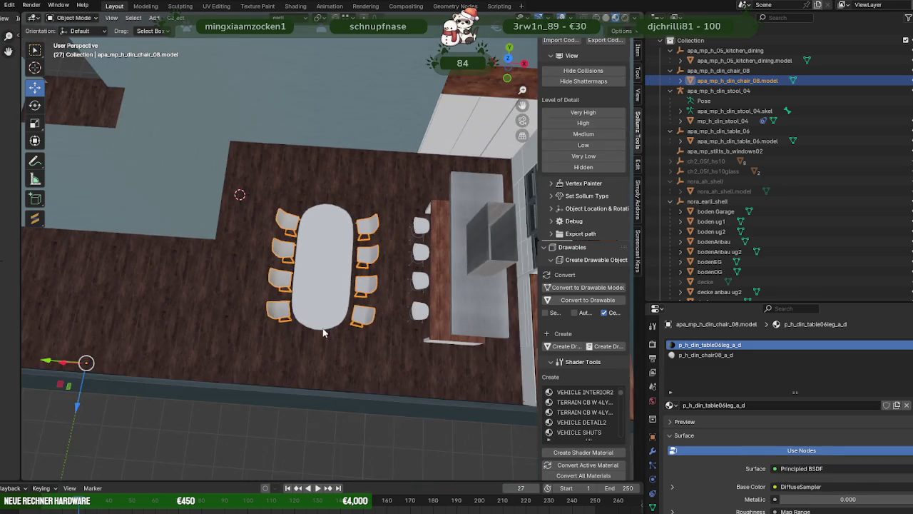
scroll(333, 343, "down", 2)
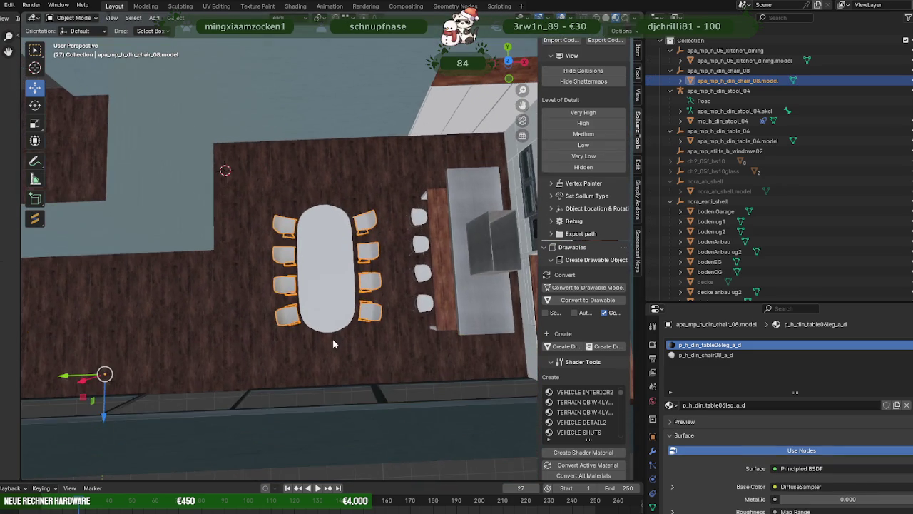
left_click(314, 264, "shift")
key("Tab")
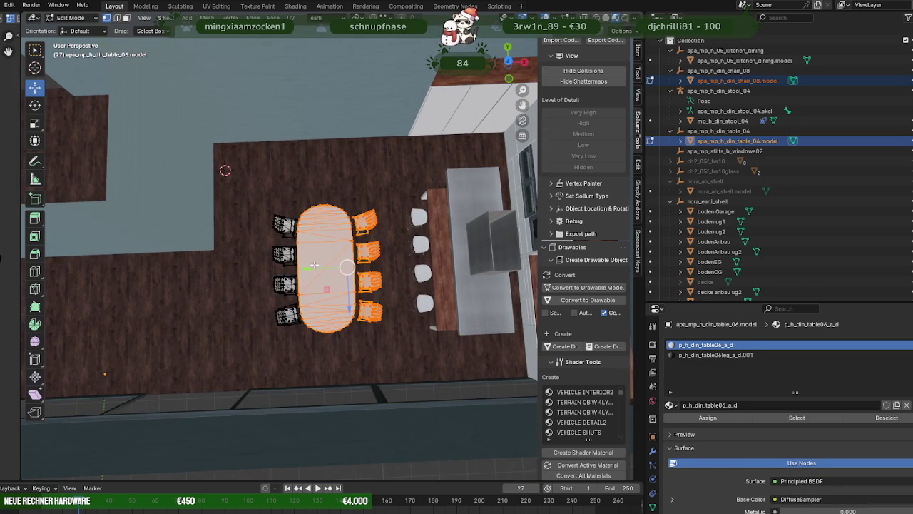
key("KP_7")
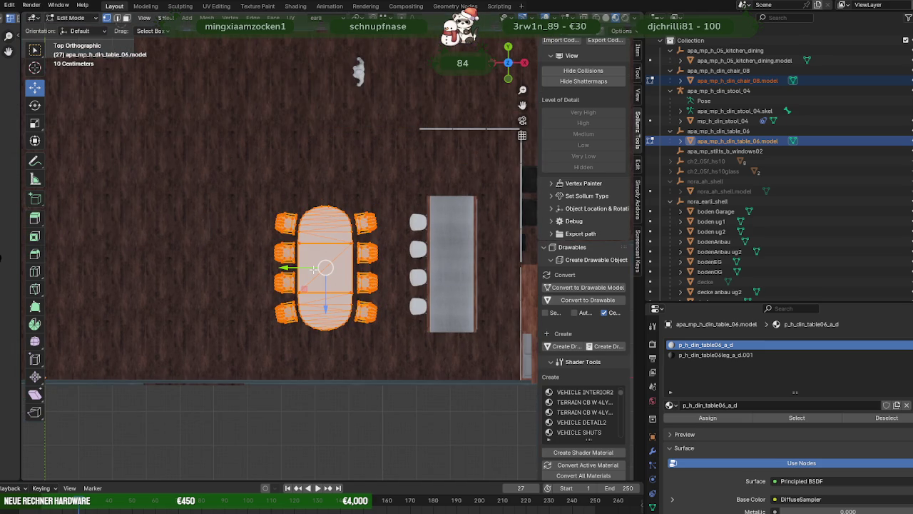
middle_click_drag(314, 268, 315, 277)
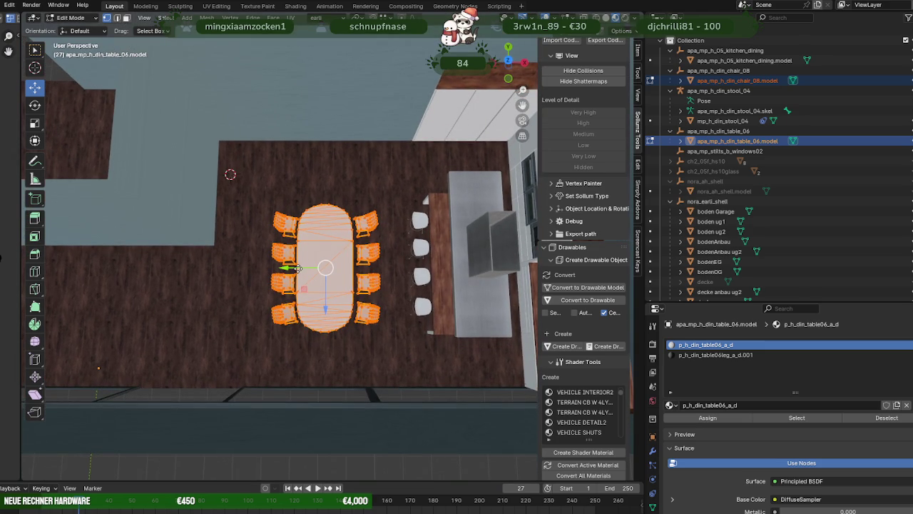
left_click_drag(300, 268, 285, 269)
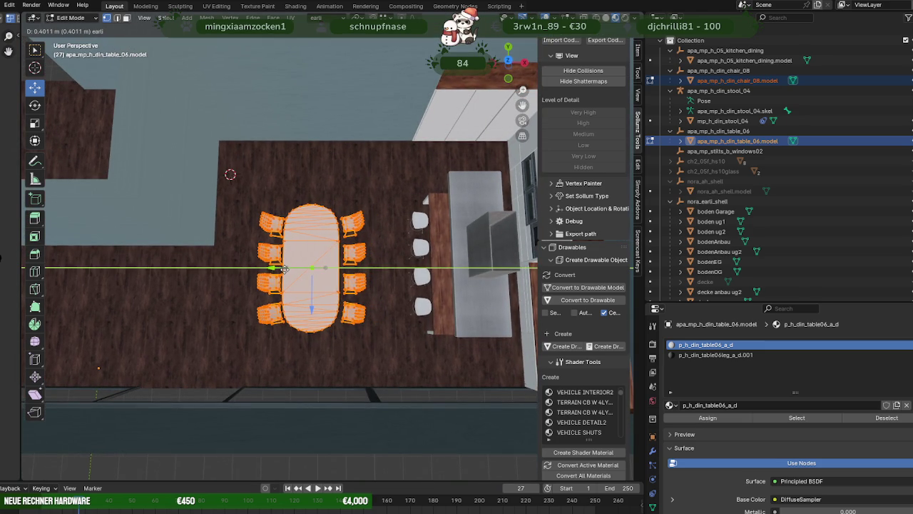
- Orbit around the table and select the middle face of the 'wand' wall
mouse_move(285, 268)
middle_mouse_down()
mouse_move(312, 210)
mouse_move(240, 217)
mouse_move(353, 333)
mouse_move(420, 367)
mouse_move(381, 350)
mouse_move(306, 379)
mouse_move(252, 377)
mouse_move(232, 361)
mouse_move(317, 356)
mouse_move(320, 371)
mouse_move(430, 333)
mouse_move(245, 320)
mouse_move(336, 353)
mouse_move(321, 316)
mouse_move(259, 311)
mouse_move(245, 326)
mouse_move(358, 378)
middle_mouse_up()
scroll(355, 362, "down", 2)
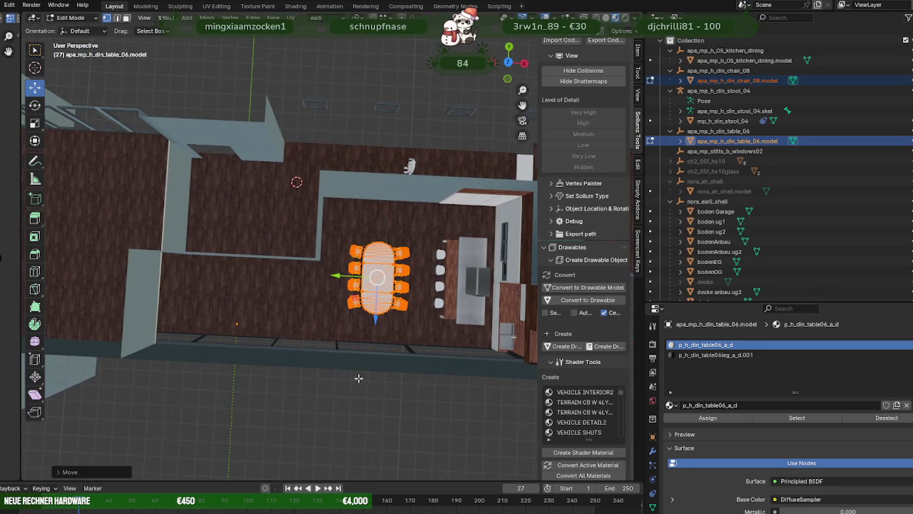
middle_click_drag(358, 378, 360, 378)
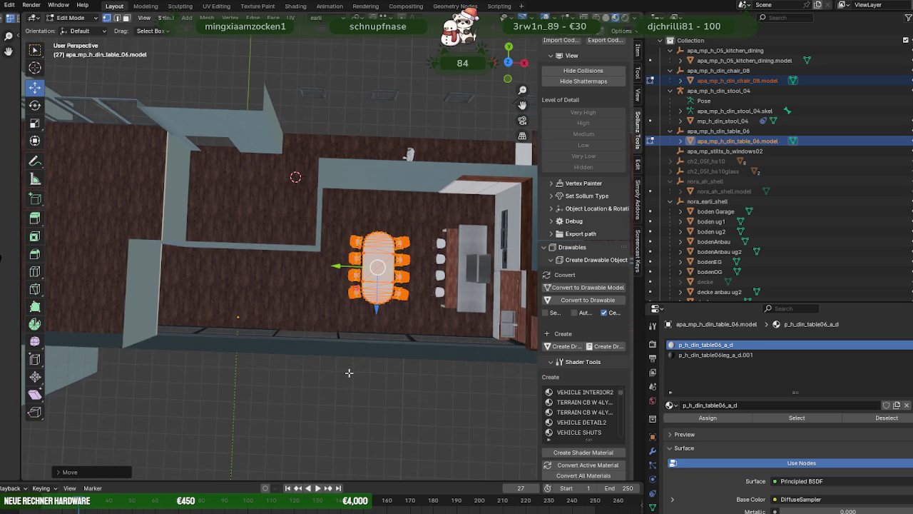
middle_click_drag(349, 382, 264, 250)
left_click(264, 250)
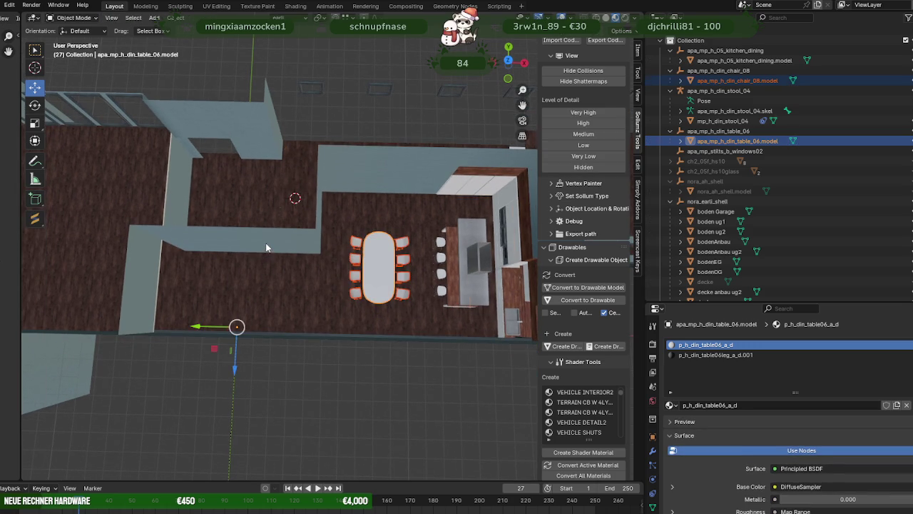
left_click(266, 245)
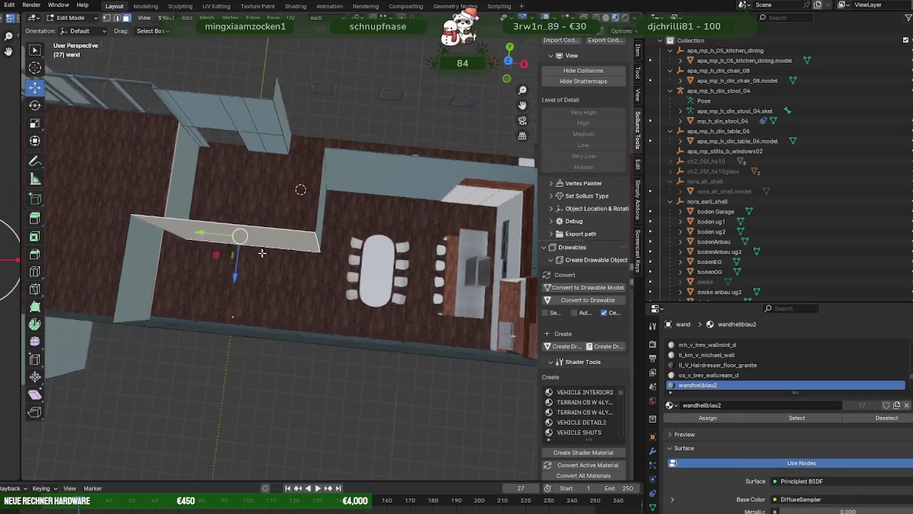